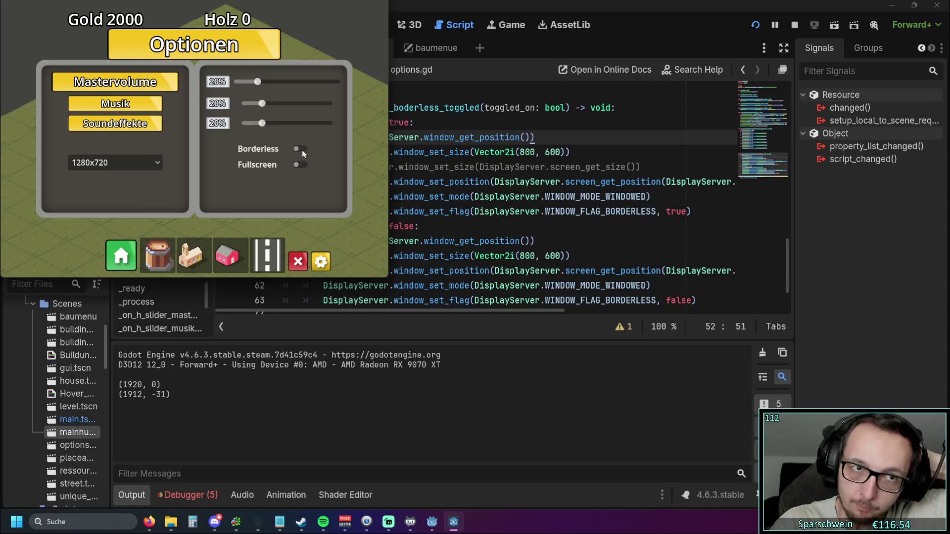
Step: Toggle Borderless on and off several times at the game window's starting position
left_click(302, 150)
left_click(302, 150)
left_click(301, 150)
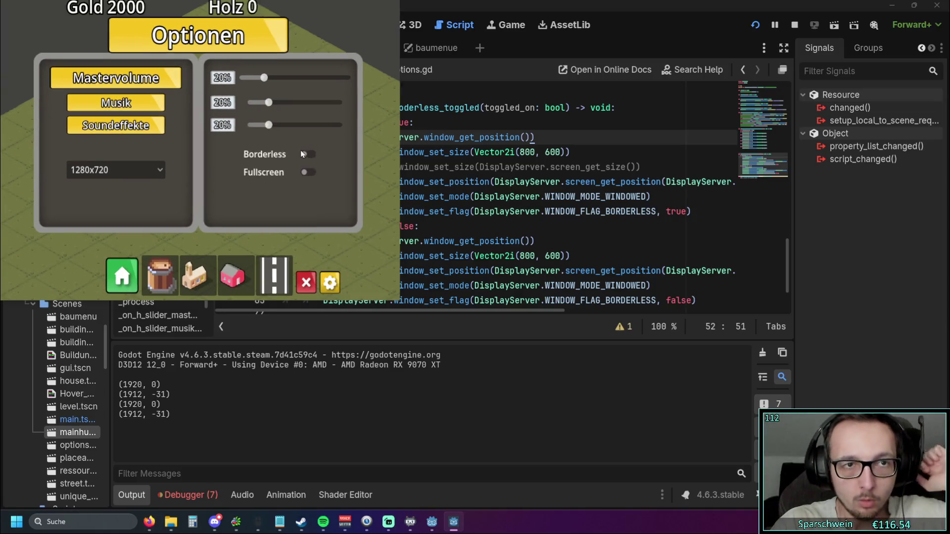
left_click(302, 153)
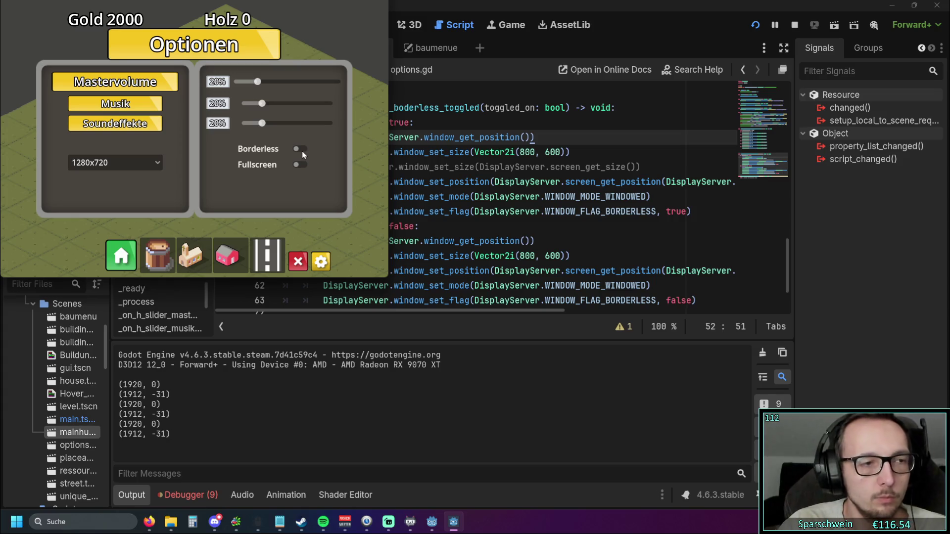
left_click(303, 152)
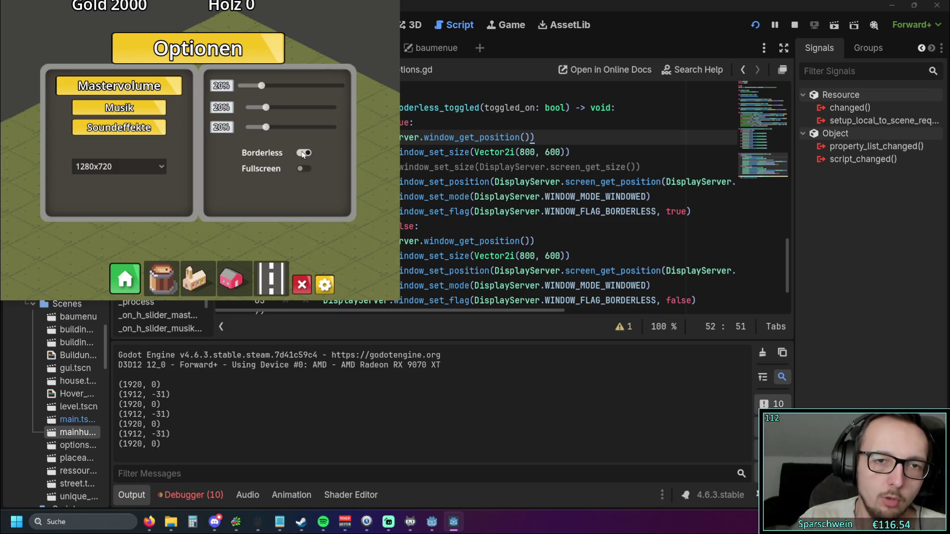
left_click(304, 153)
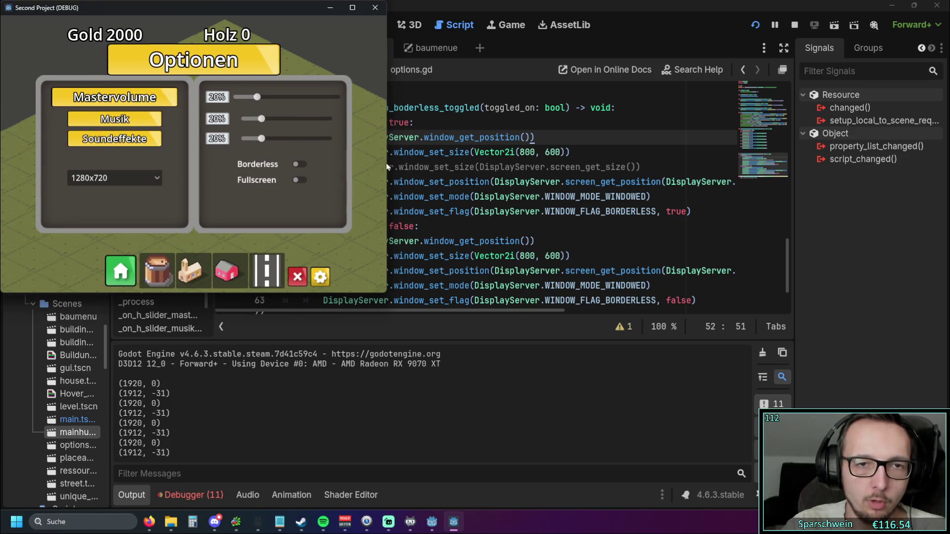
Step: Widen the game window slightly and flip Borderless on and off repeatedly
mouse_move(381, 164)
left_mouse_down()
mouse_move(605, 164)
mouse_move(424, 167)
left_mouse_up()
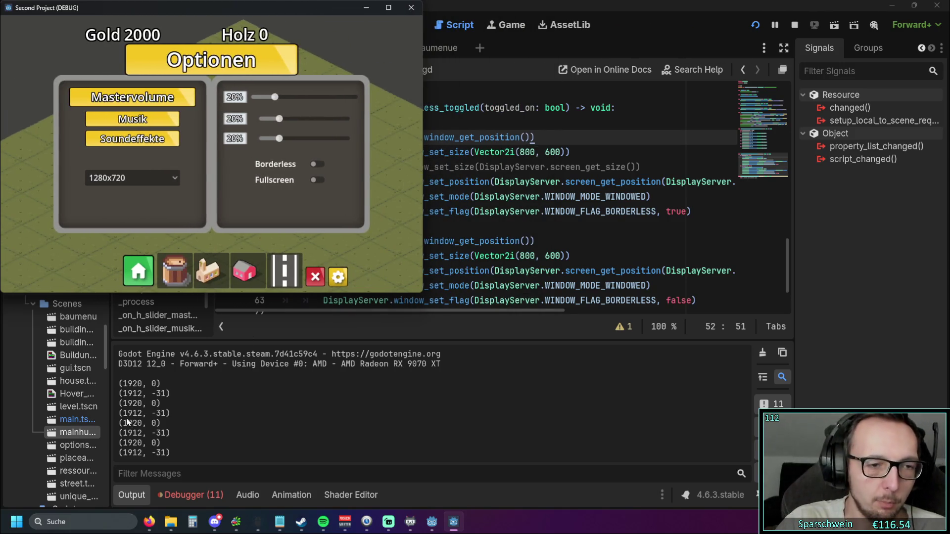
left_click(318, 165)
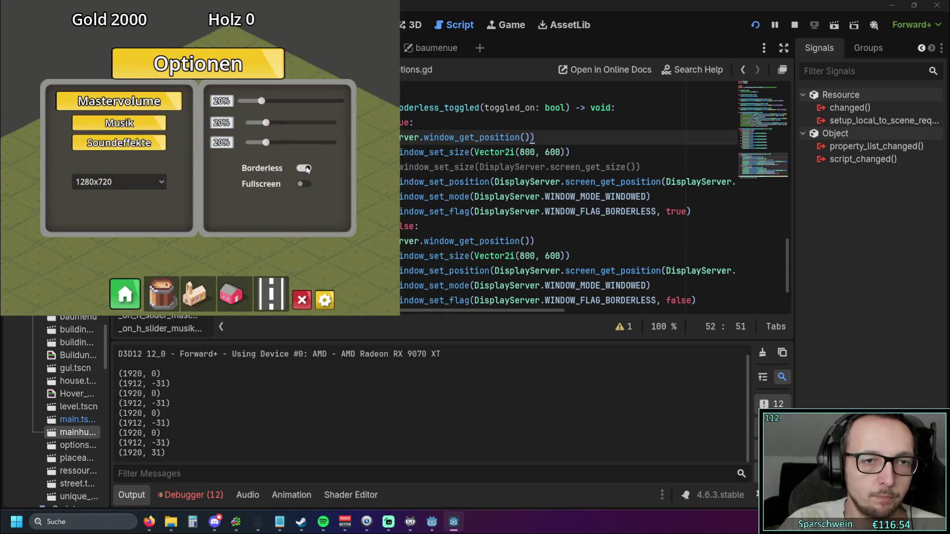
left_click(304, 167)
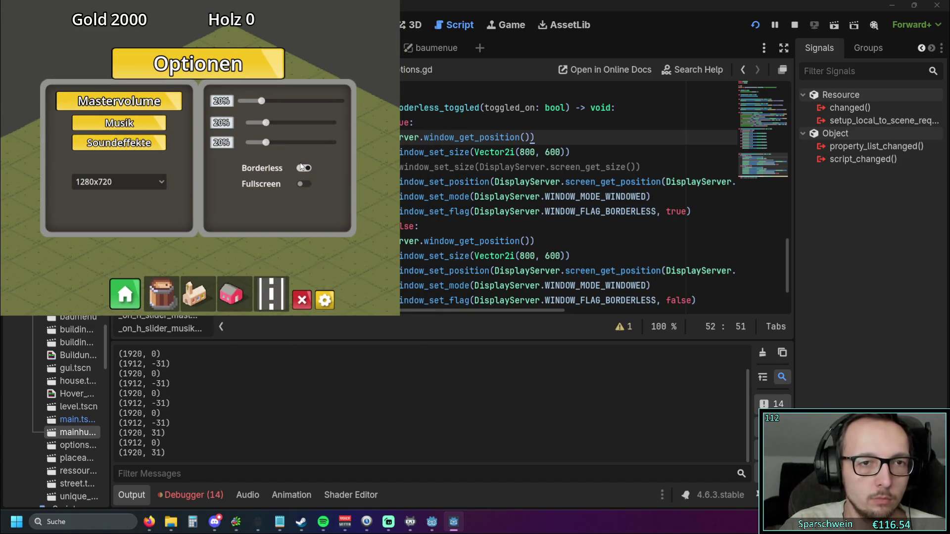
left_click(302, 166)
left_click(302, 167)
left_click(301, 166)
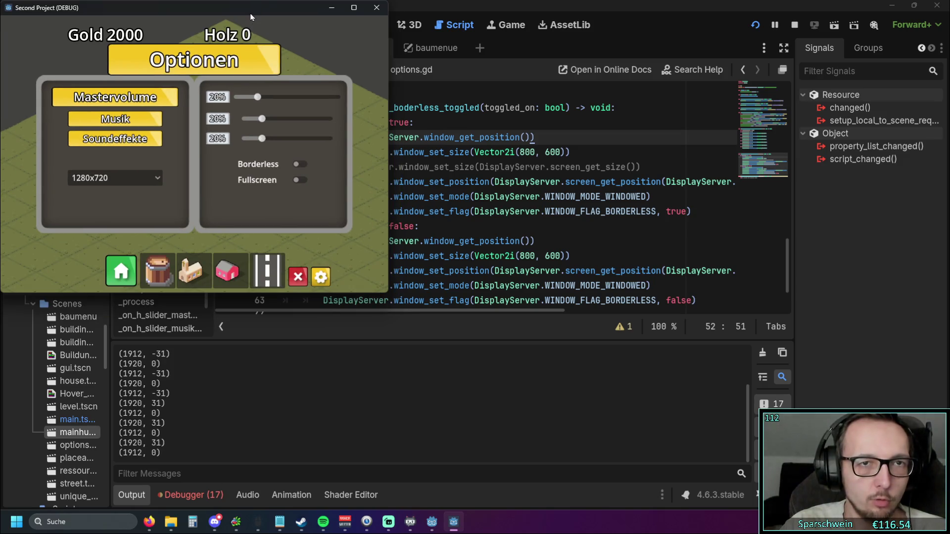
Step: Move the game window toward the screen middle and toggle Borderless there several times
mouse_move(250, 13)
left_mouse_down()
mouse_move(369, 148)
mouse_move(489, 118)
mouse_move(940, 177)
mouse_move(759, 157)
mouse_move(729, 140)
left_mouse_up()
left_click(420, 297)
left_click(411, 296)
left_click(416, 298)
left_click(416, 297)
left_click(538, 274)
left_click(538, 274)
Step: Toggle Borderless on and off repeatedly at the window's new right-side position
left_click(799, 280)
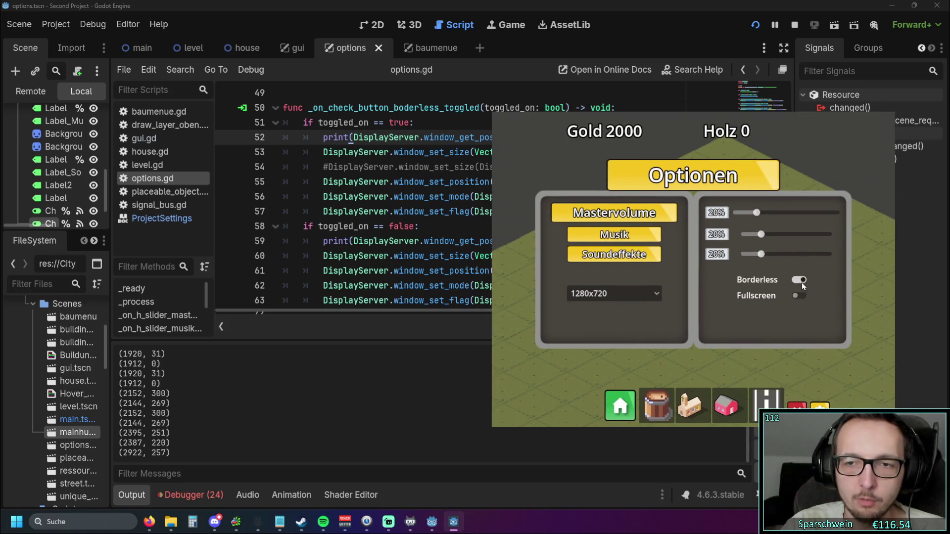
left_click(802, 281)
left_click(803, 280)
left_click(804, 280)
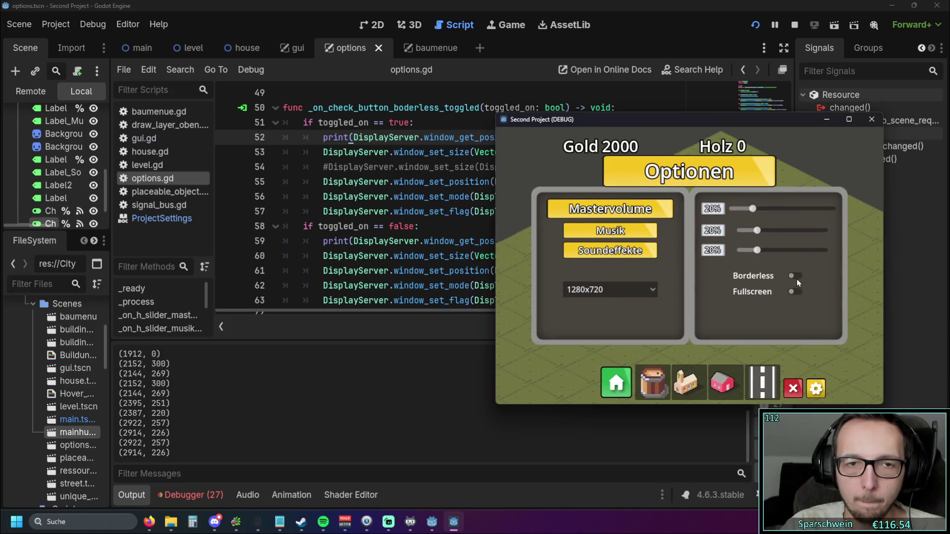
left_click(796, 280)
left_click(796, 280)
Step: Move the game window to the upper left, toggle Borderless several more times, then close the game
mouse_move(693, 123)
left_mouse_down()
mouse_move(673, 149)
mouse_move(263, 71)
mouse_move(225, 46)
left_mouse_up()
left_click(328, 207)
left_click(327, 207)
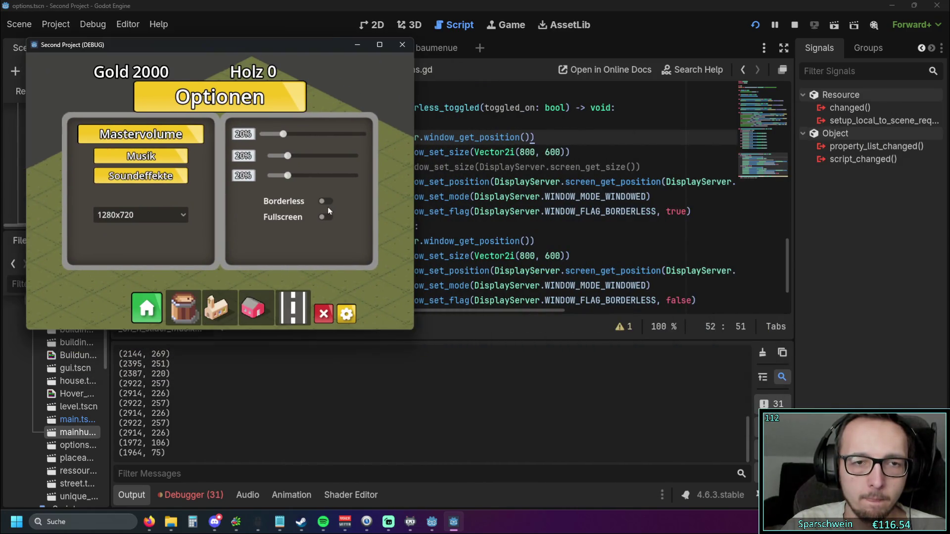
left_click(327, 206)
left_click(326, 202)
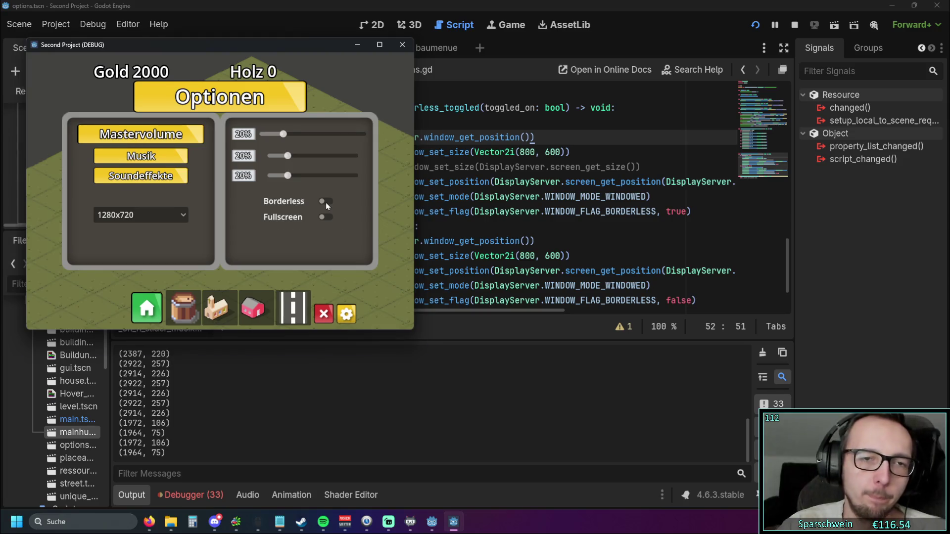
double_click(325, 203)
left_click(403, 45)
left_click(503, 156)
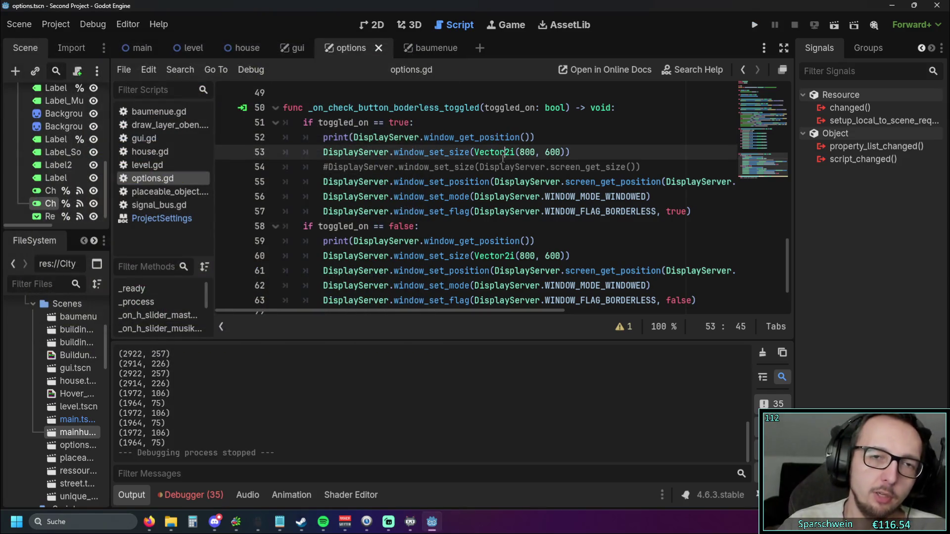
Step: Comment out line 53's 800×600 resize, uncomment line 54's screen-size resize, and run the project
mouse_move(503, 157)
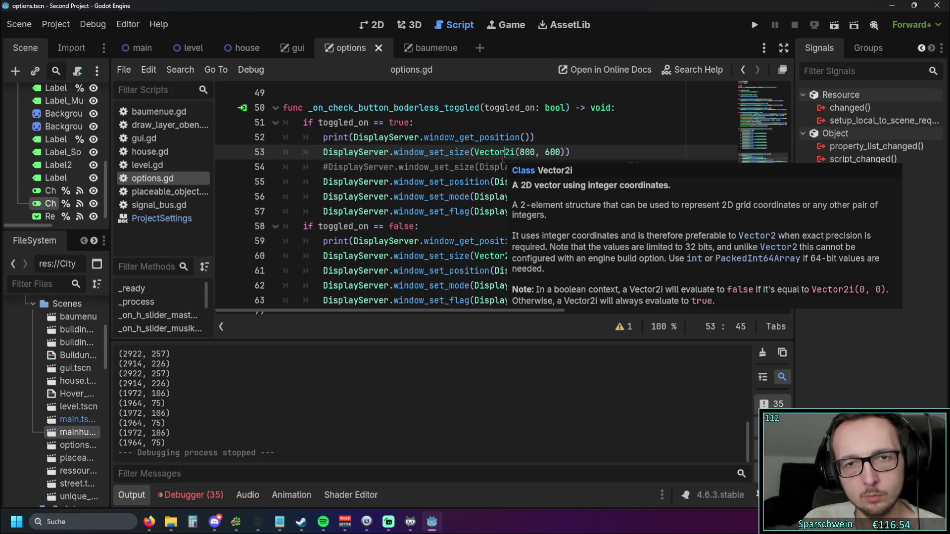
left_click(574, 132)
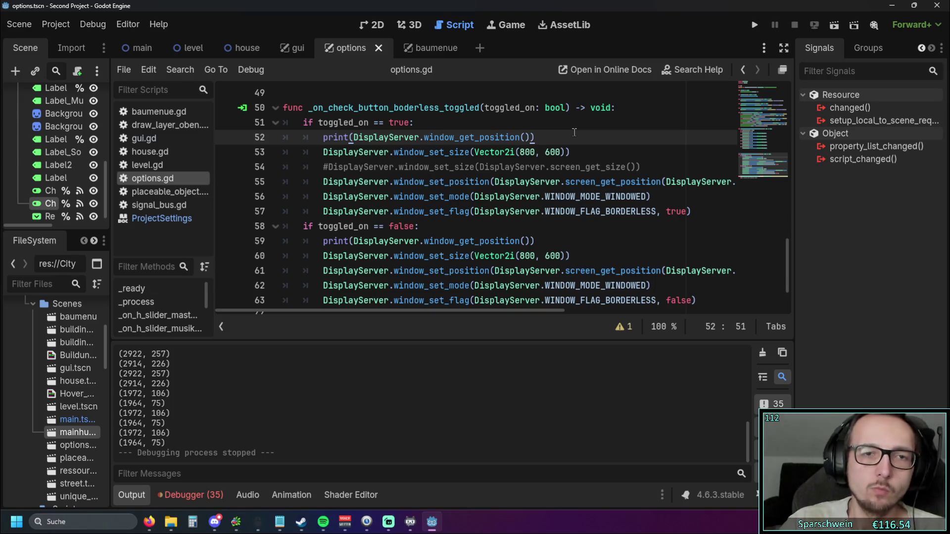
left_click(324, 152)
mouse_move(324, 152)
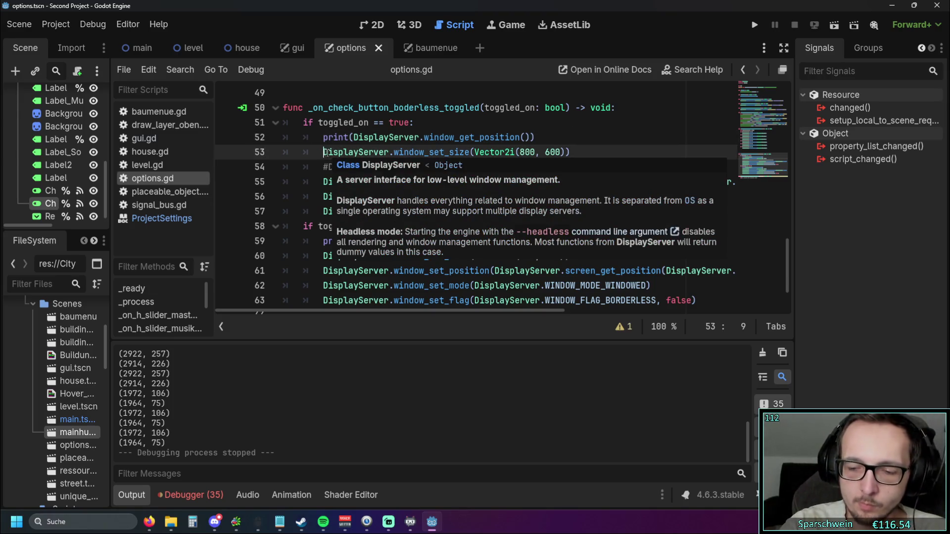
type("#")
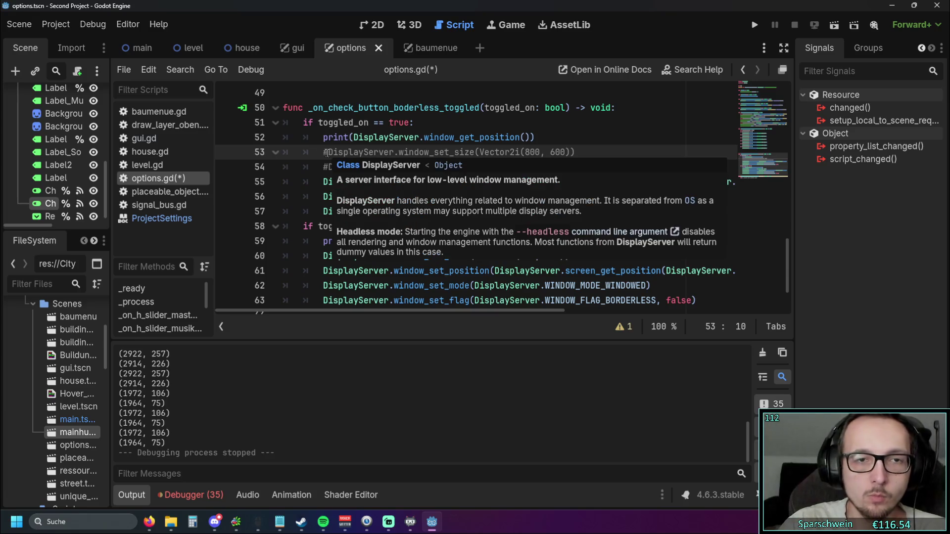
left_click(330, 169)
key("BackSpace")
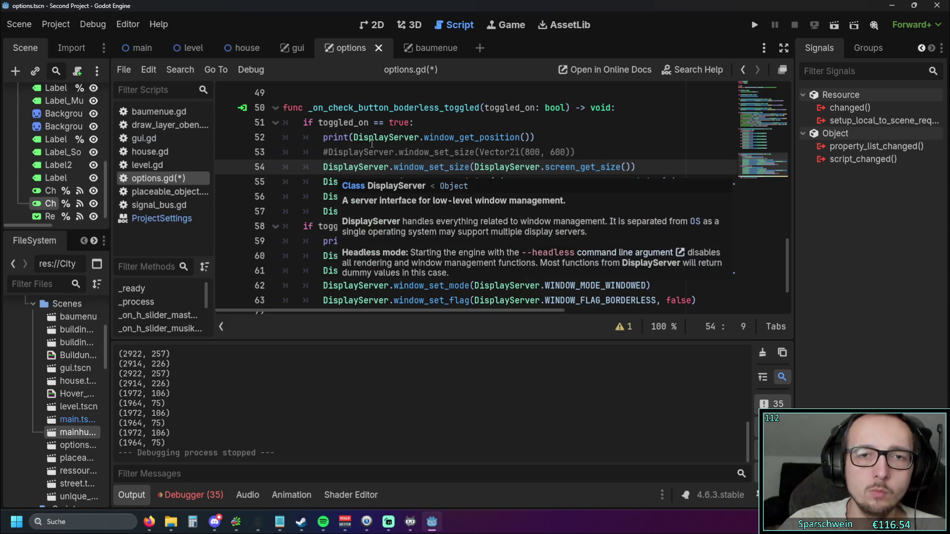
left_click(755, 27)
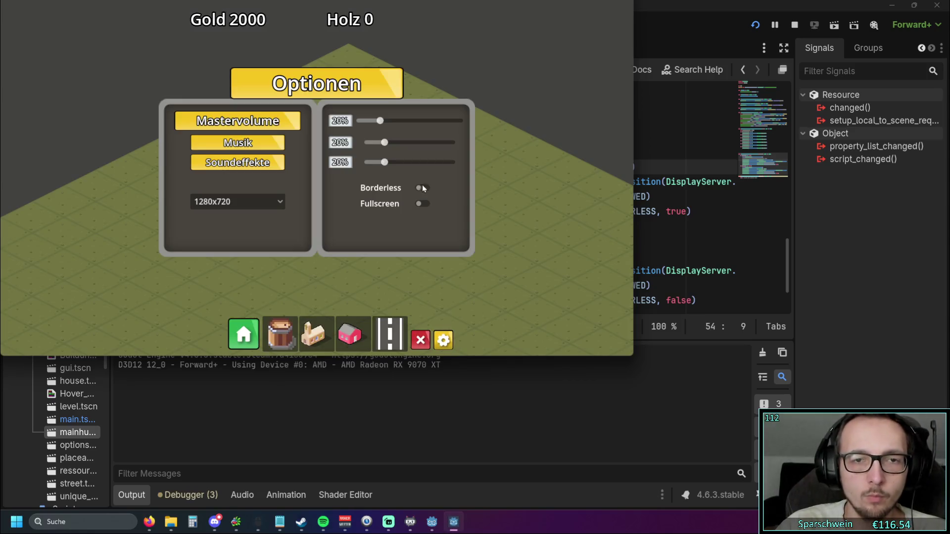
Step: Turn Borderless on to see the screen-sized window, turn it off, close Optionen, and stop with F8
left_click(422, 189)
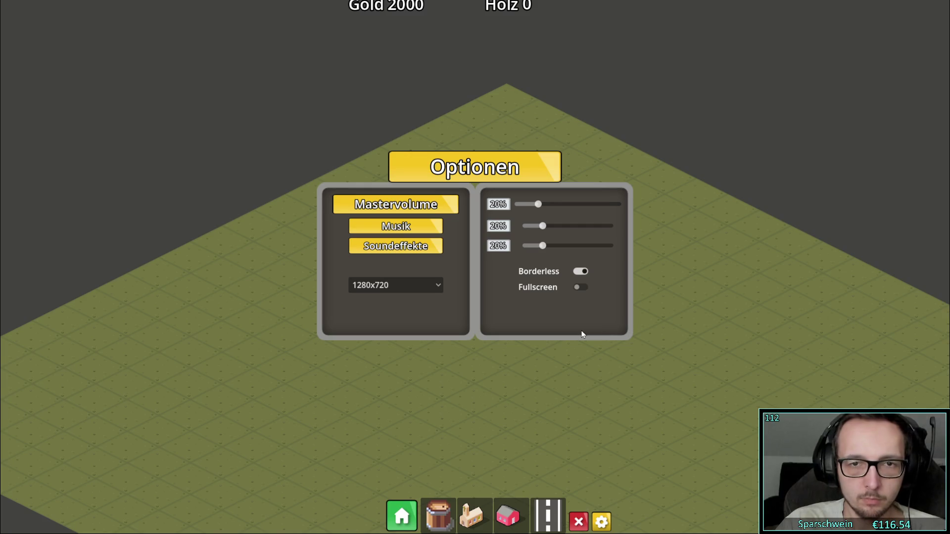
left_click(580, 271)
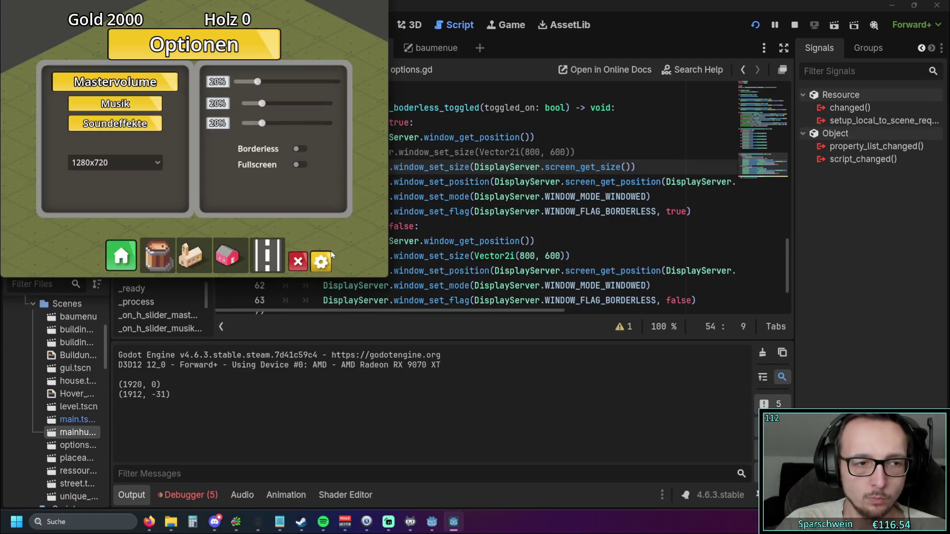
left_click(322, 262)
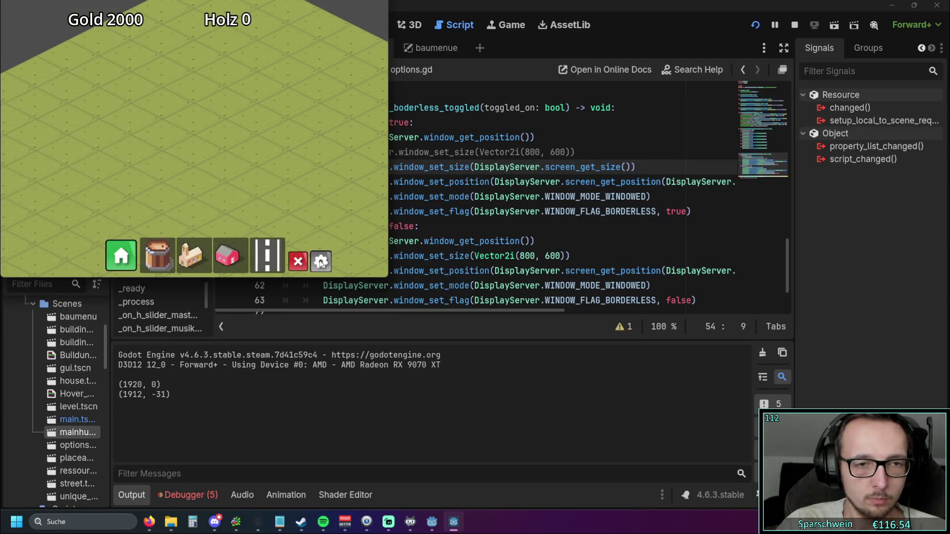
key("F8")
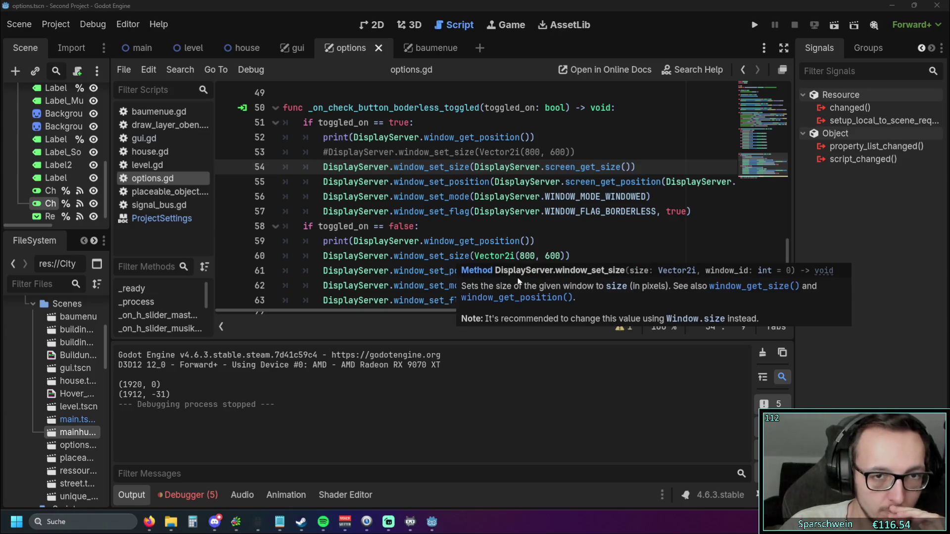
Step: Change line 59's call to window_get_position_with_decorations() using autocomplete
left_click(546, 241)
scroll(557, 238, "up", 1)
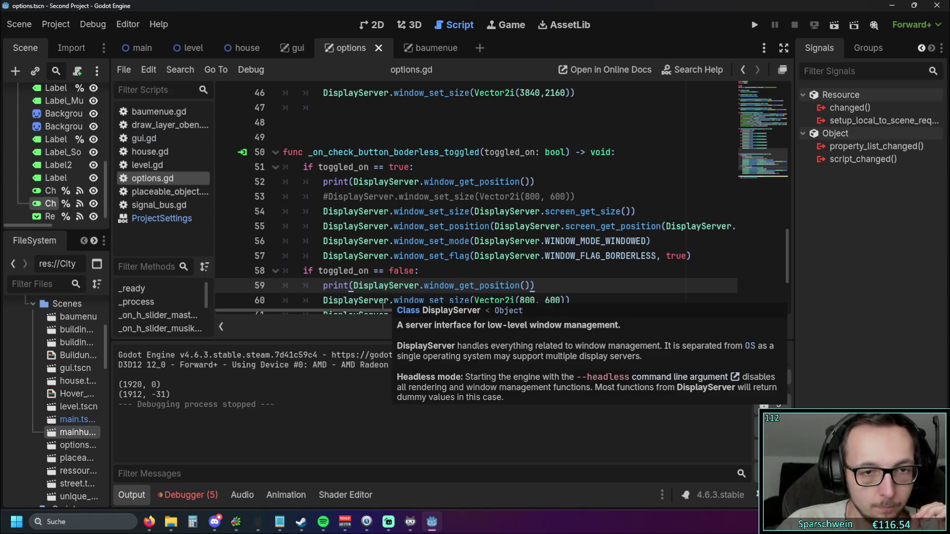
scroll(473, 233, "down", 1)
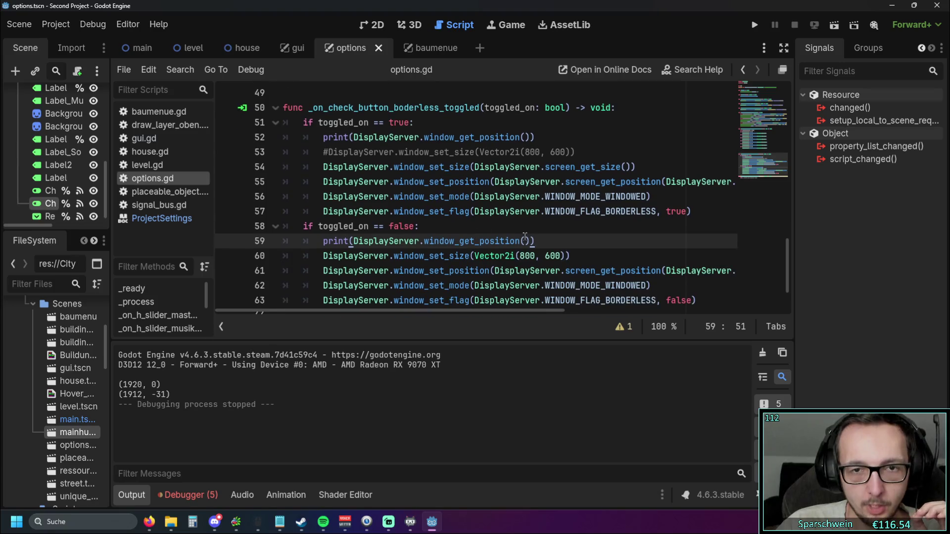
left_click(523, 241)
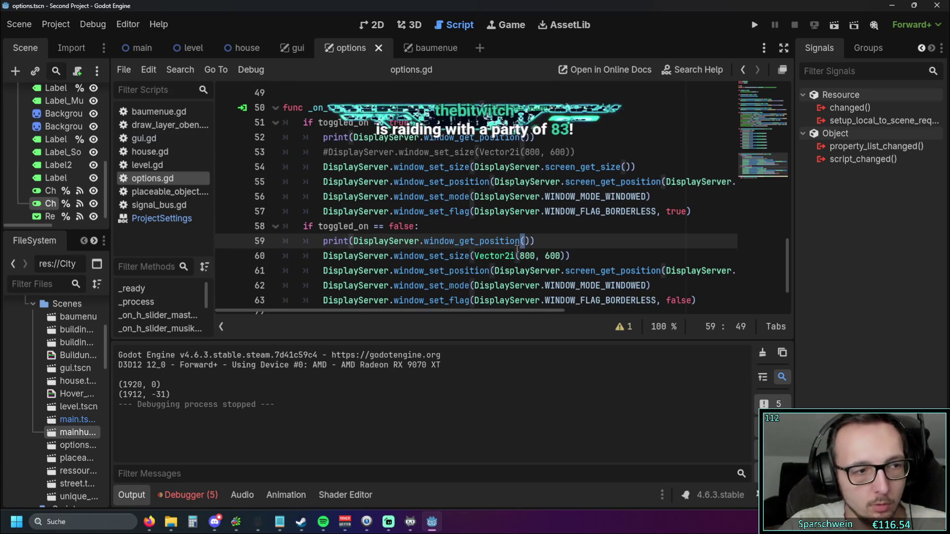
key("Left")
key("Left")
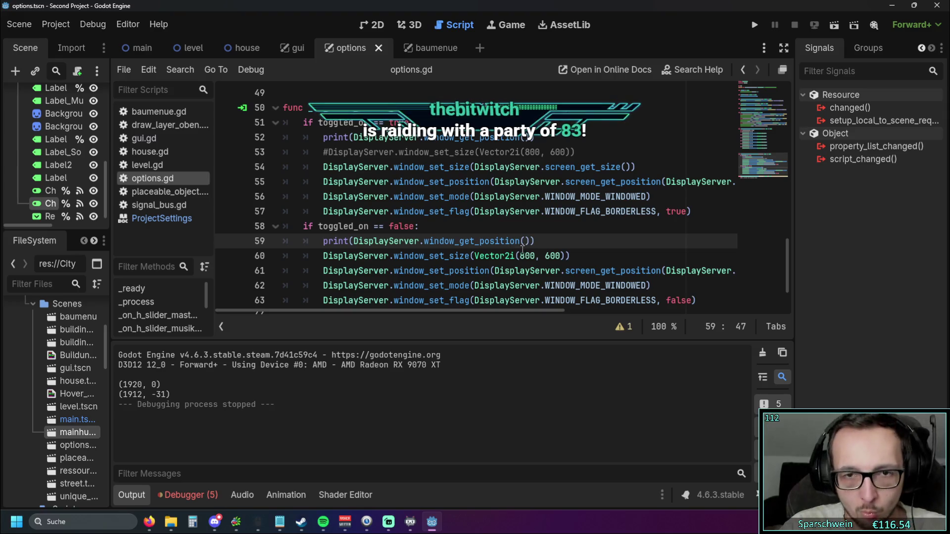
left_click(526, 241)
type(".")
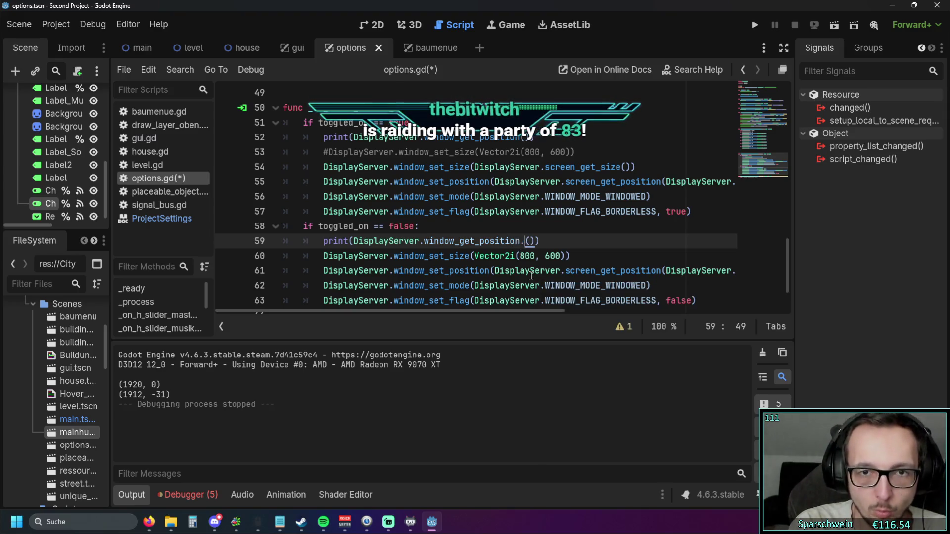
key("BackSpace")
type("(")
type("wi")
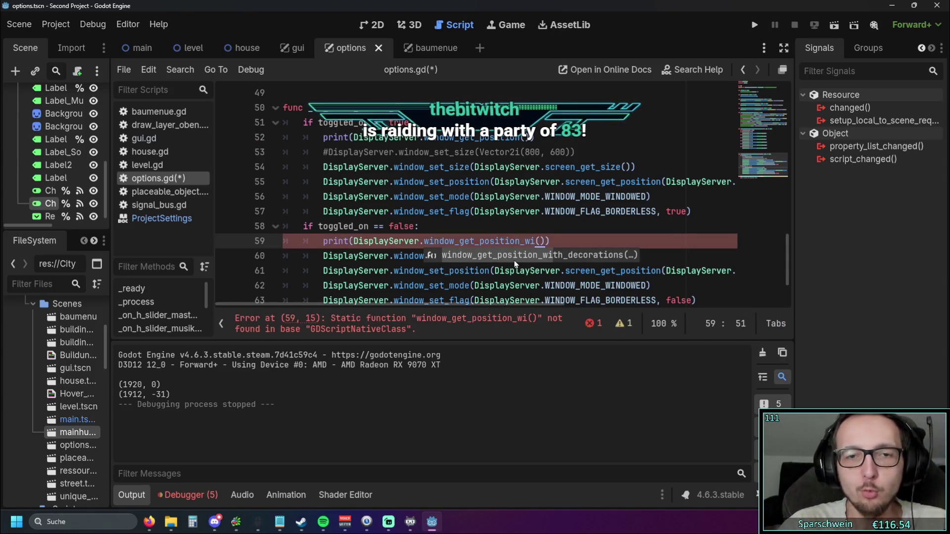
left_click(515, 255)
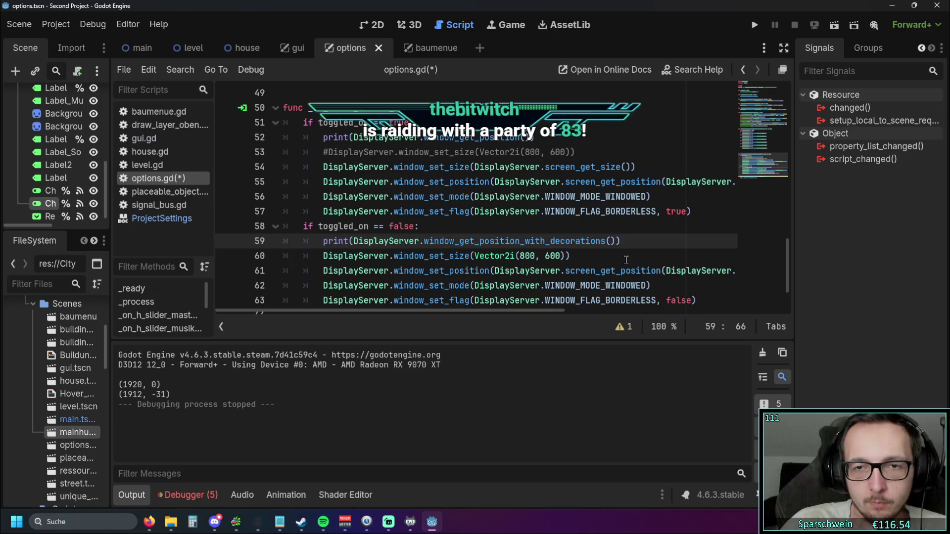
key("Down")
Step: Copy the window_get_position_with_decorations() call and paste it into line 52's print()
mouse_move(615, 241)
left_mouse_down()
mouse_move(346, 240)
mouse_move(354, 241)
left_mouse_up()
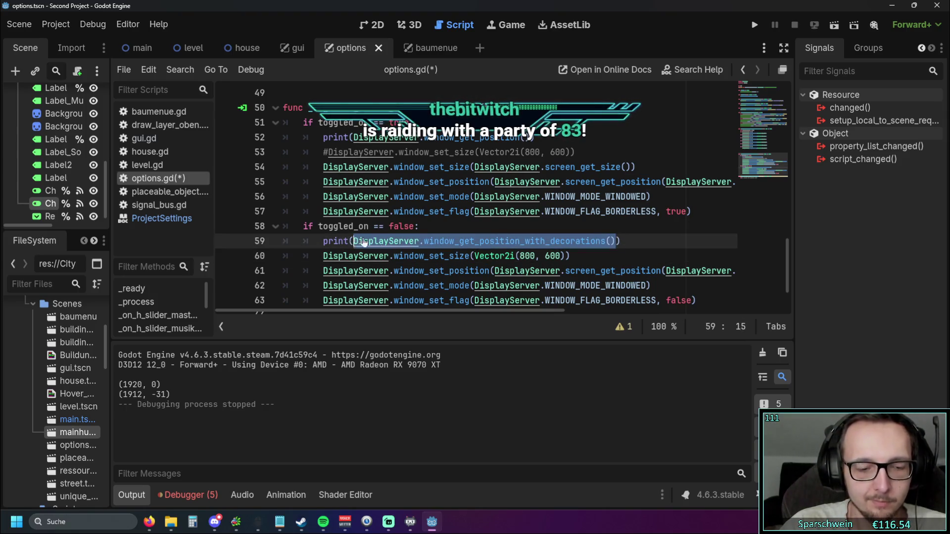
key("ctrl+c")
left_click_drag(353, 137, 519, 137)
key("ctrl+v")
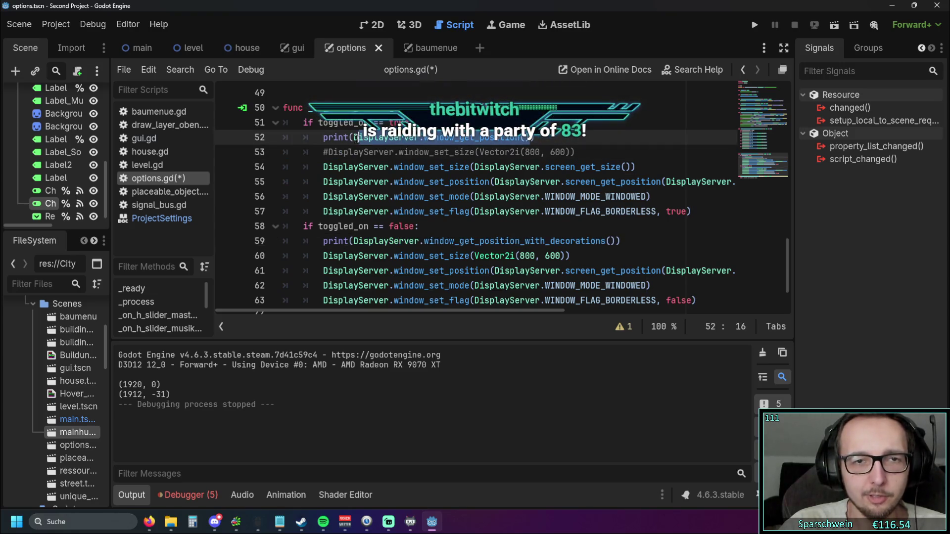
left_click(605, 228)
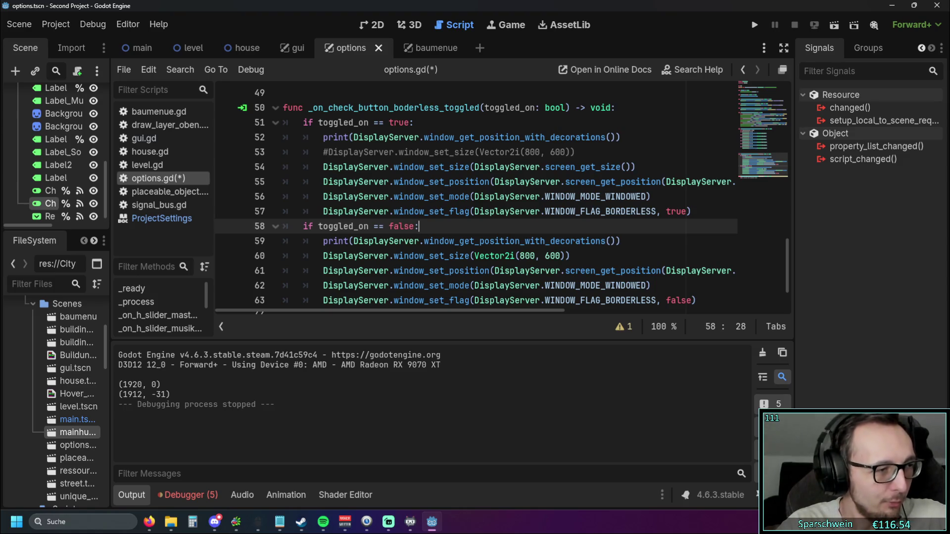
key("alt+Tab")
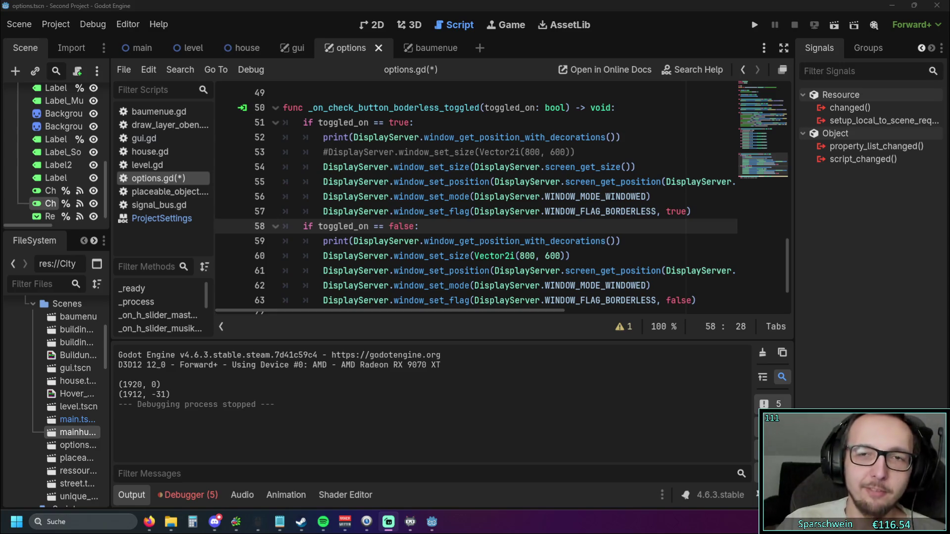
Step: Save options.gd and start the game with the Play button at the top right
left_click(751, 25)
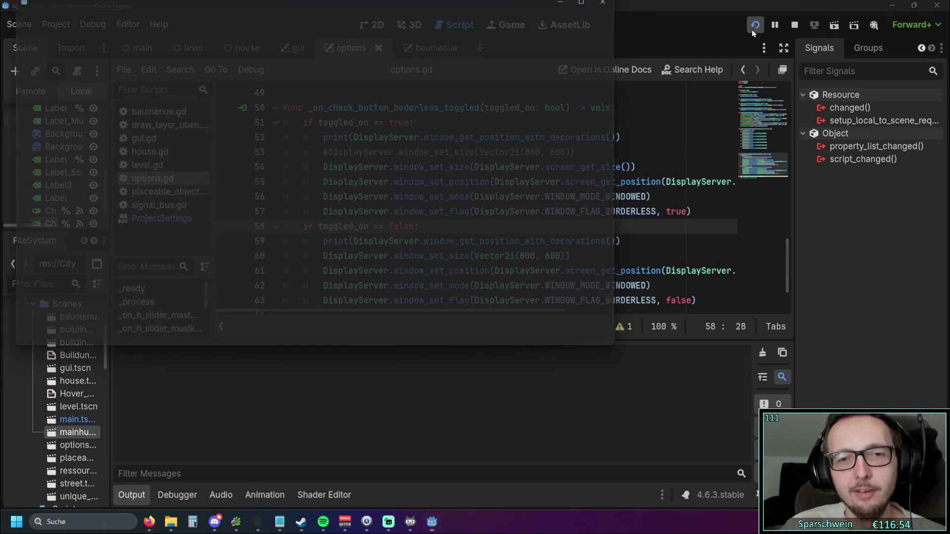
Step: Open the in-game options, try Mastervolume at 100% and Soundeffekte, then return Mastervolume to 20%
left_click(444, 340)
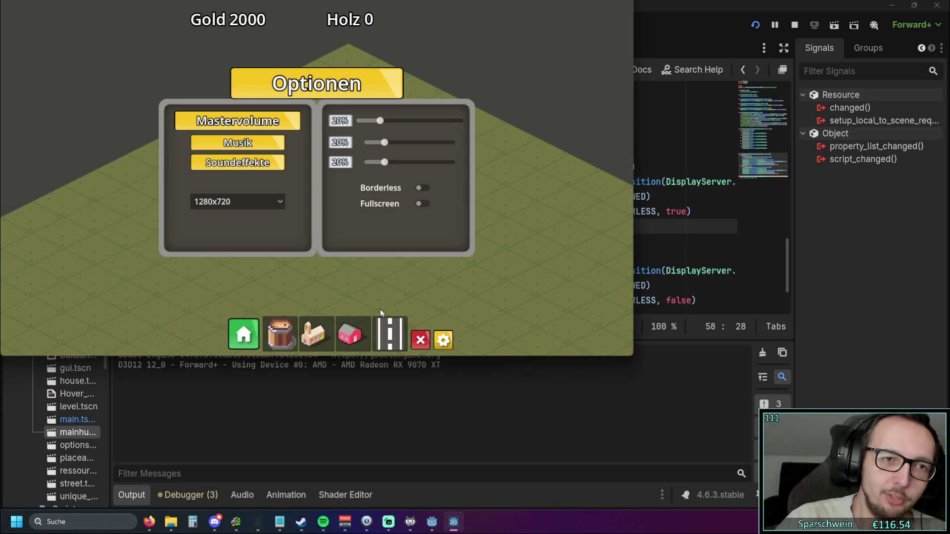
left_click_drag(378, 123, 460, 120)
mouse_move(385, 162)
left_mouse_down()
mouse_move(479, 161)
mouse_move(385, 163)
mouse_move(482, 143)
mouse_move(439, 153)
mouse_move(384, 144)
mouse_move(461, 141)
mouse_move(384, 143)
left_mouse_up()
left_click_drag(459, 121, 379, 126)
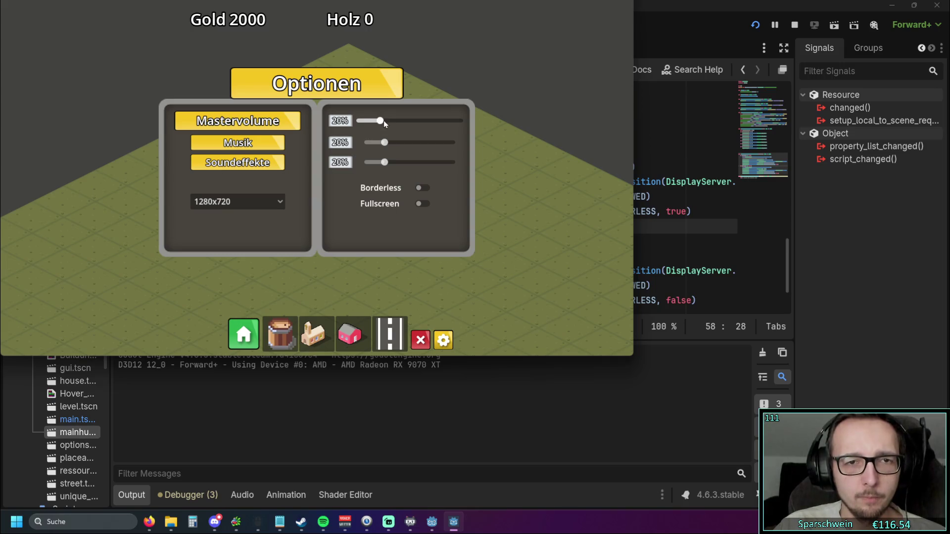
left_click_drag(393, 124, 379, 126)
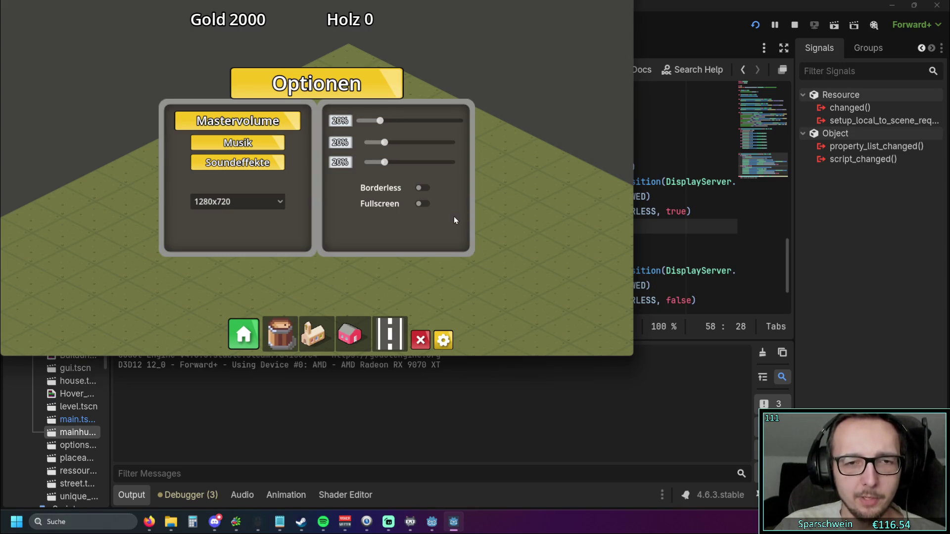
Step: Resize the game window by its edges, nudge it right and down, and switch Borderless on
left_click_drag(633, 221, 936, 215)
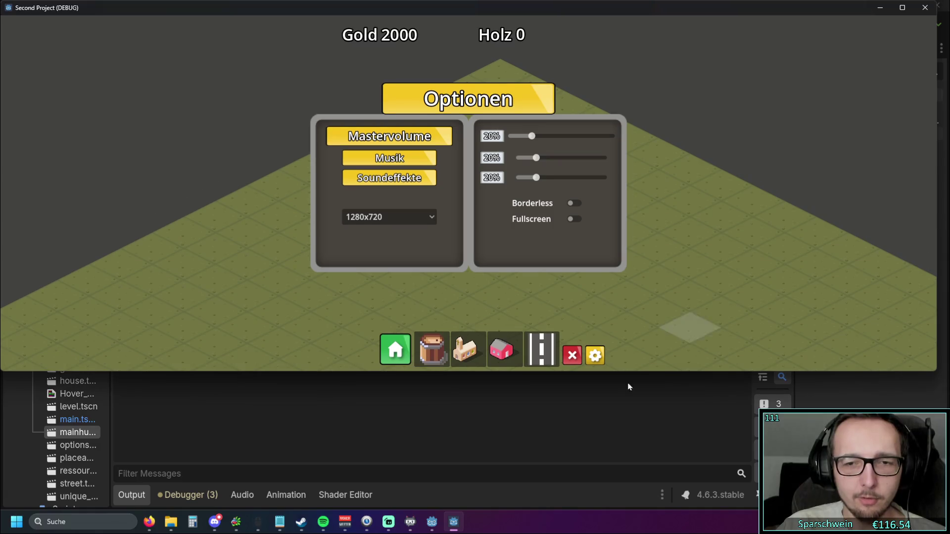
mouse_move(627, 371)
left_mouse_down()
mouse_move(625, 506)
mouse_move(624, 178)
mouse_move(597, 467)
left_mouse_up()
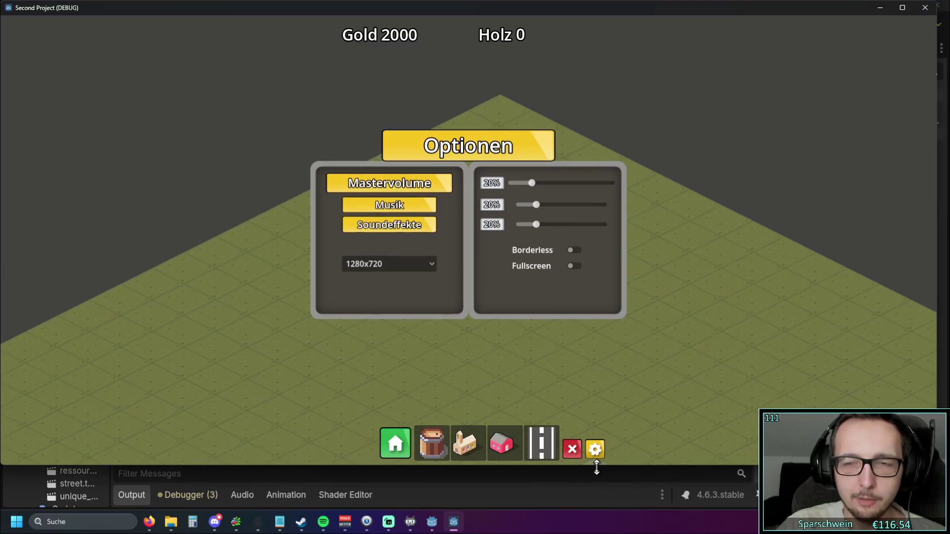
left_click_drag(936, 247, 468, 243)
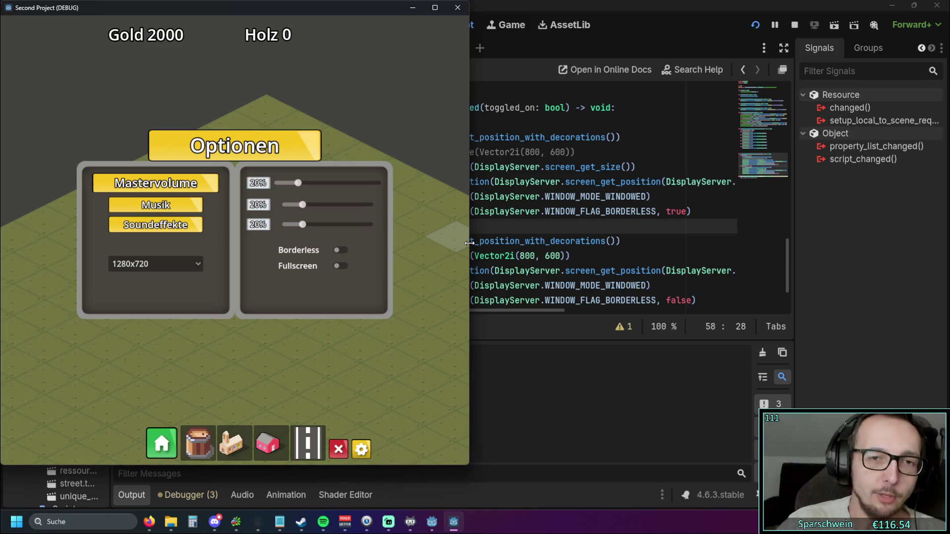
mouse_move(469, 242)
left_mouse_down()
mouse_move(886, 213)
mouse_move(706, 218)
mouse_move(843, 217)
left_mouse_up()
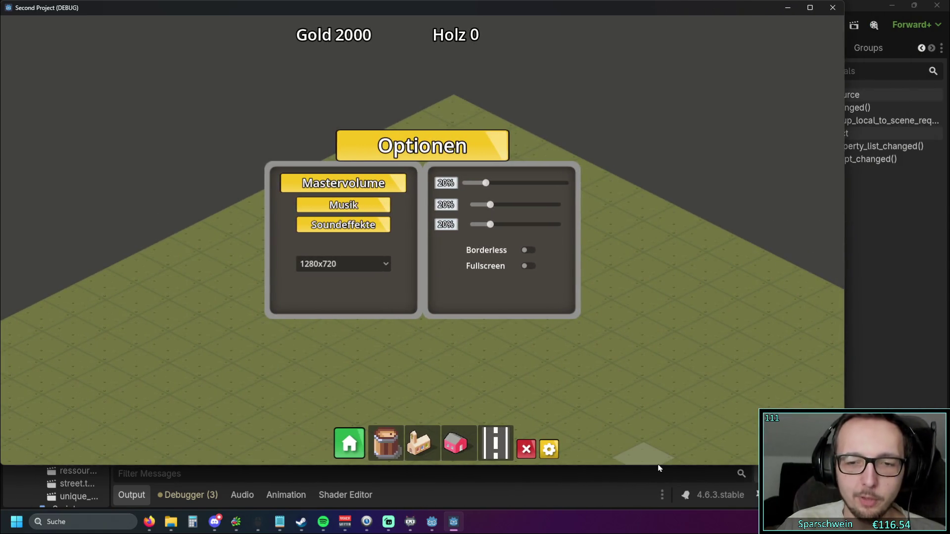
mouse_move(657, 464)
left_mouse_down()
mouse_move(634, 303)
mouse_move(631, 480)
left_mouse_up()
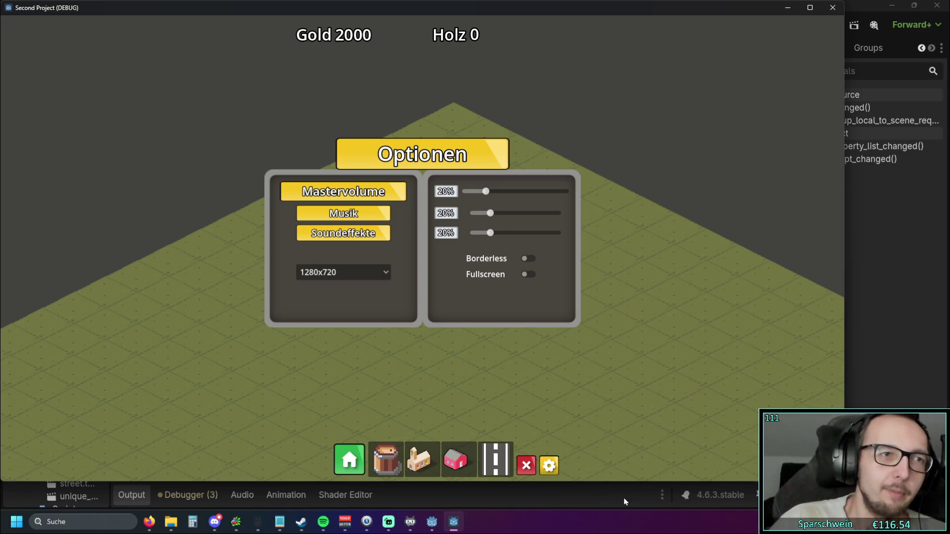
mouse_move(389, 10)
left_mouse_down()
mouse_move(430, 23)
mouse_move(444, 14)
left_mouse_up()
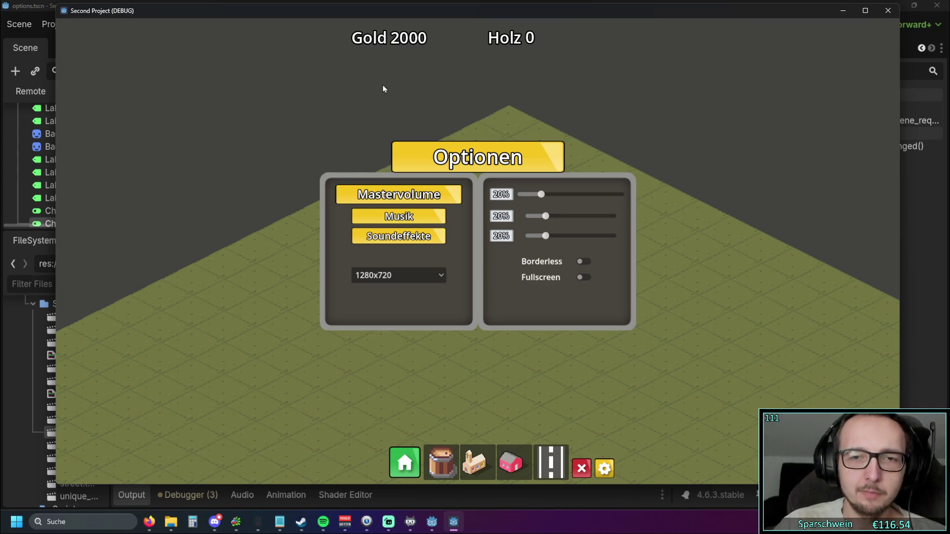
left_click(583, 261)
Step: Turn Borderless off, stop the game, and relaunch the project
left_click(636, 289)
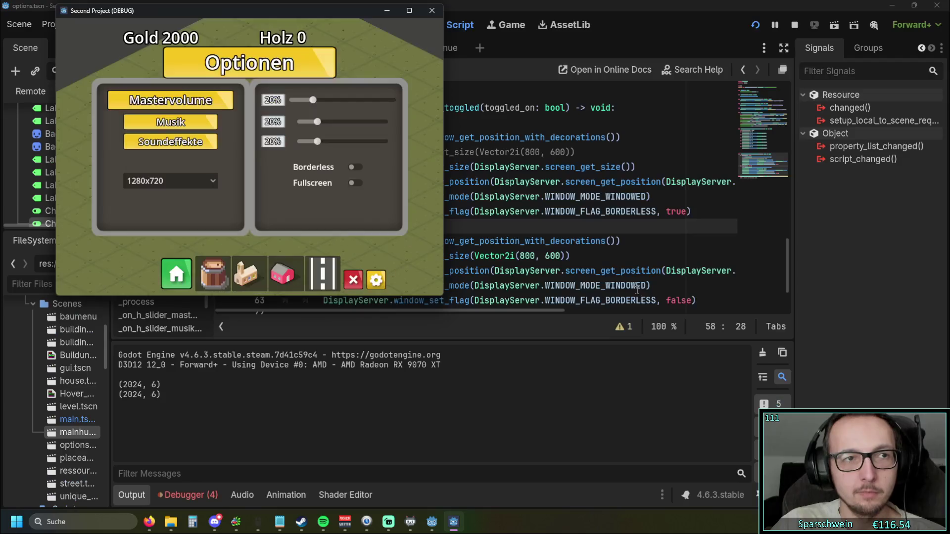
left_click(431, 11)
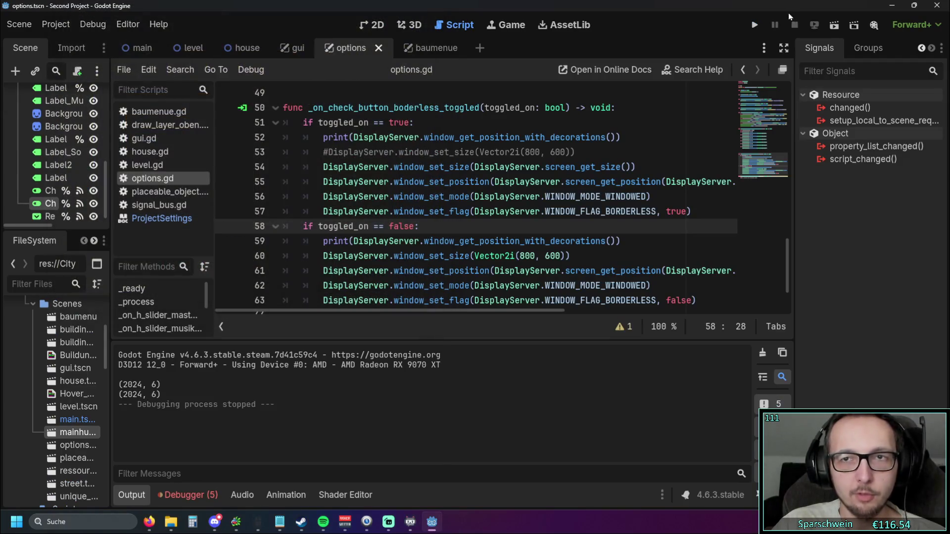
left_click(753, 25)
Step: Open the options, turn Borderless on and off twice, then close the options panel
left_click(444, 340)
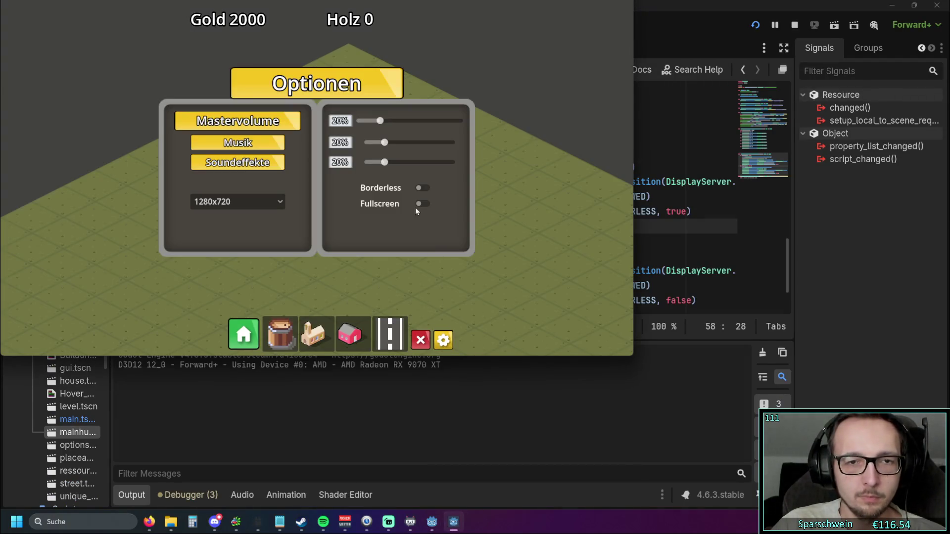
left_click(422, 188)
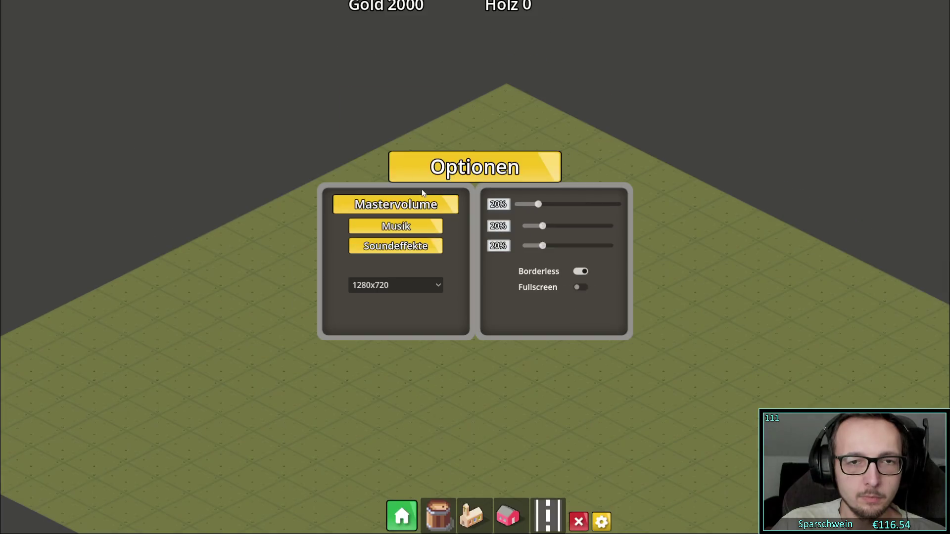
left_click(580, 271)
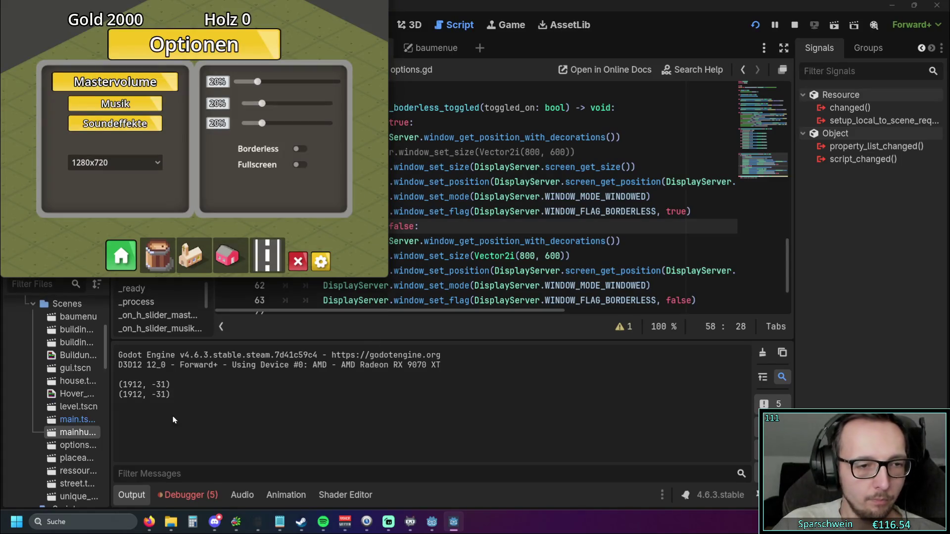
left_click(299, 148)
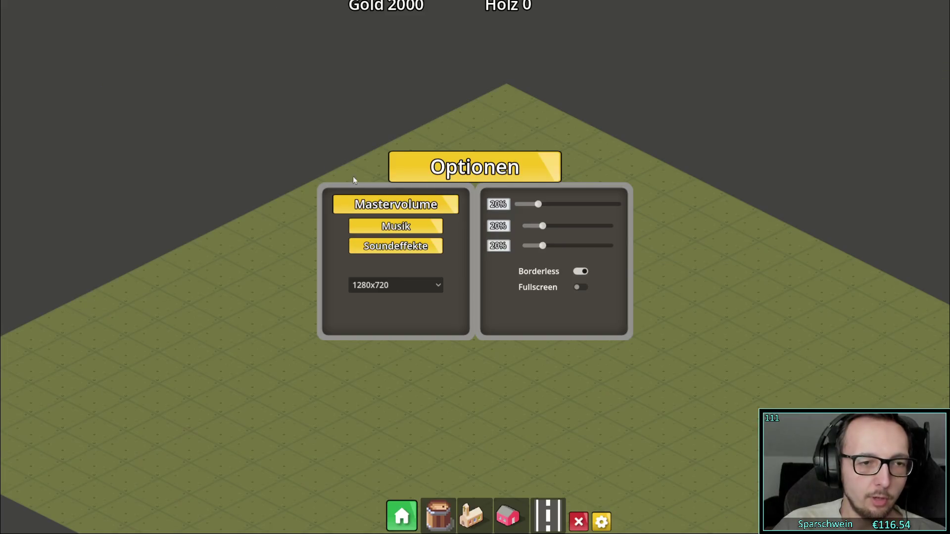
left_click(578, 273)
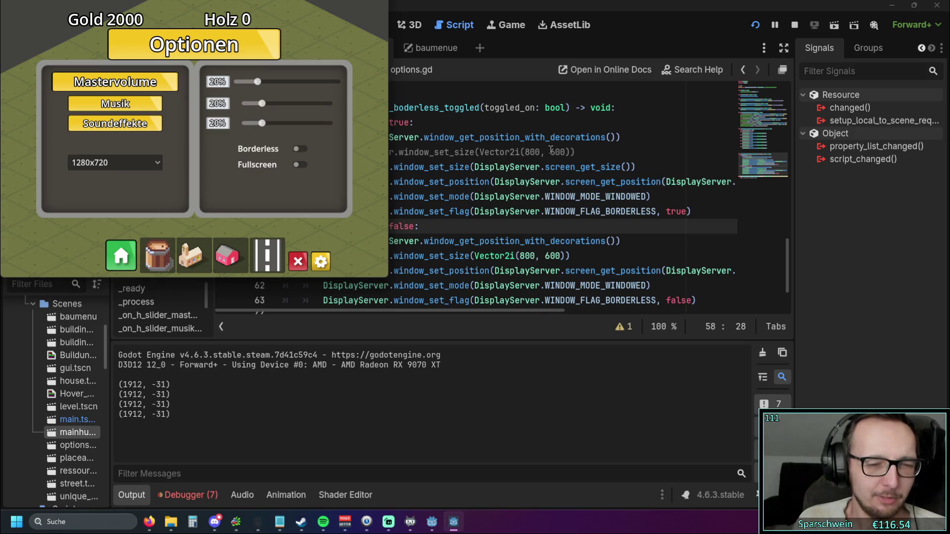
left_click(324, 254)
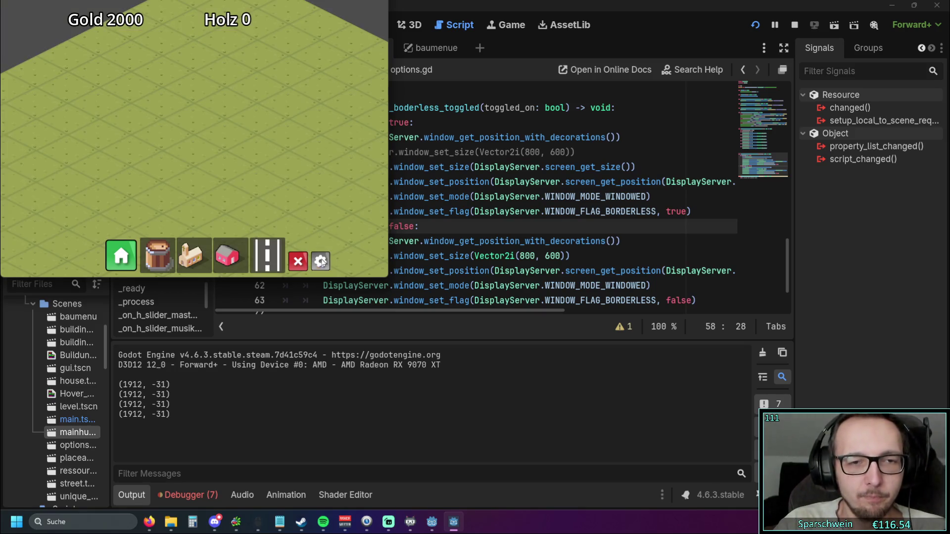
Step: Reopen the options panel and toggle Borderless off and on several times
left_click(321, 255)
left_click(319, 255)
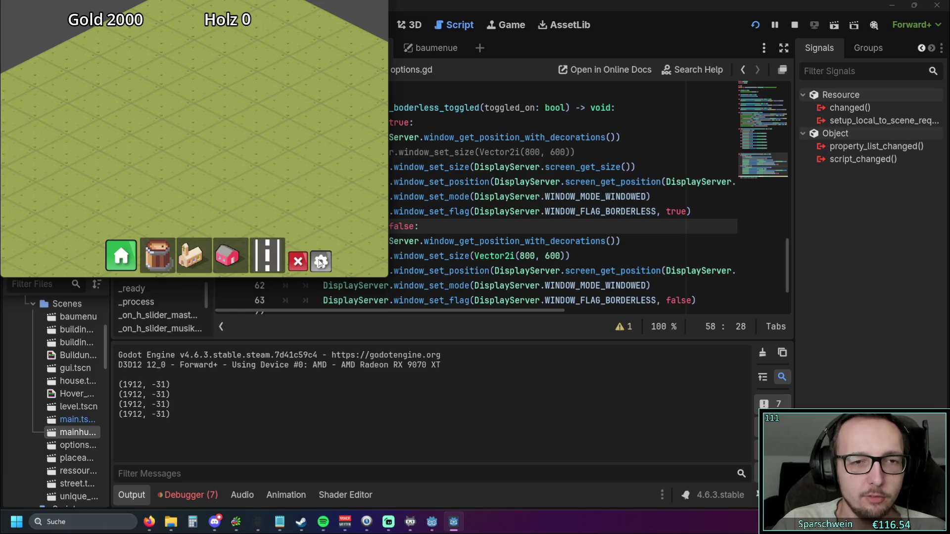
left_click(319, 258)
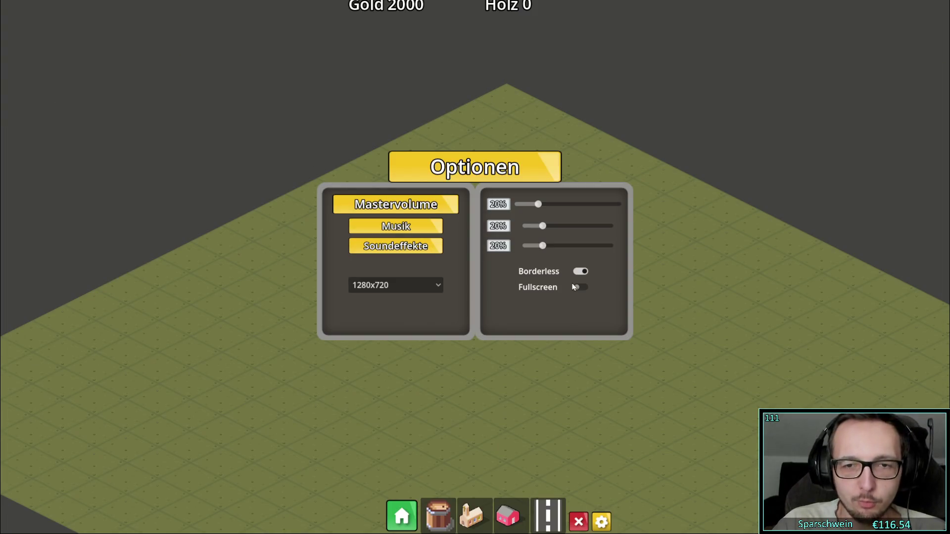
left_click(581, 271)
left_click(310, 145)
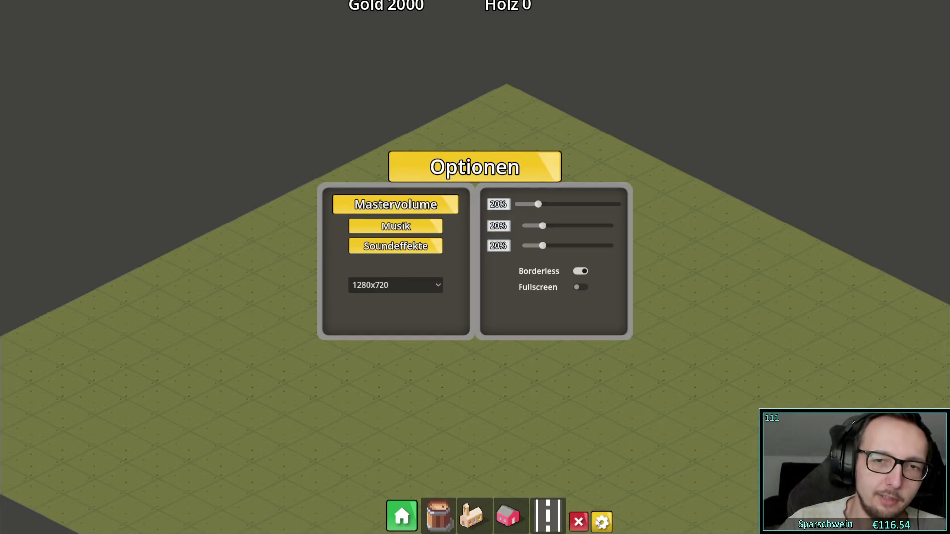
left_click(585, 272)
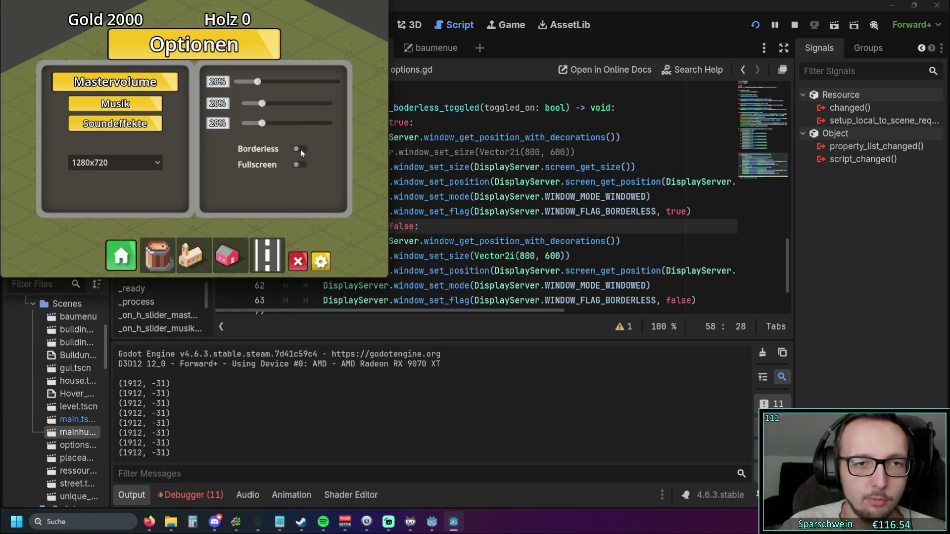
left_click(299, 149)
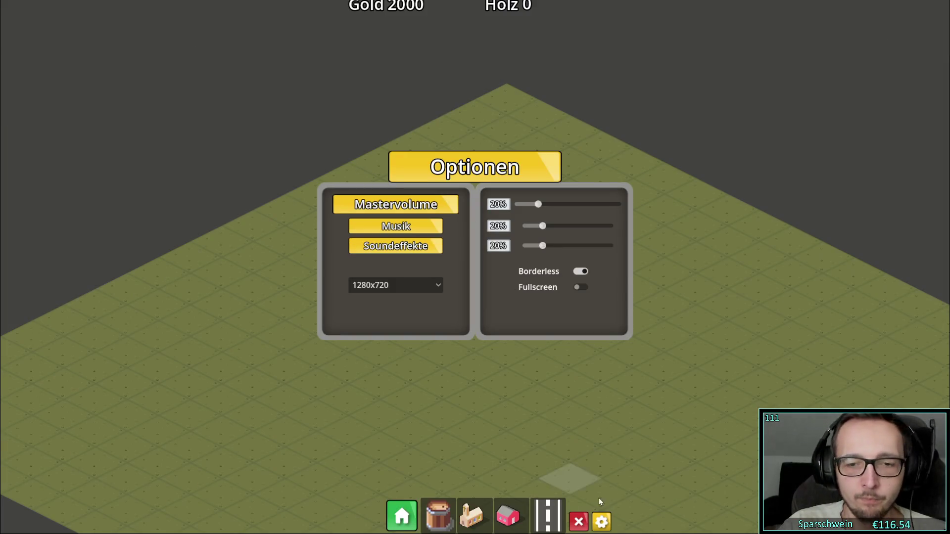
left_click(582, 271)
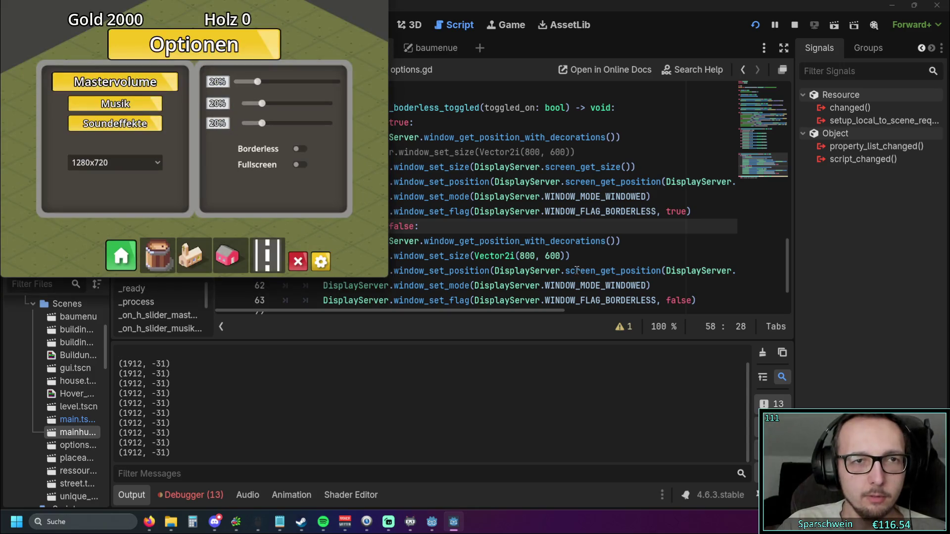
left_click(298, 150)
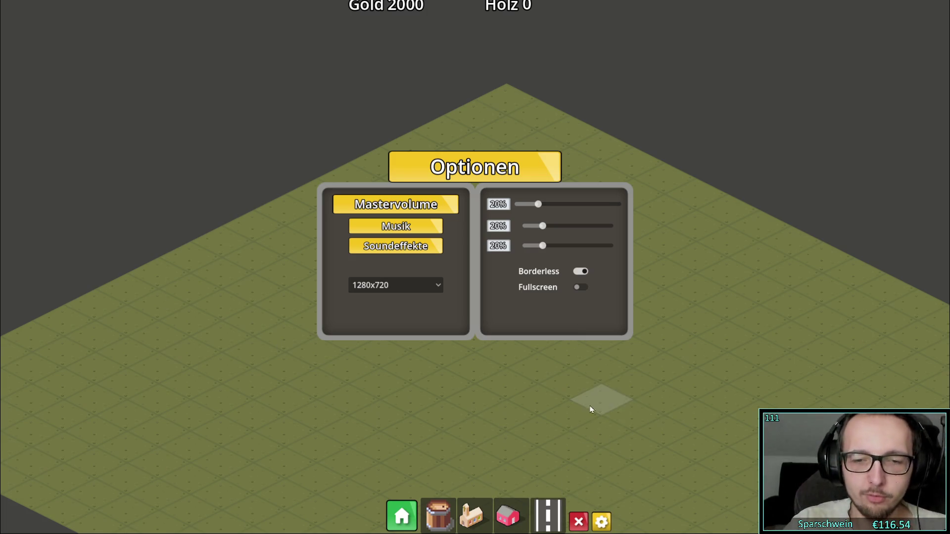
Step: Toggle Borderless again, widen the window slightly, go borderless full screen, then switch it off
left_click(585, 270)
left_click(586, 270)
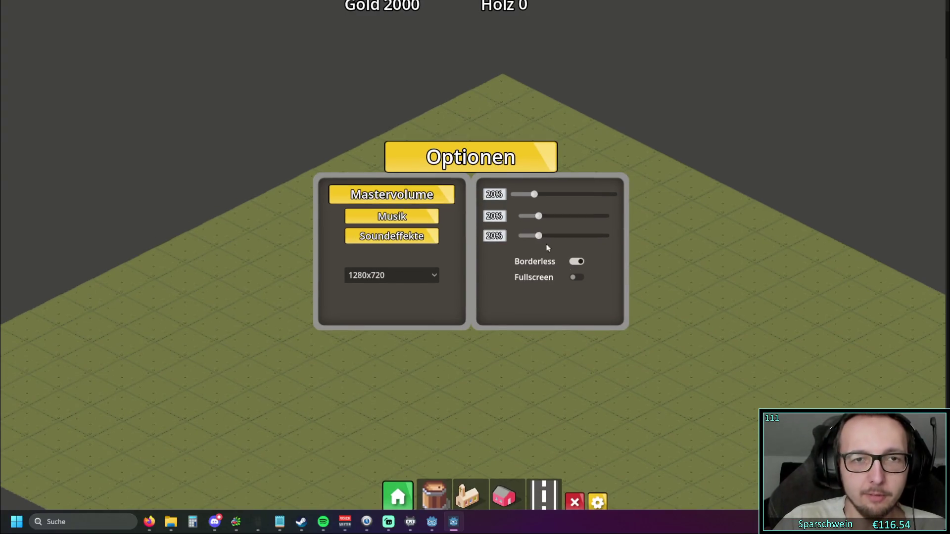
left_click(584, 260)
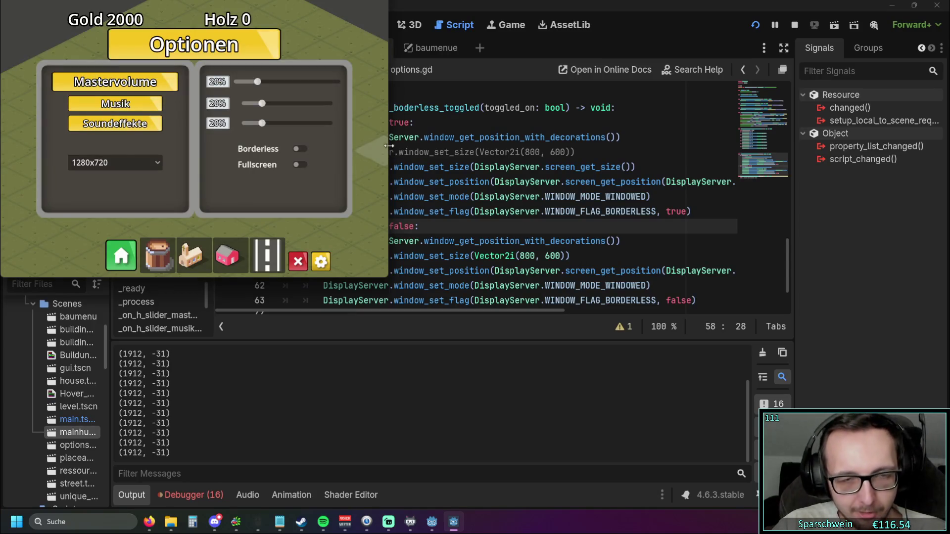
mouse_move(388, 148)
left_mouse_down()
mouse_move(442, 148)
mouse_move(413, 150)
left_mouse_up()
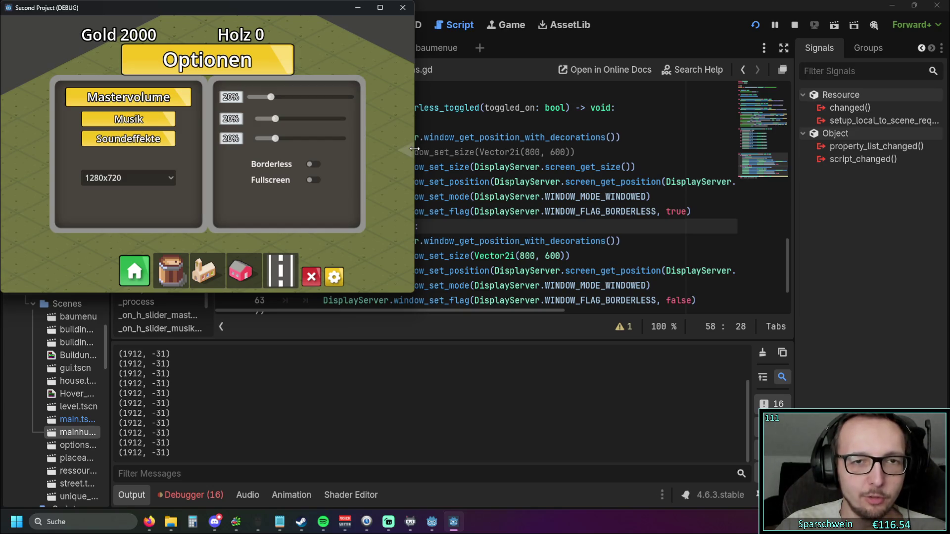
left_click(312, 163)
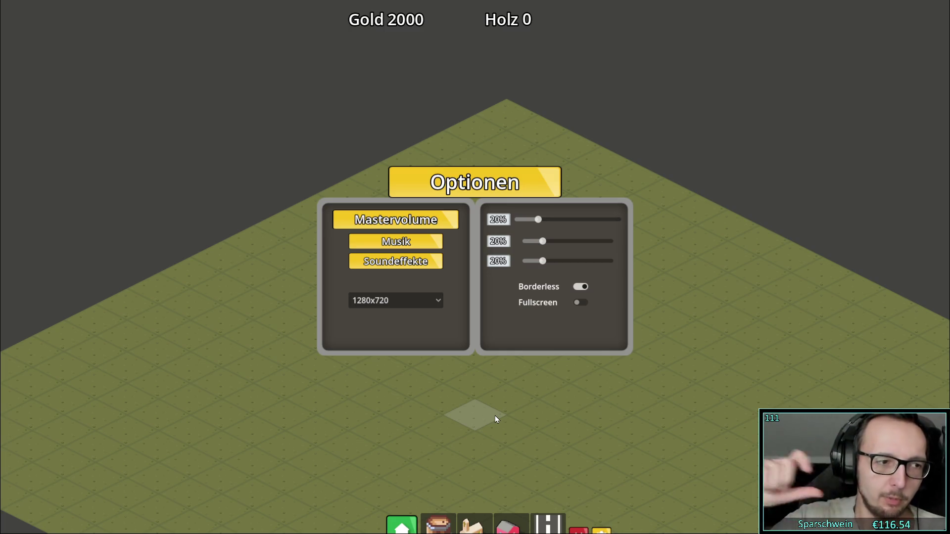
left_click(580, 286)
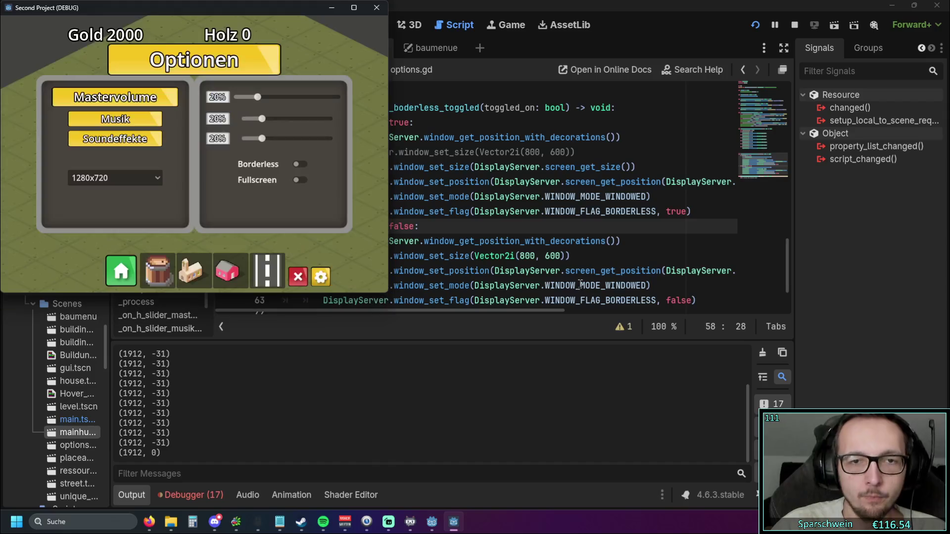
Step: Bring the game to the front, test Borderless, leave it borderless fullscreen, and close Optionen
left_click(563, 255)
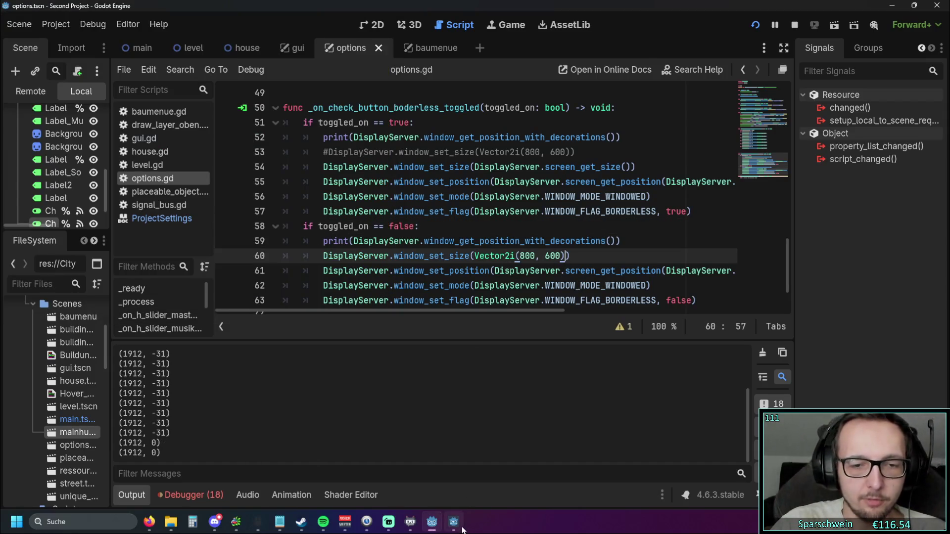
left_click(460, 526)
left_click(299, 163)
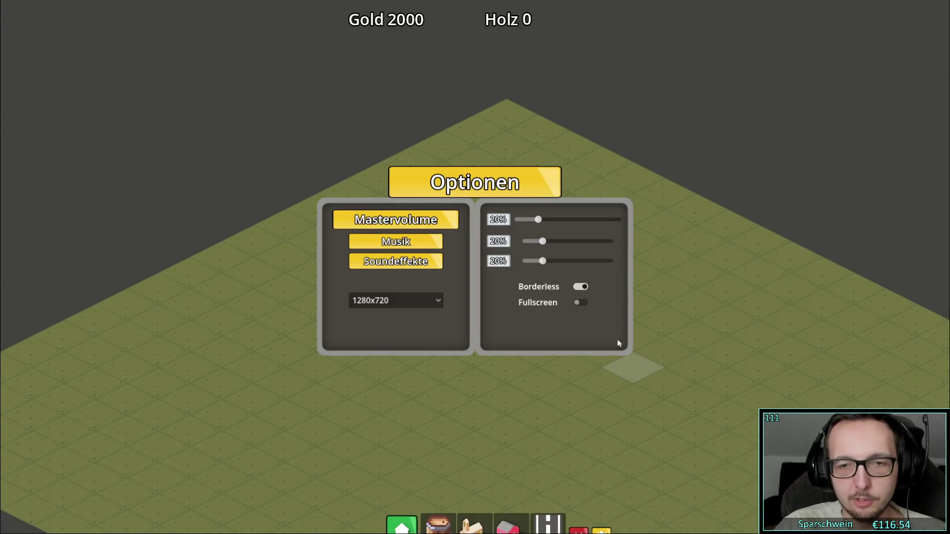
left_click(579, 287)
left_click(299, 164)
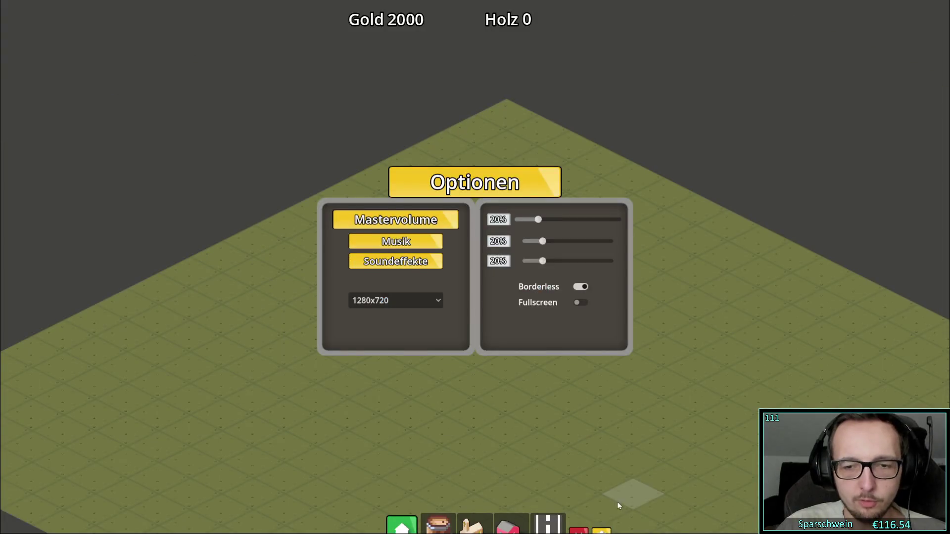
left_click(602, 529)
Step: Browse through the available buildings in the build menu
left_click(401, 526)
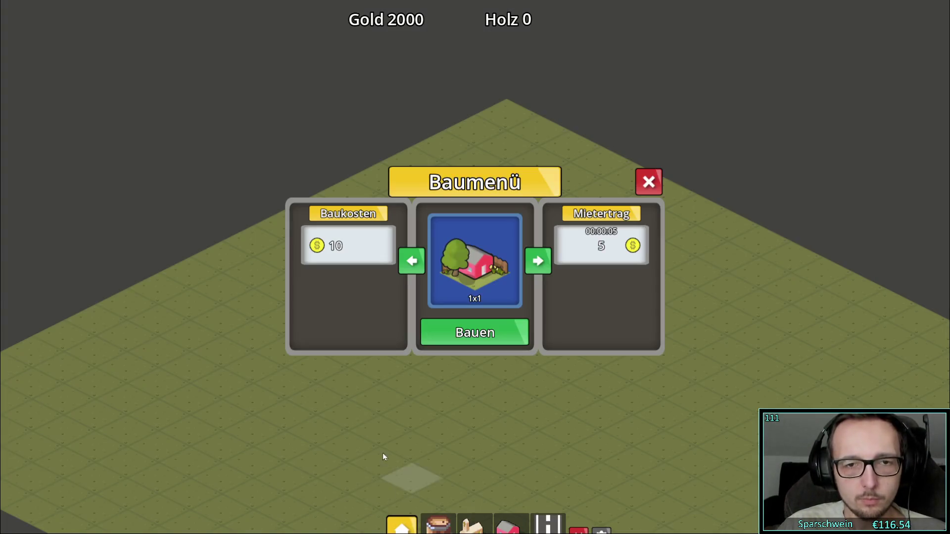
left_click(648, 182)
scroll(441, 300, "down", 3)
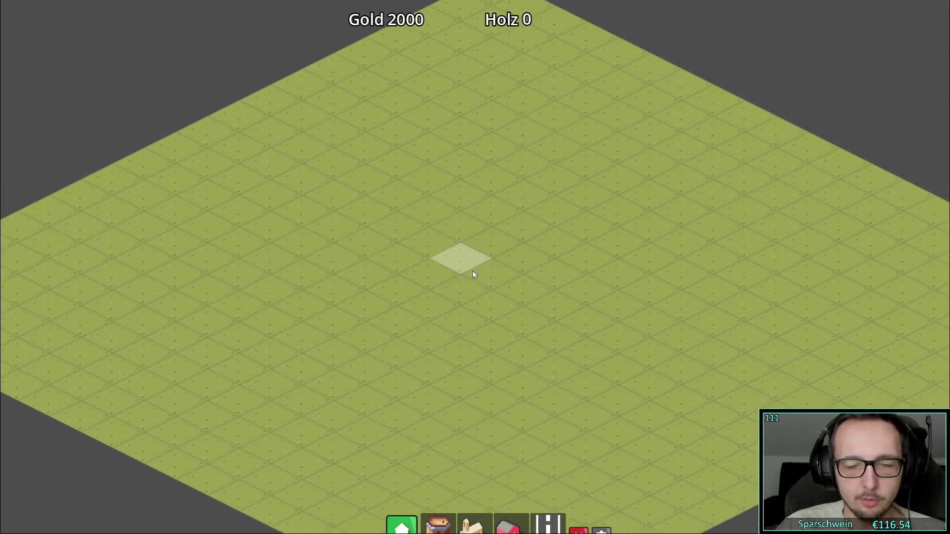
left_click(401, 525)
left_click(538, 261)
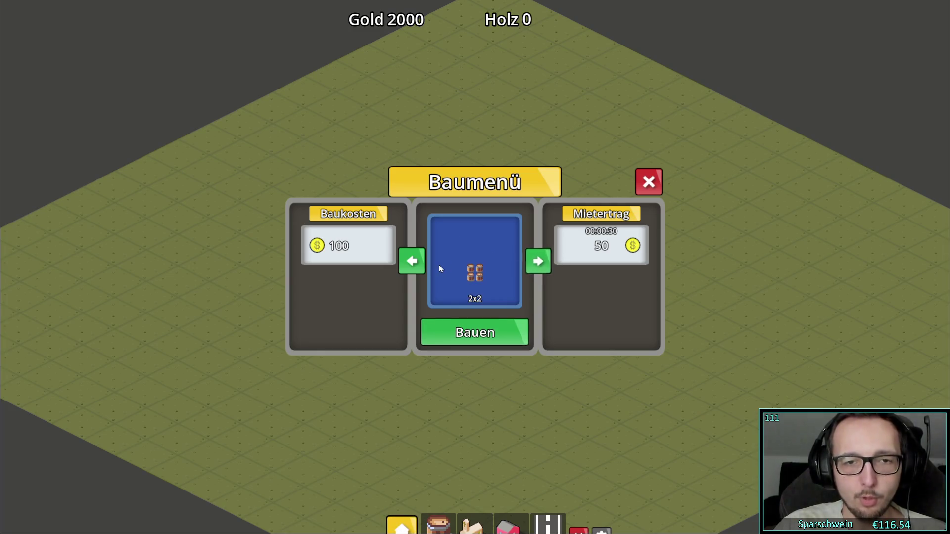
left_click(412, 261)
left_click(412, 260)
left_click(649, 181)
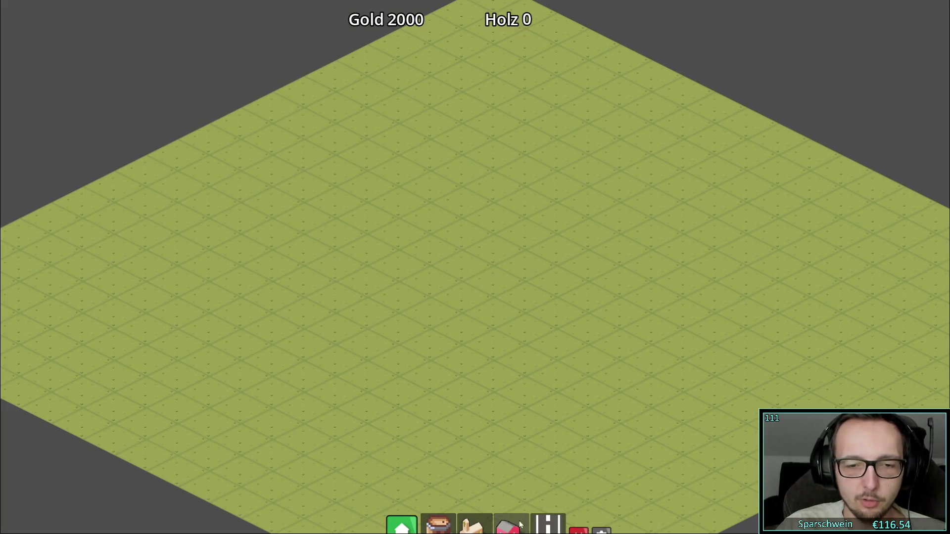
Step: Place a church near the map centre and lay two crossing roads
left_click(474, 525)
left_click(476, 261)
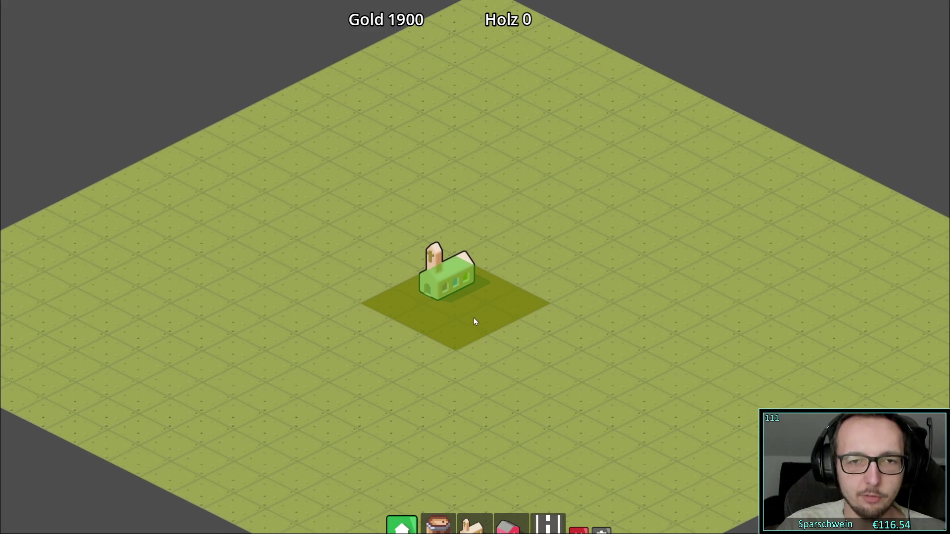
left_click(539, 525)
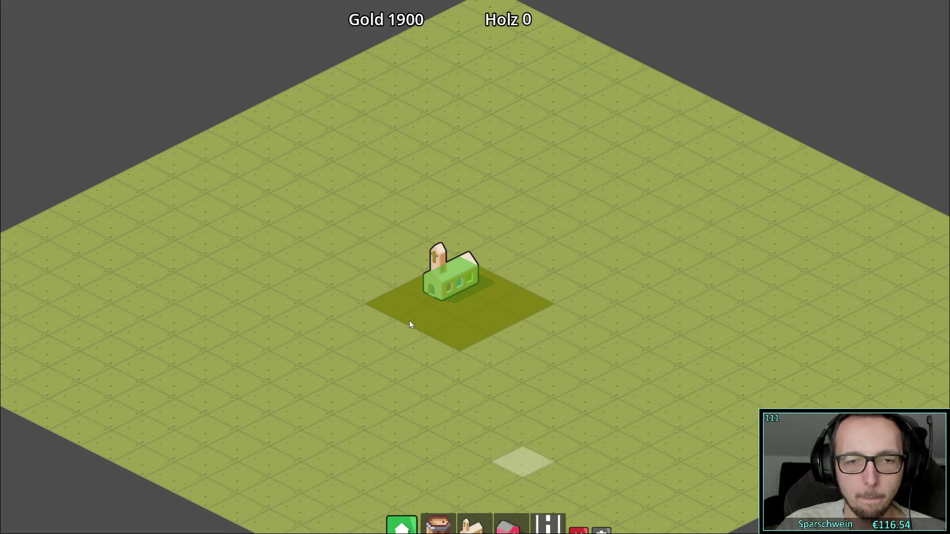
mouse_move(304, 316)
left_mouse_down()
mouse_move(580, 161)
mouse_move(616, 151)
left_mouse_up()
left_click_drag(335, 168, 654, 345)
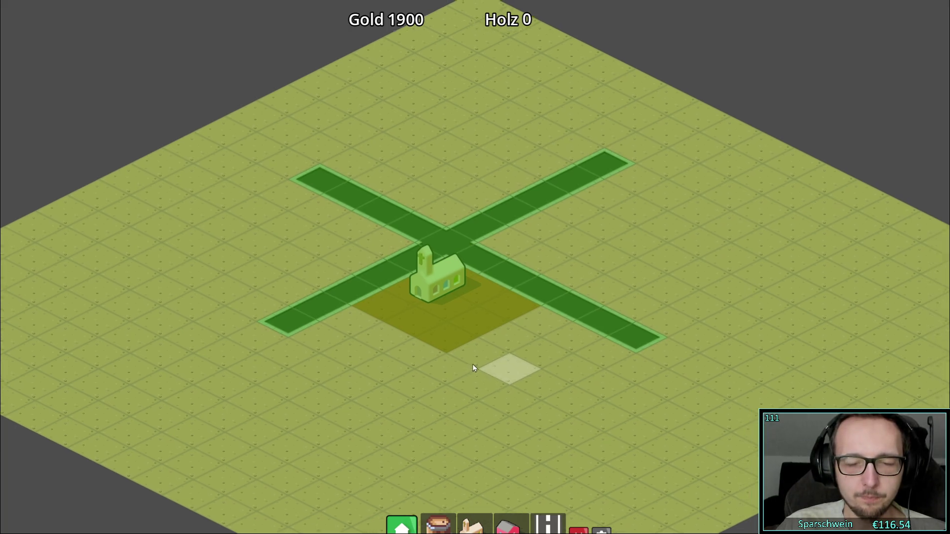
scroll(500, 349, "up", 2)
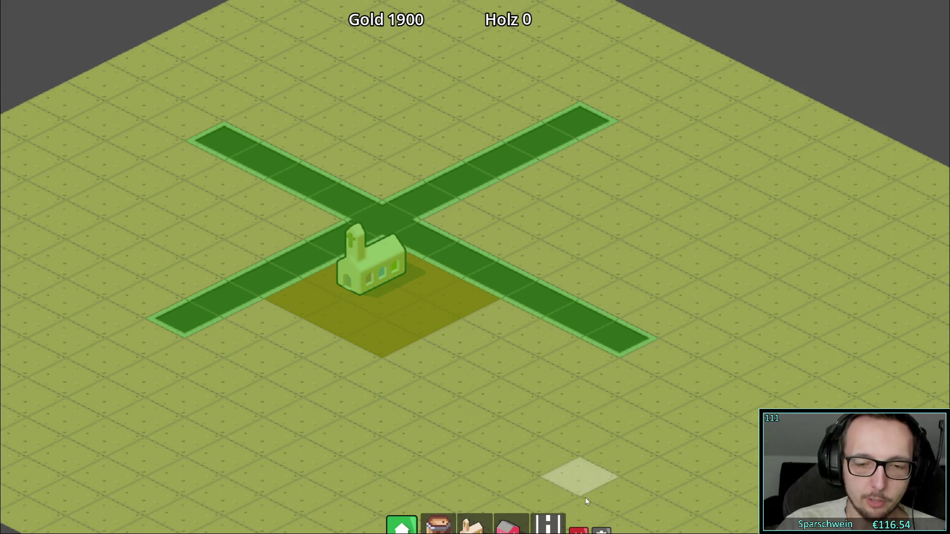
left_click(515, 282)
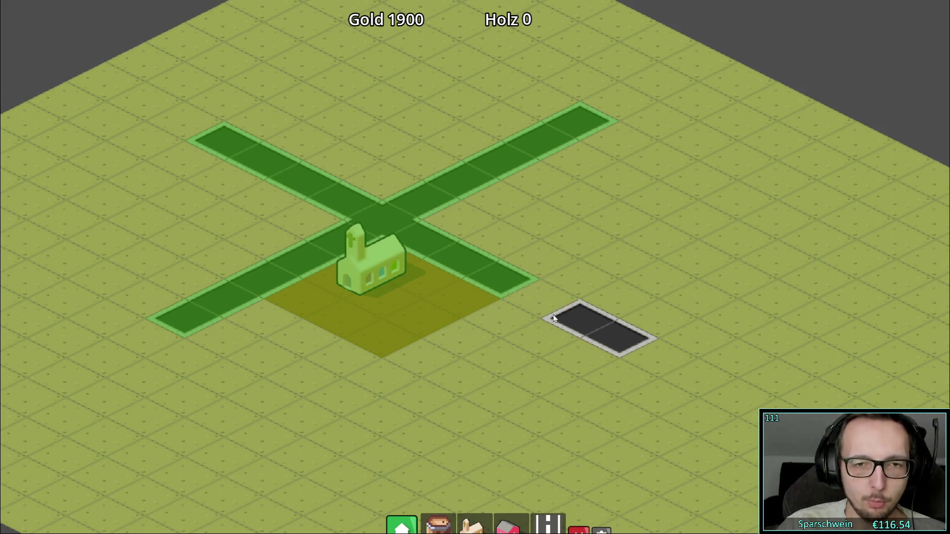
left_click(537, 294)
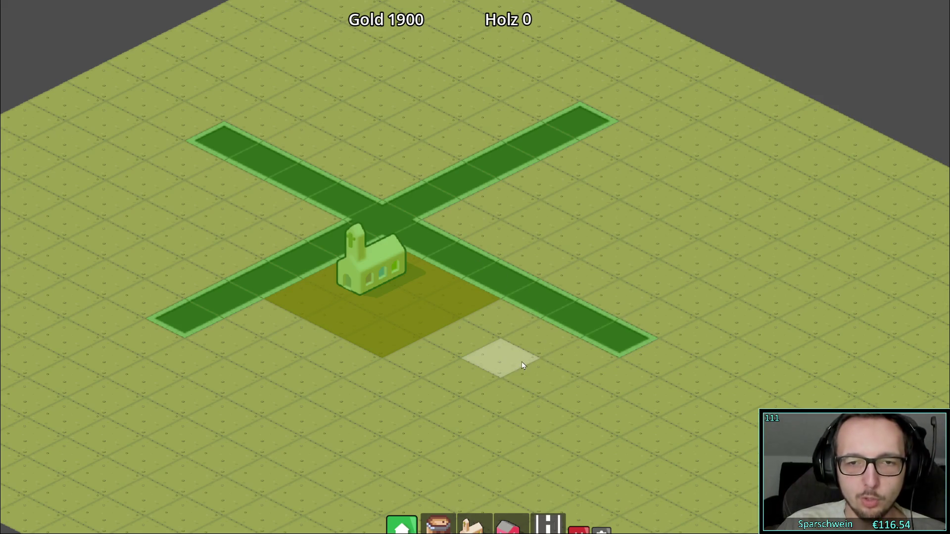
scroll(507, 355, "down", 2)
scroll(542, 325, "up", 1)
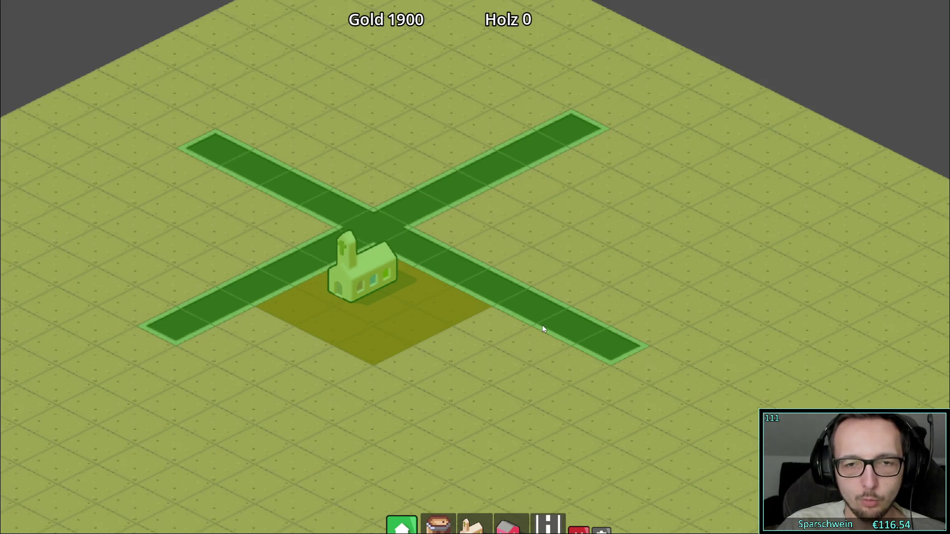
Step: Place a row of red houses along the road and a 2x2 Big Bucket above the crossing
left_click(512, 524)
mouse_move(456, 240)
left_mouse_down()
mouse_move(521, 263)
mouse_move(593, 327)
left_mouse_up()
scroll(530, 337, "up", 1)
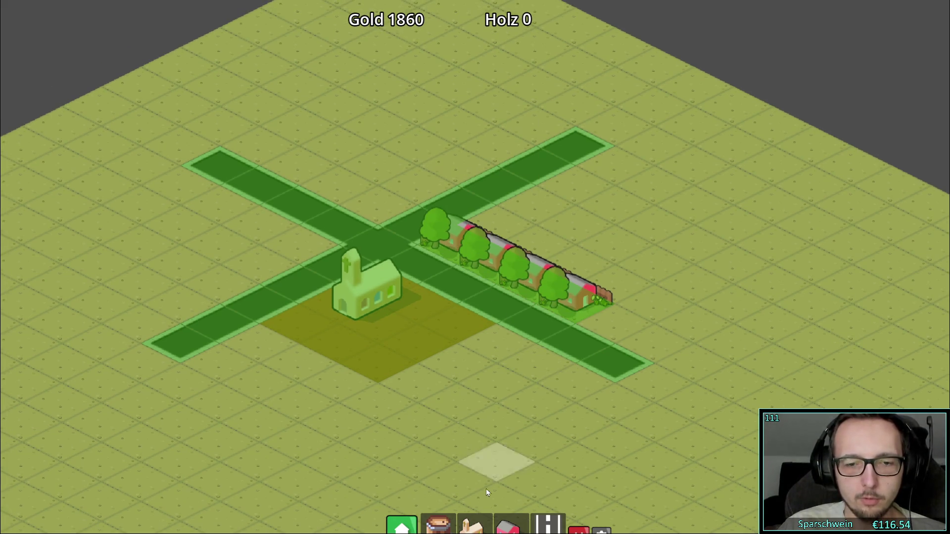
left_click(474, 525)
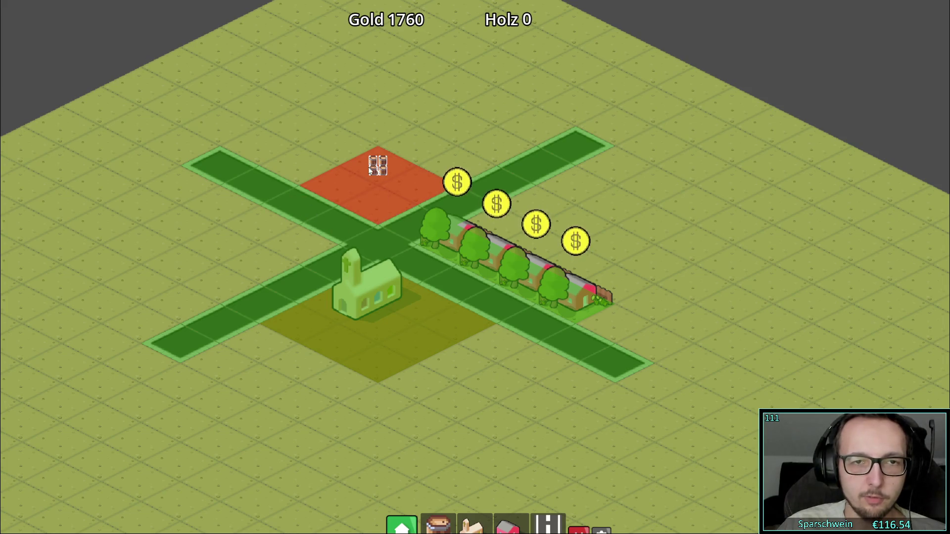
left_click(382, 162)
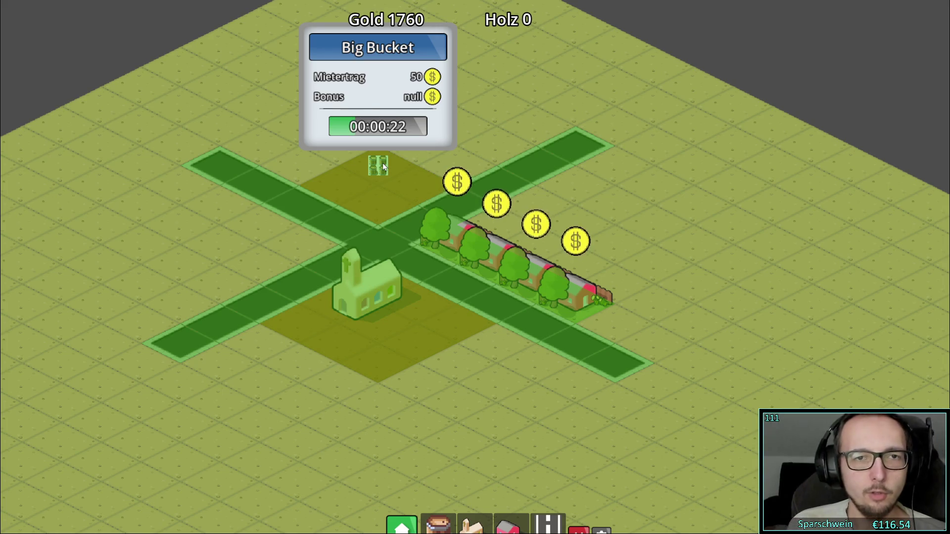
Step: Collect the house coins to reach Gold 1890, then reopen the options and turn Borderless on
left_click_drag(339, 171, 362, 210)
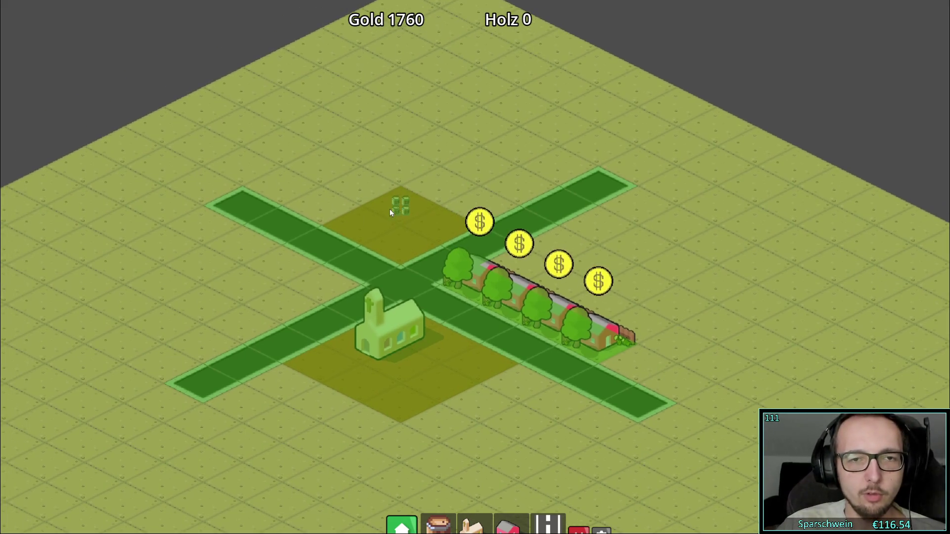
mouse_move(405, 211)
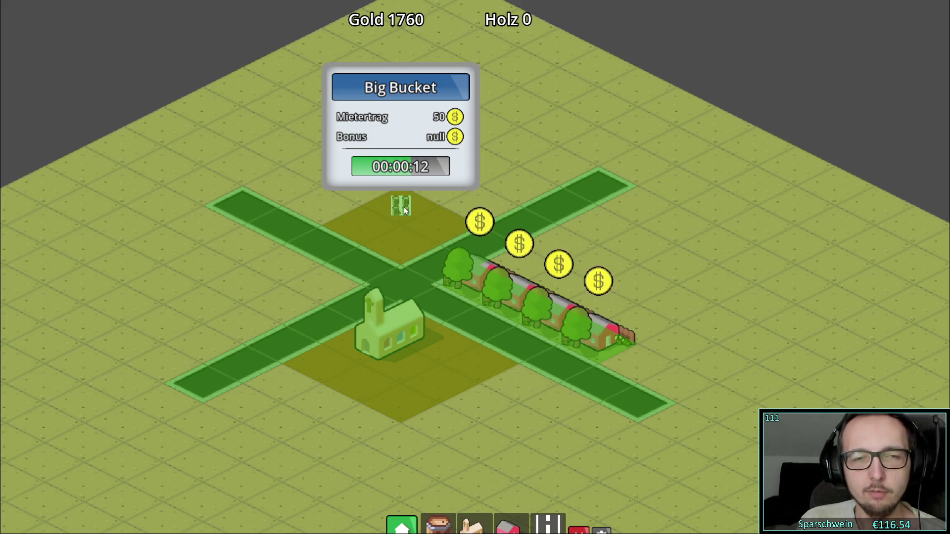
left_click(515, 288)
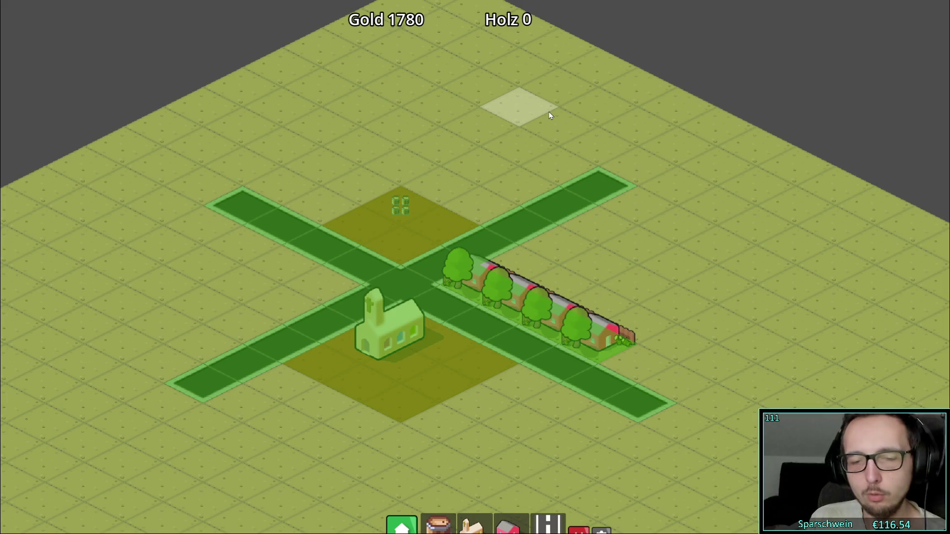
left_click(448, 271)
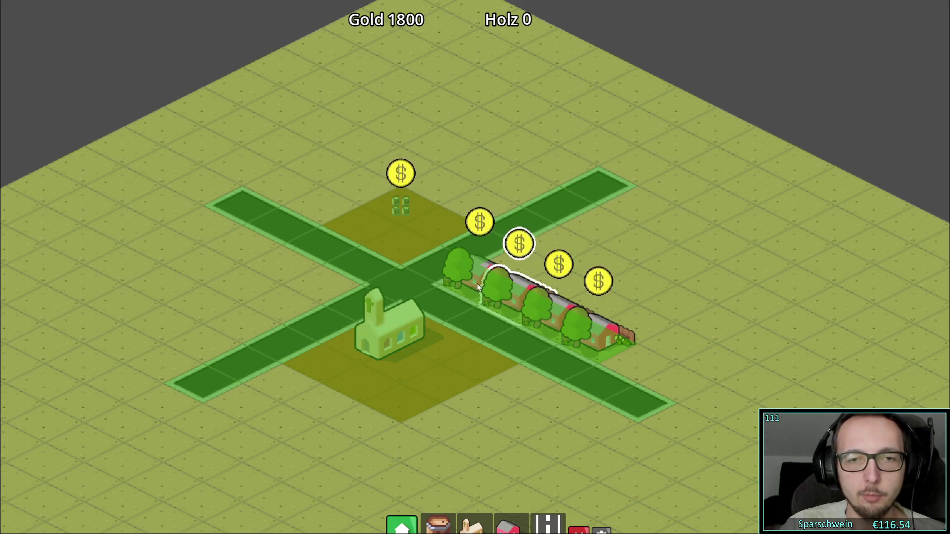
left_click(500, 287)
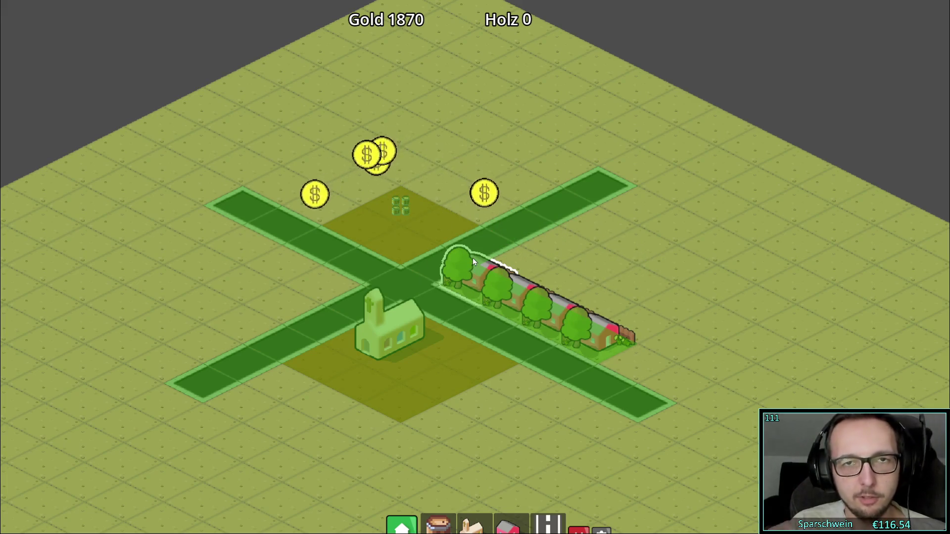
mouse_move(473, 257)
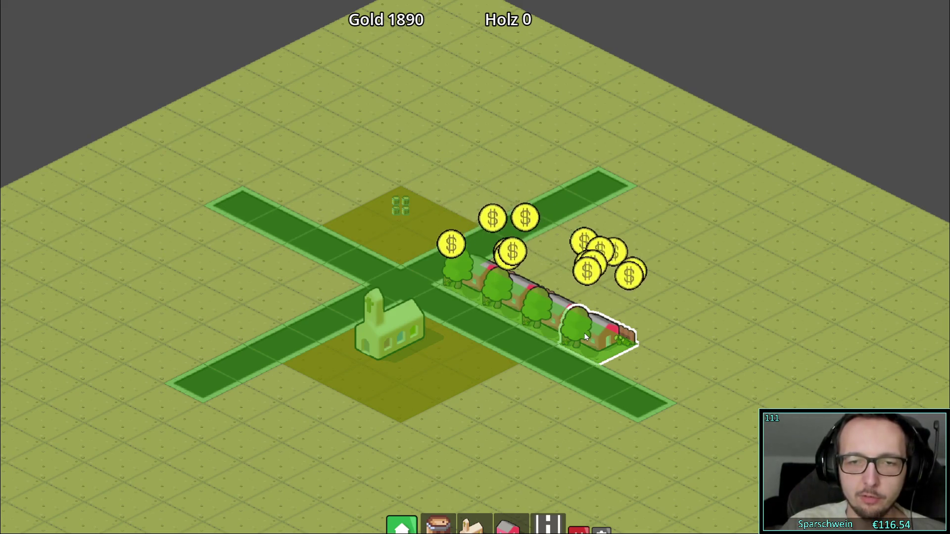
mouse_move(585, 337)
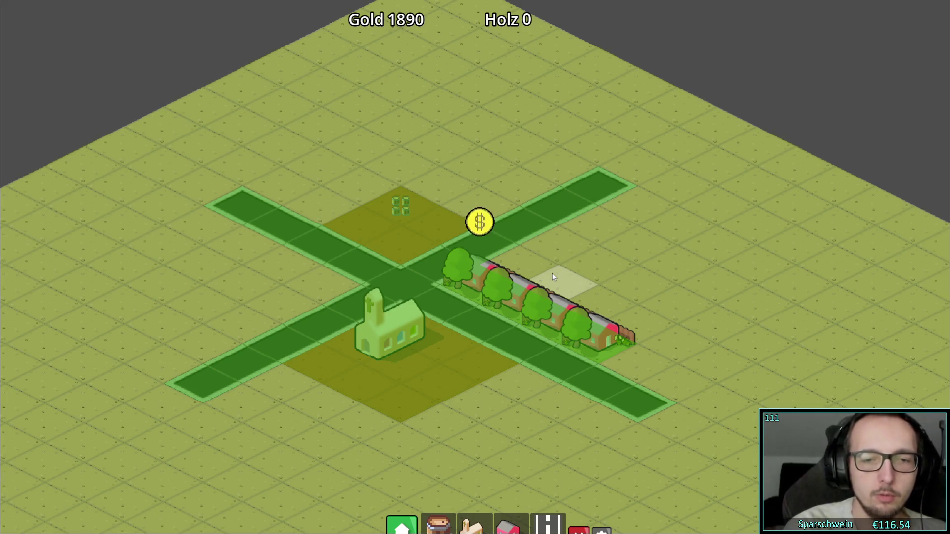
left_click(601, 529)
left_click(579, 286)
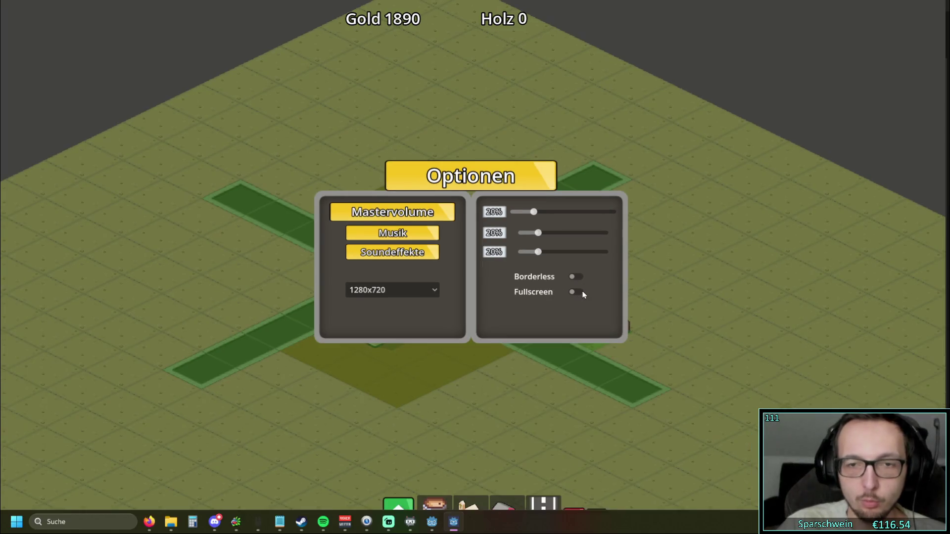
Step: Switch Borderless off to return to a window, close Optionen, zoom out and open the Baumenü
left_click(577, 277)
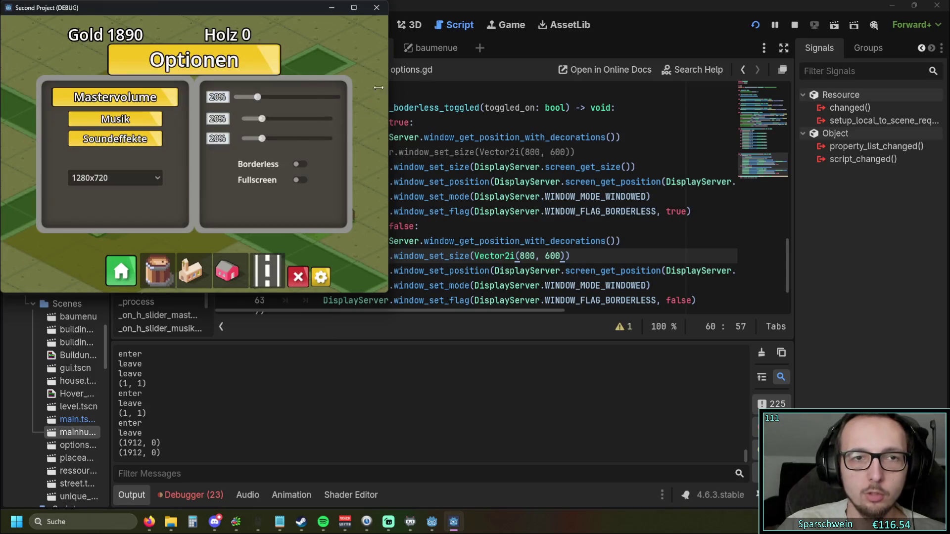
left_click(317, 272)
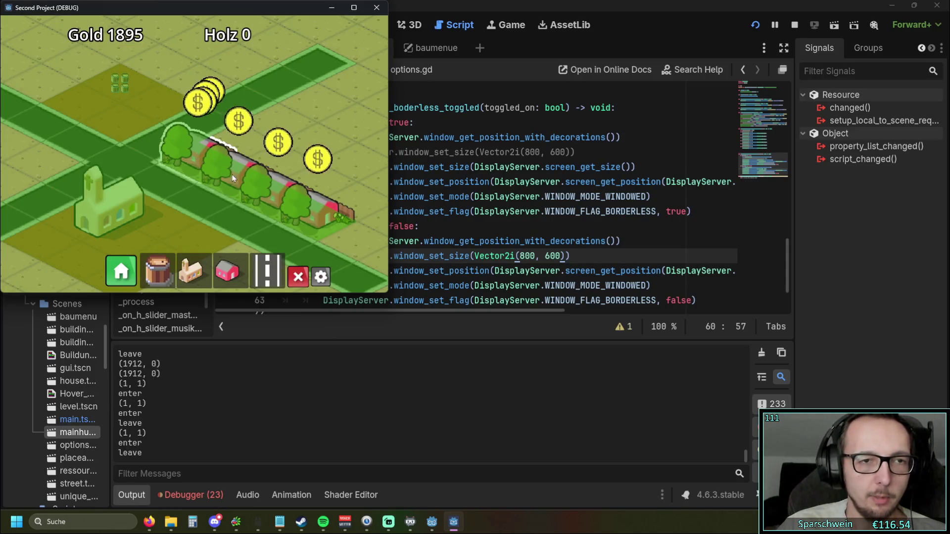
scroll(193, 188, "down", 4)
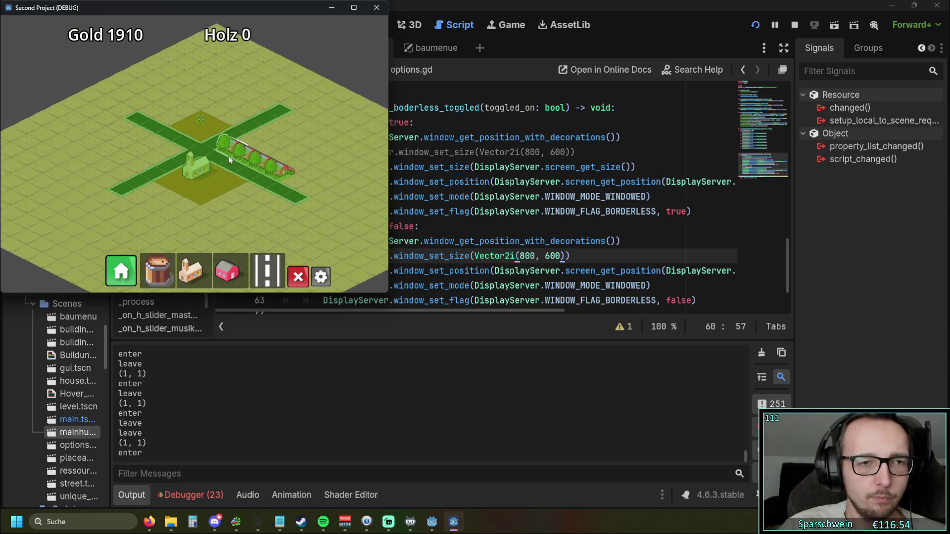
mouse_move(248, 167)
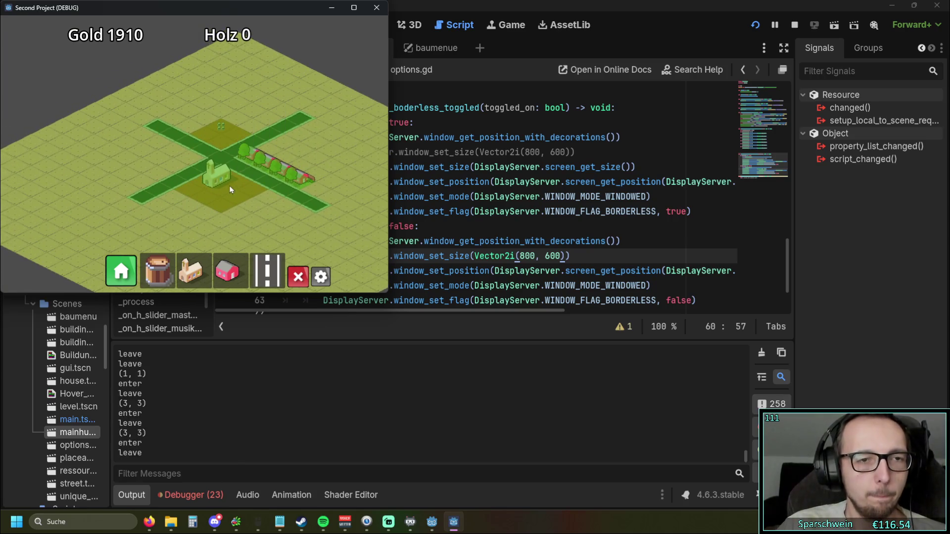
left_click(120, 270)
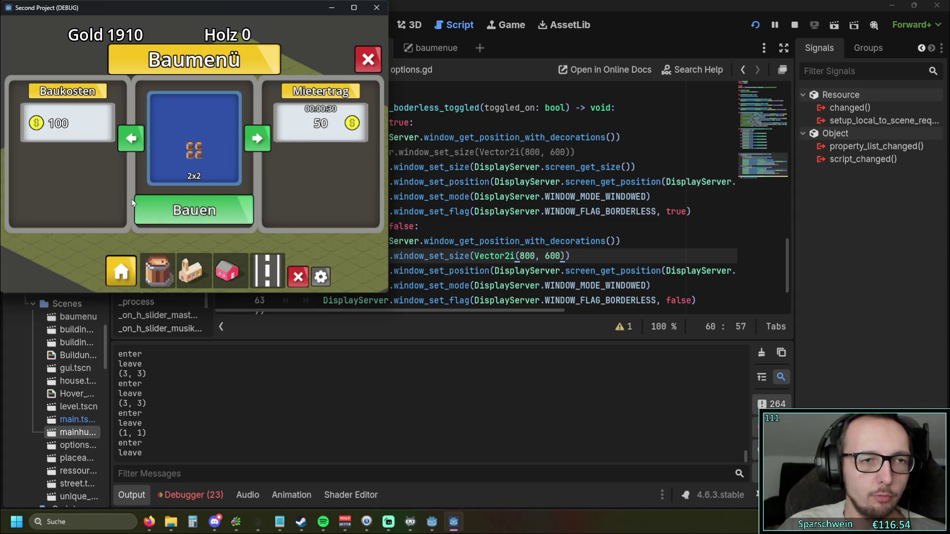
Step: Flip between the red 1x1 house and the 2x2 barrels in the Baumenü, ending on the barrels
left_click(254, 140)
left_click(251, 142)
left_click(250, 141)
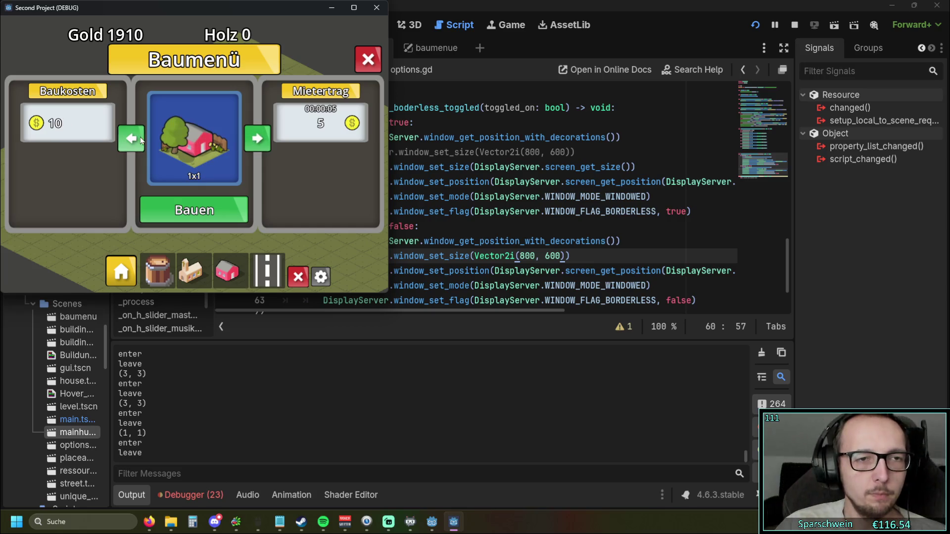
left_click(256, 141)
left_click(257, 142)
left_click(130, 139)
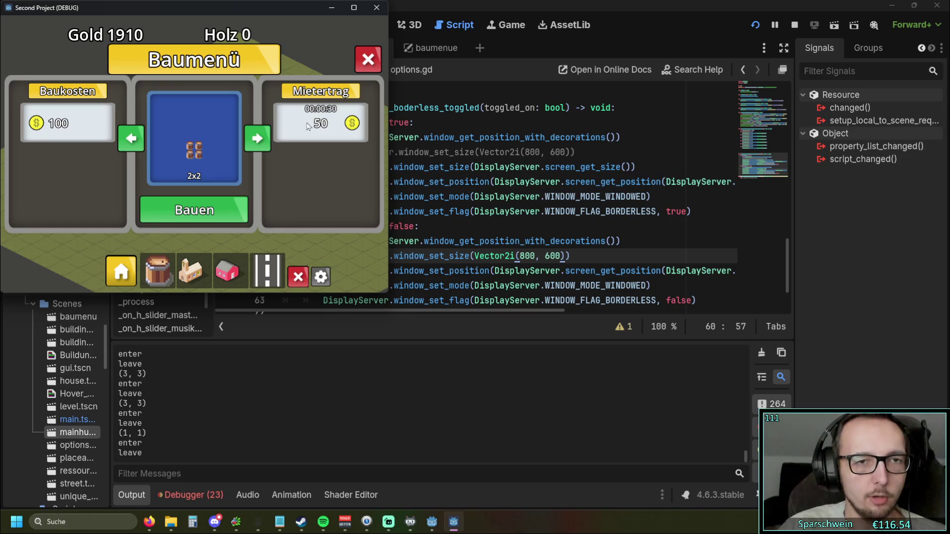
Step: Cycle the building options again, settle on the 1x1 house, and close the build menu with the red X
left_click(257, 139)
left_click(134, 141)
left_click(141, 145)
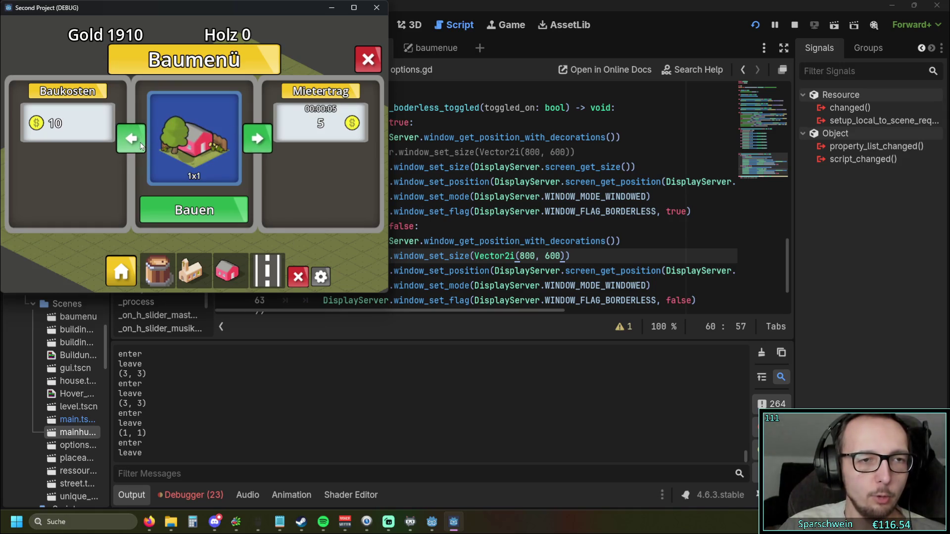
left_click(141, 146)
left_click(257, 141)
left_click(257, 141)
left_click(257, 141)
left_click(258, 141)
left_click(258, 141)
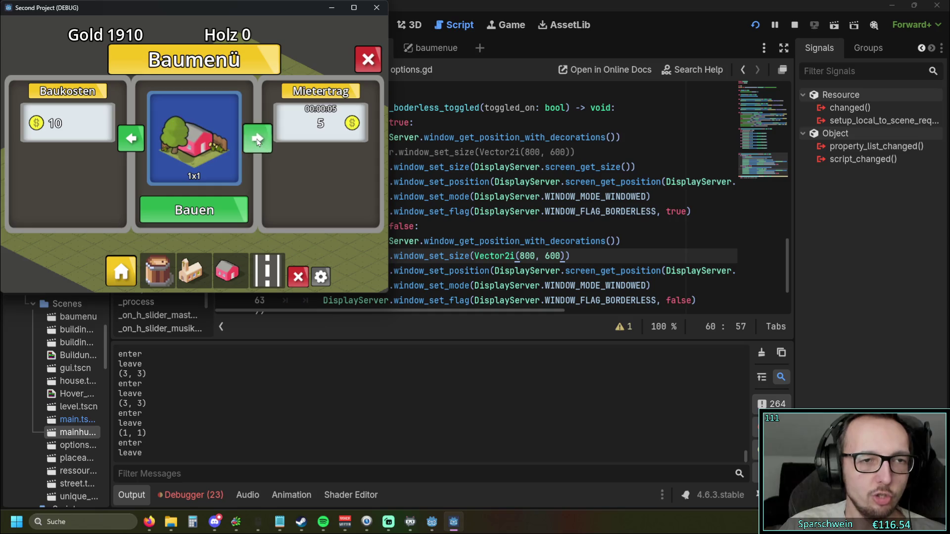
left_click(258, 141)
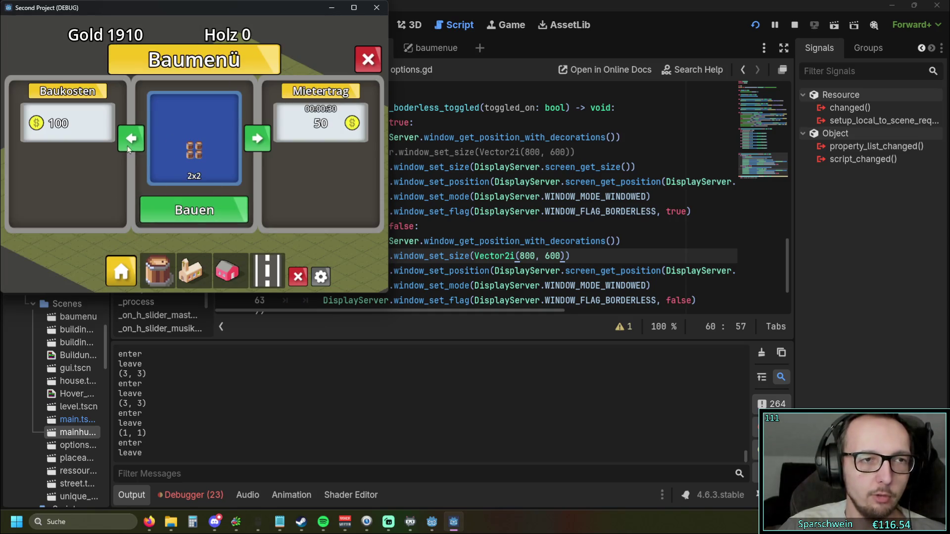
left_click(370, 61)
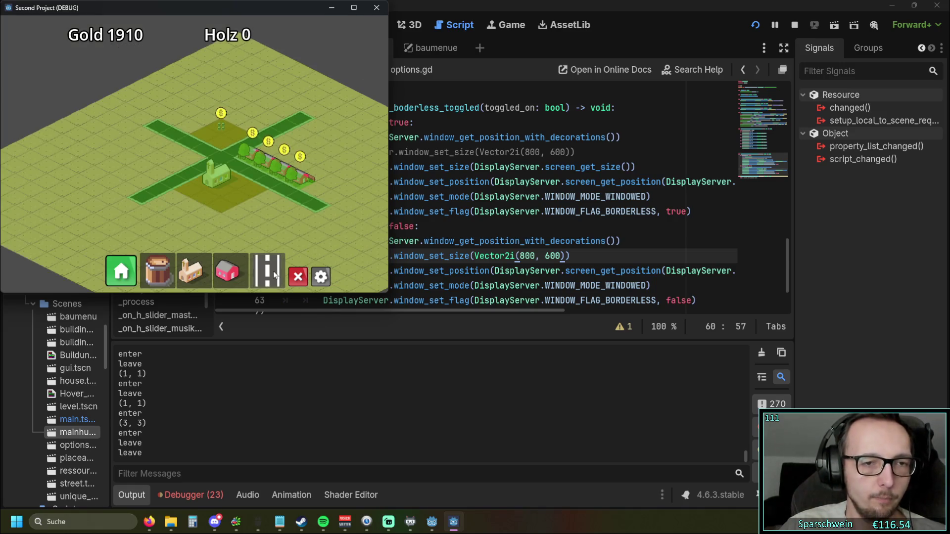
Step: Open the Red House info panel, zooming in and out around it
left_click(260, 166)
scroll(260, 167, "up", 4)
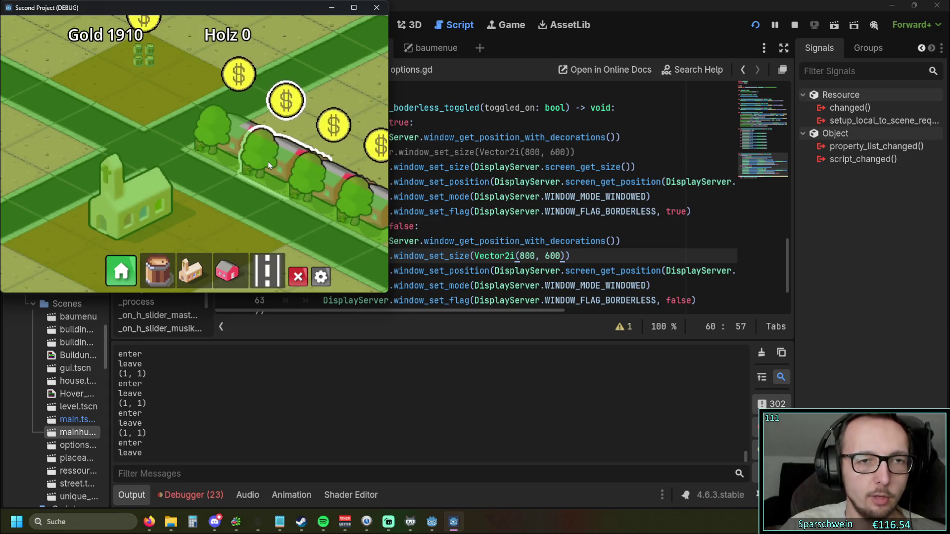
left_click(268, 161)
scroll(268, 161, "down", 3)
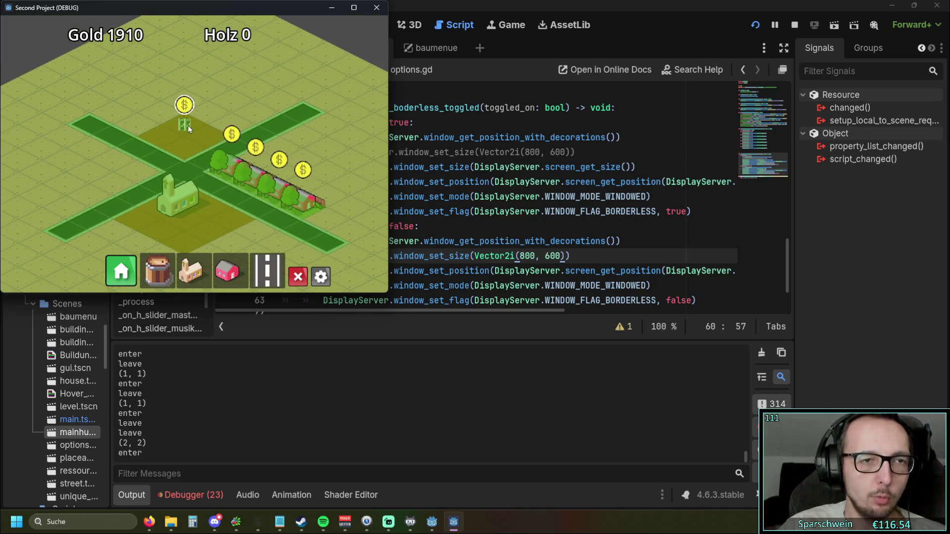
Step: Open the Big Bucket info panel and collect its rent, raising Gold from 1910 to 1960
left_click(189, 127)
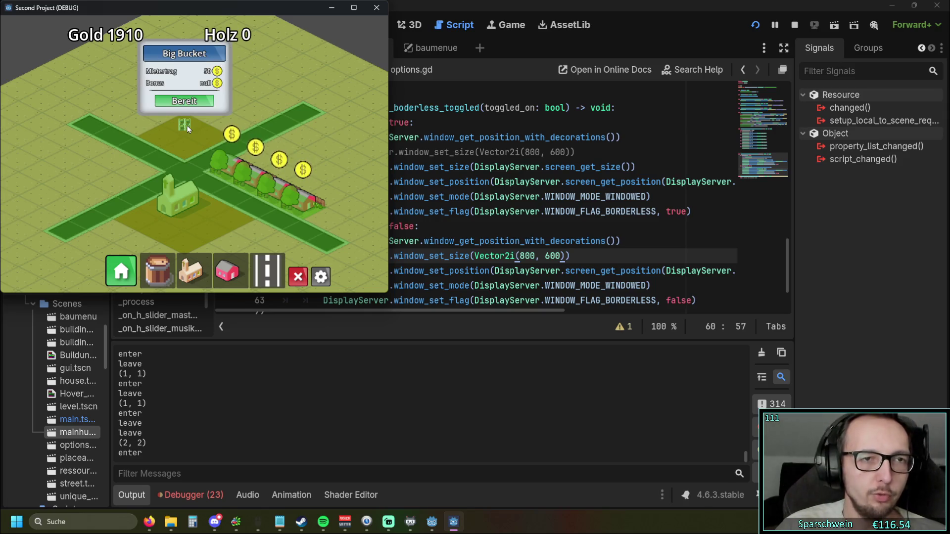
scroll(186, 129, "down", 2)
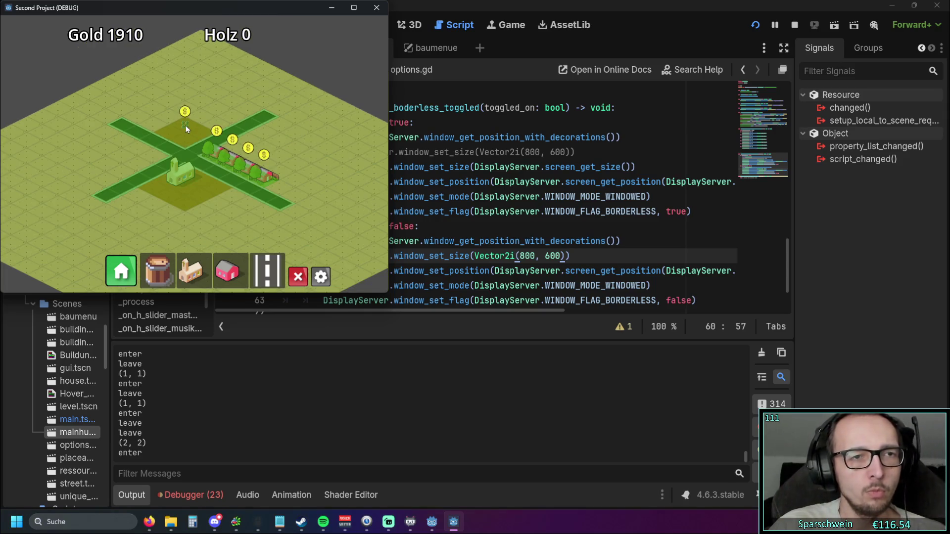
left_click(184, 128)
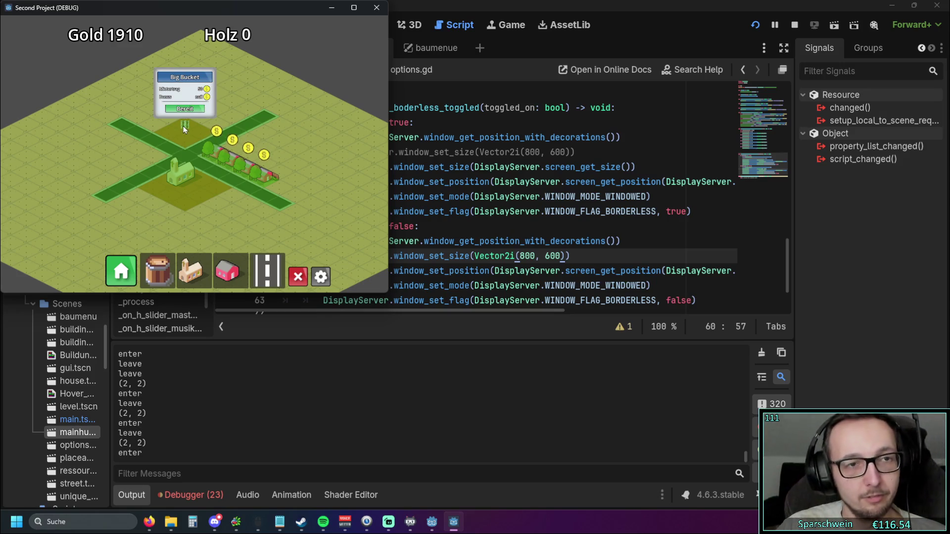
left_click(183, 128)
scroll(184, 129, "up", 3)
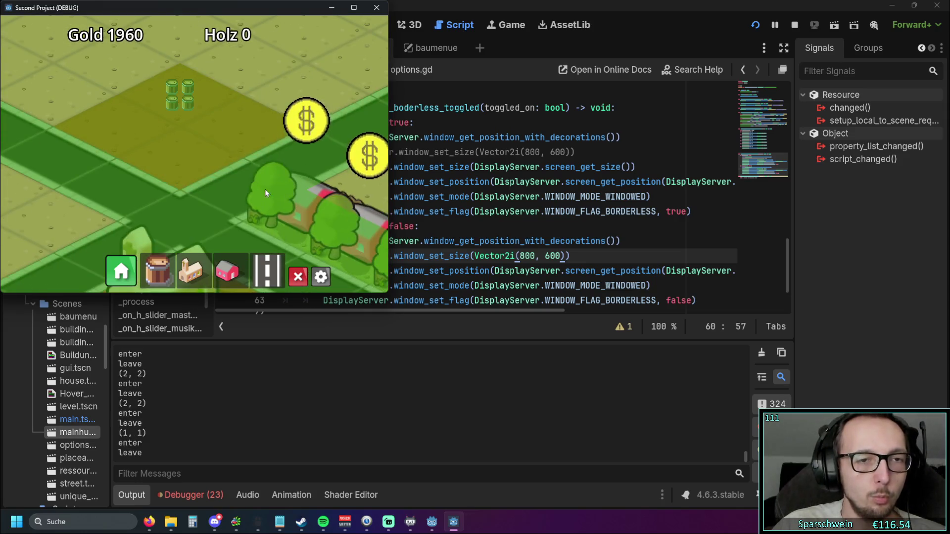
Step: Inspect the Red House up close, then bring up the hauptgebäude bauen.txt notes in Notepad
left_click(290, 203)
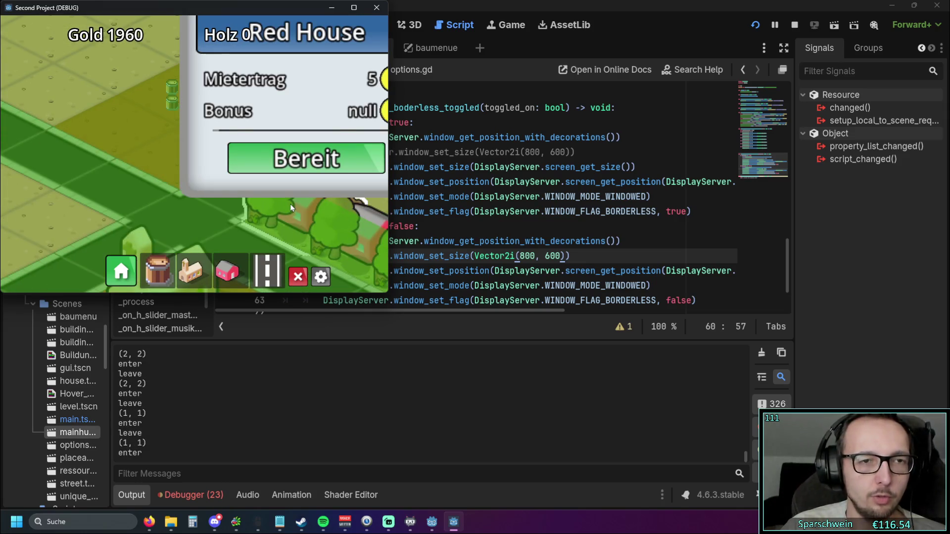
scroll(290, 204, "down", 3)
scroll(279, 203, "up", 2)
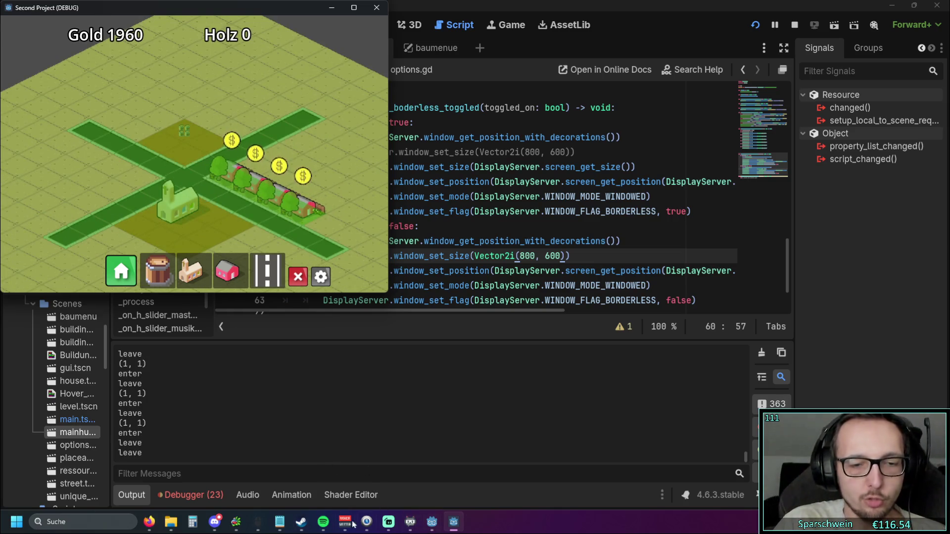
left_click(279, 522)
scroll(188, 124, "up", 13)
type("gebäude ho")
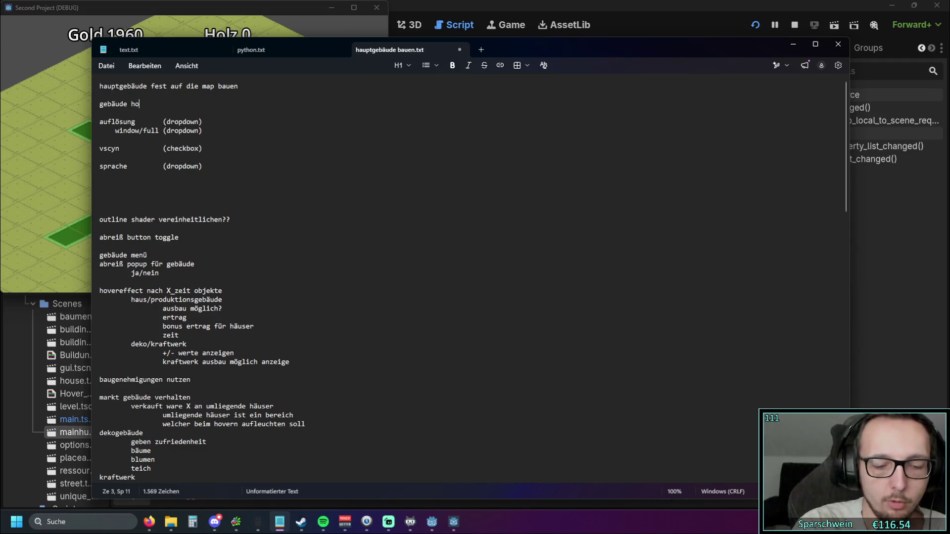
Step: Add the note 'gebäude hoverfunktion an zoomstufe koppeln' to the to-do file, then switch back to the game
type("verfunktion an zoomstufe koppeln")
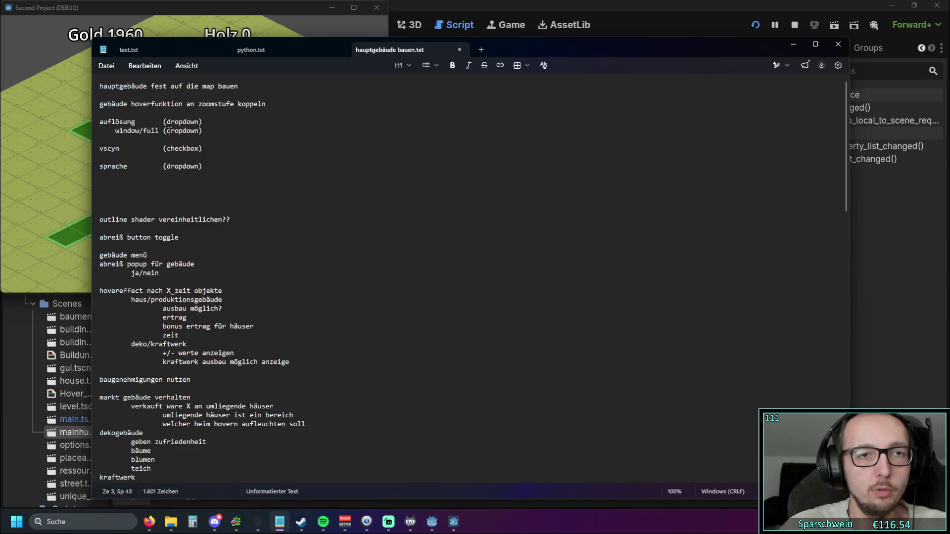
left_click(187, 192)
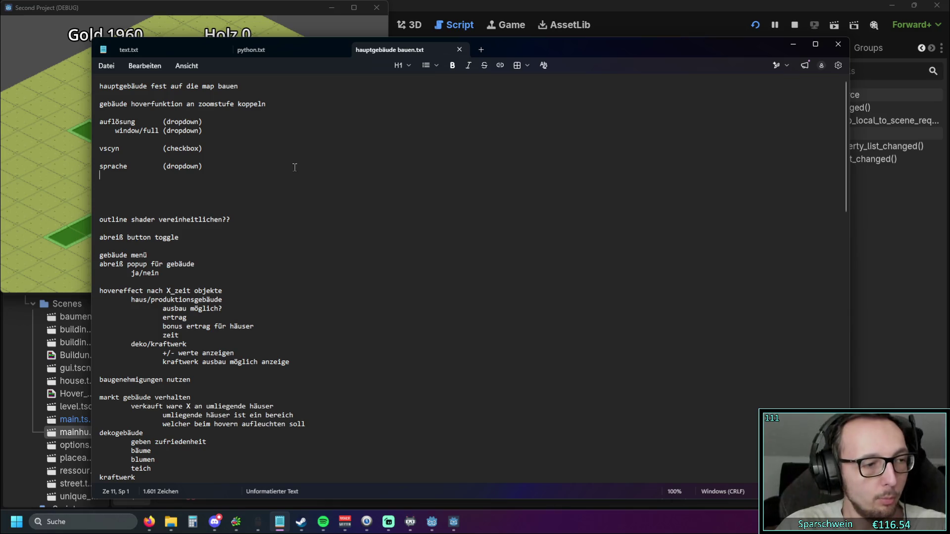
left_click(58, 167)
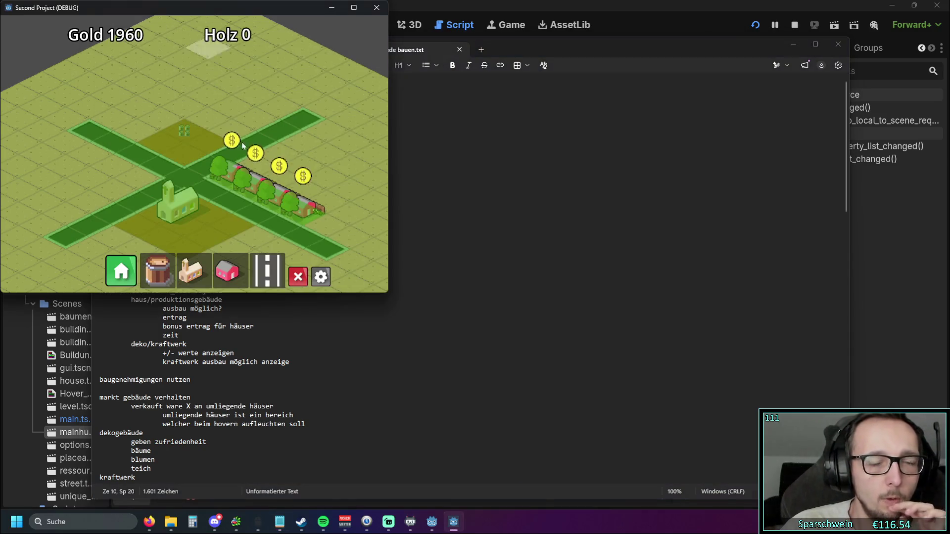
Step: Collect the waiting coins with W for 1980 Gold, open Optionen, and nudge the Mastervolume slider
key("w")
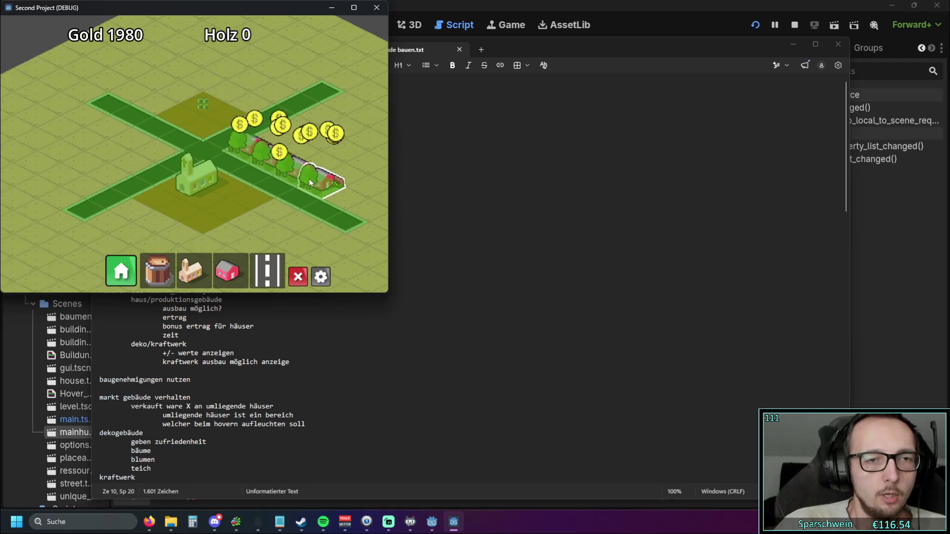
left_click(321, 275)
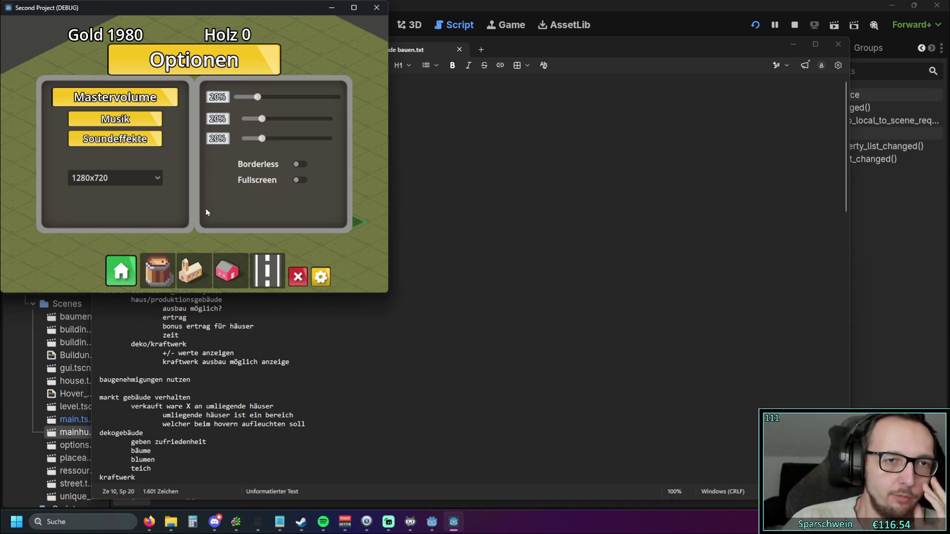
mouse_move(258, 97)
left_mouse_down()
mouse_move(275, 97)
mouse_move(264, 99)
mouse_move(263, 121)
mouse_move(331, 139)
mouse_move(269, 142)
left_mouse_up()
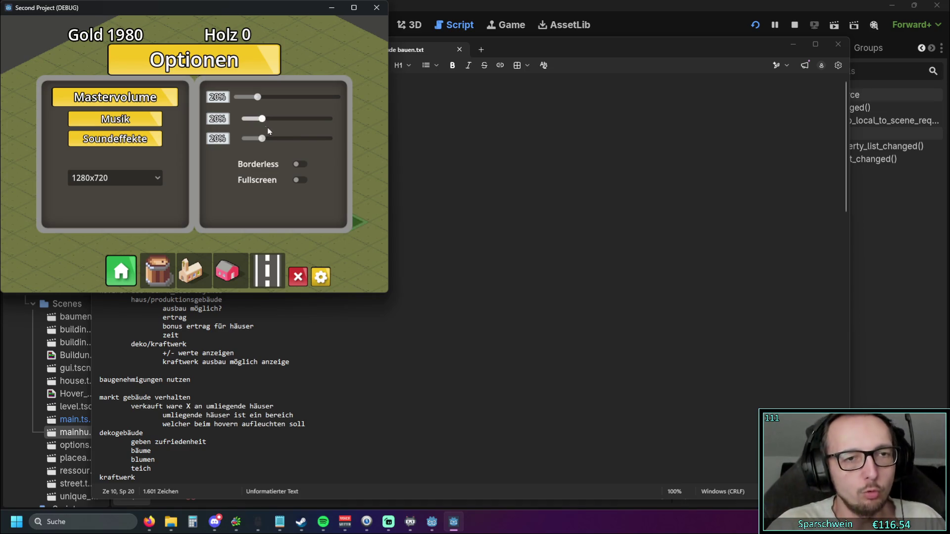
left_click(99, 178)
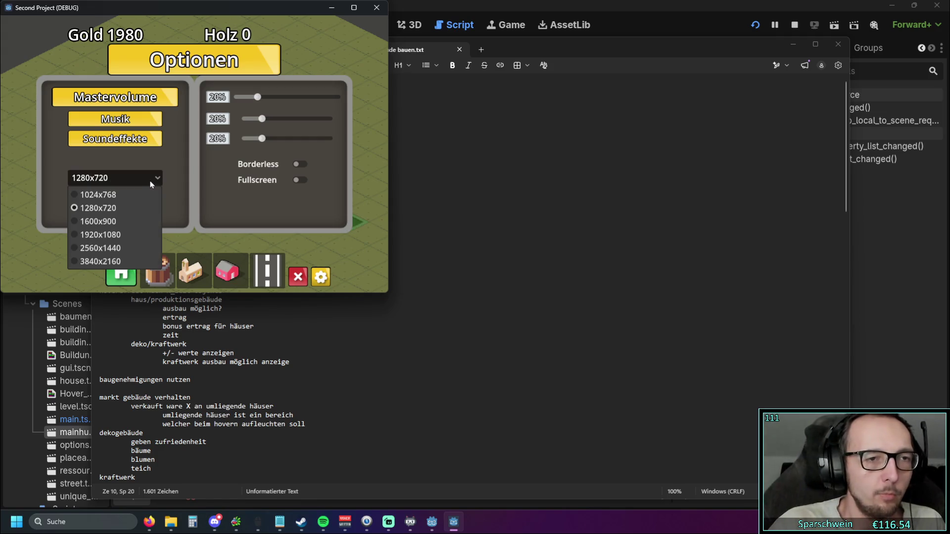
Step: Change the game resolution to 1600x900, then to 1024x768
left_click(106, 223)
left_click(314, 262)
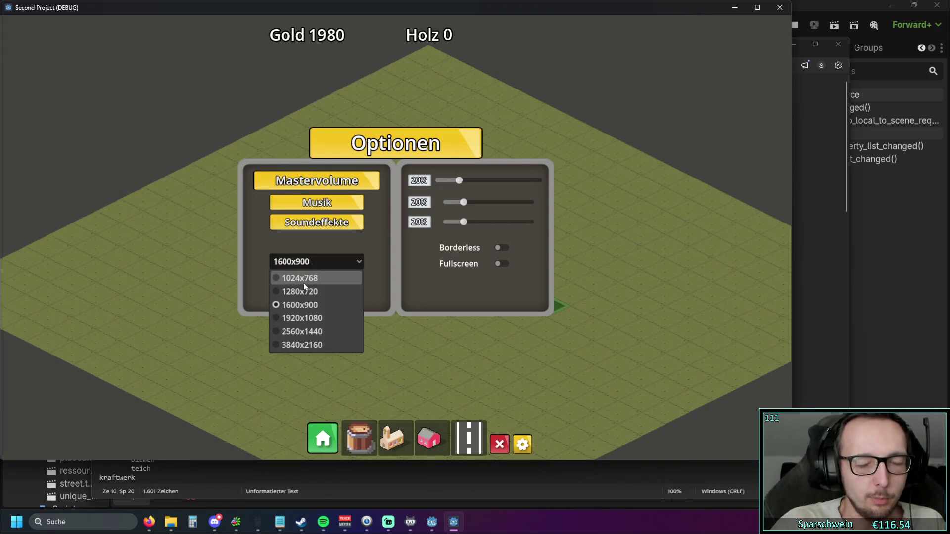
left_click(315, 277)
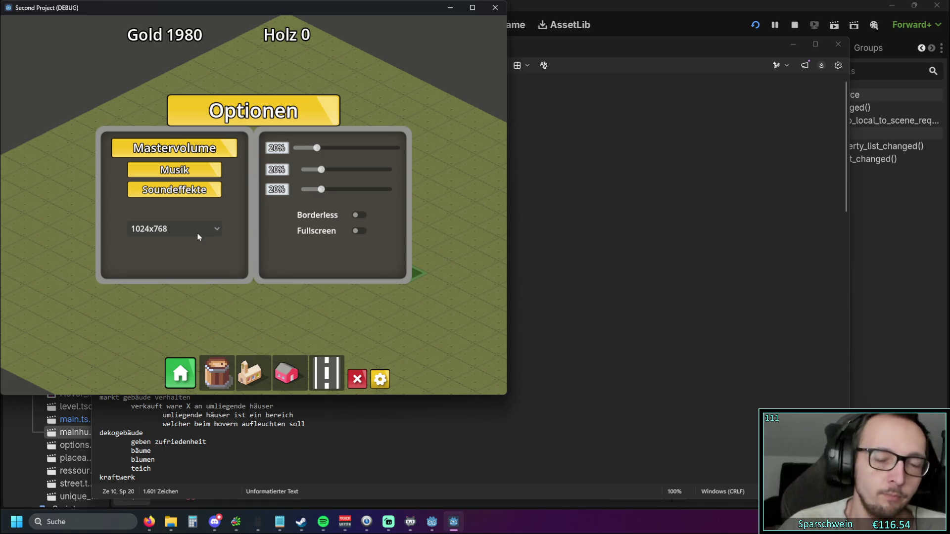
Step: Toggle Borderless on and off three times, dragging the game window to new positions between tests
left_click(359, 217)
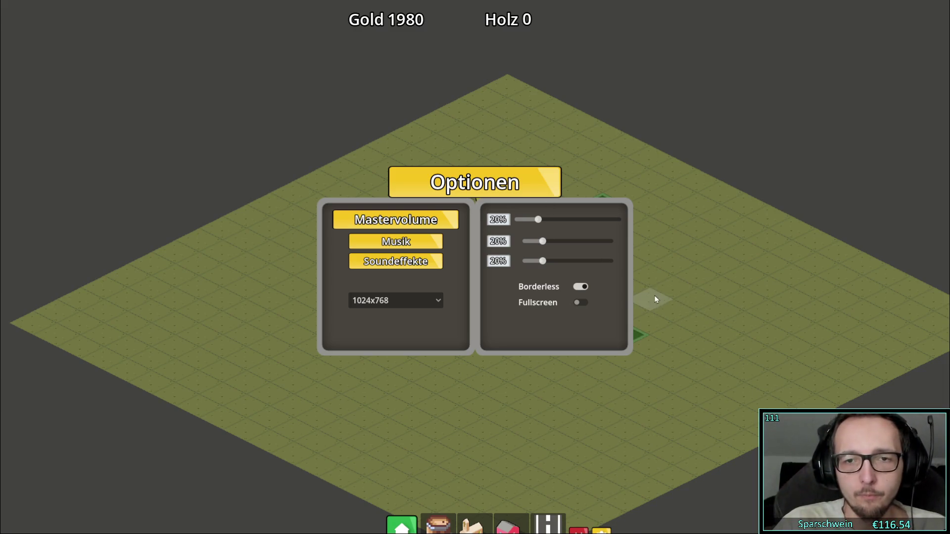
left_click(581, 287)
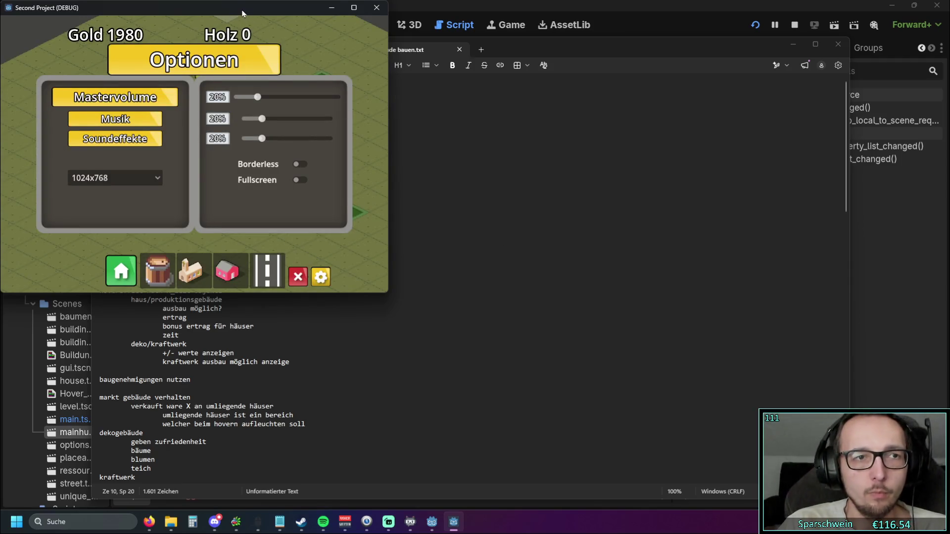
left_click_drag(243, 13, 250, 40)
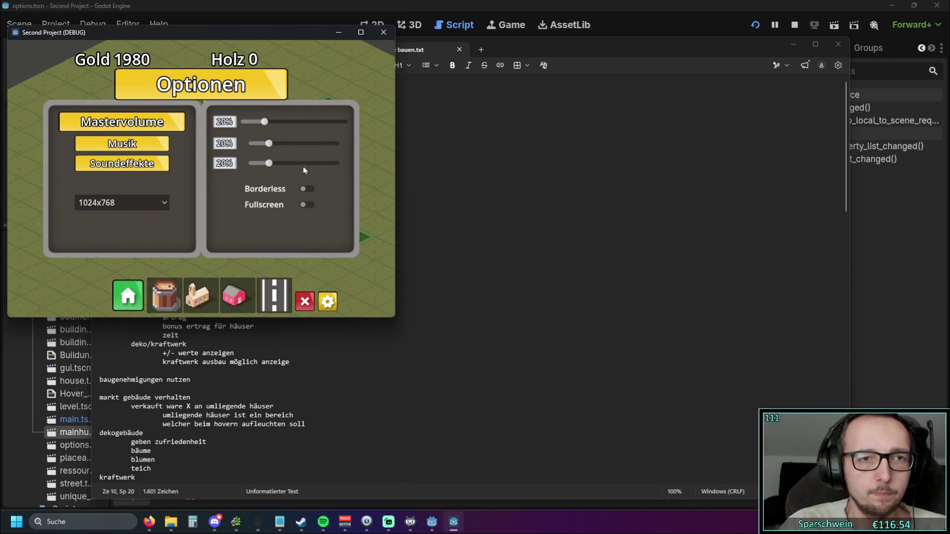
left_click(307, 189)
left_click(586, 311)
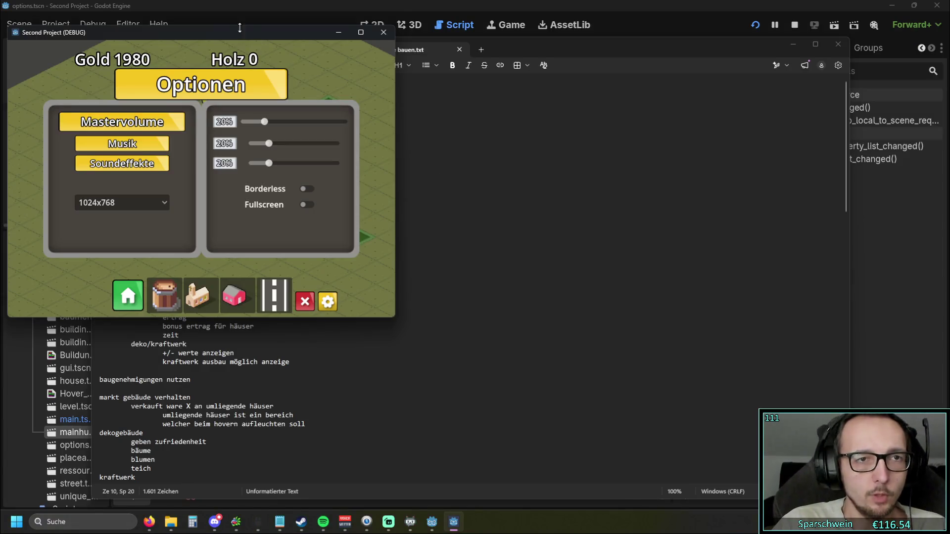
left_click_drag(233, 48, 576, 124)
left_click(641, 295)
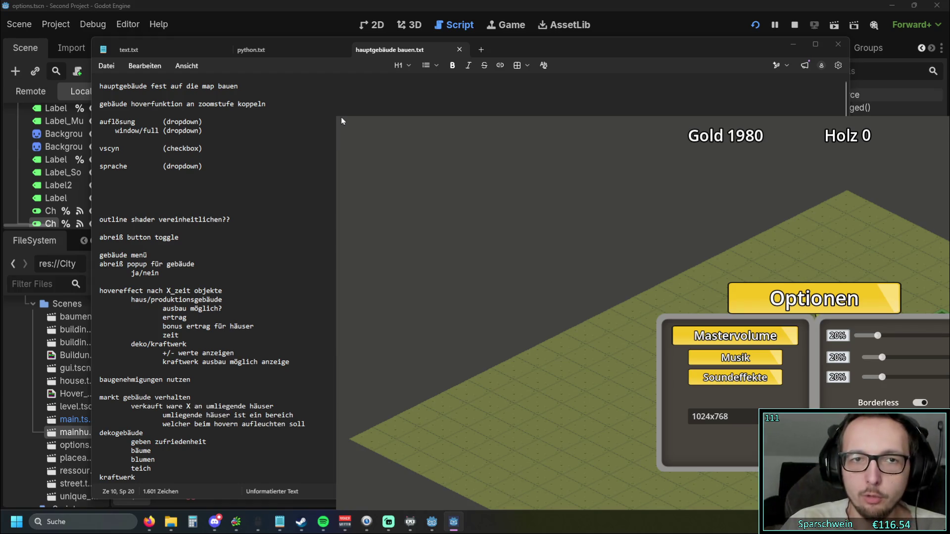
left_click(920, 403)
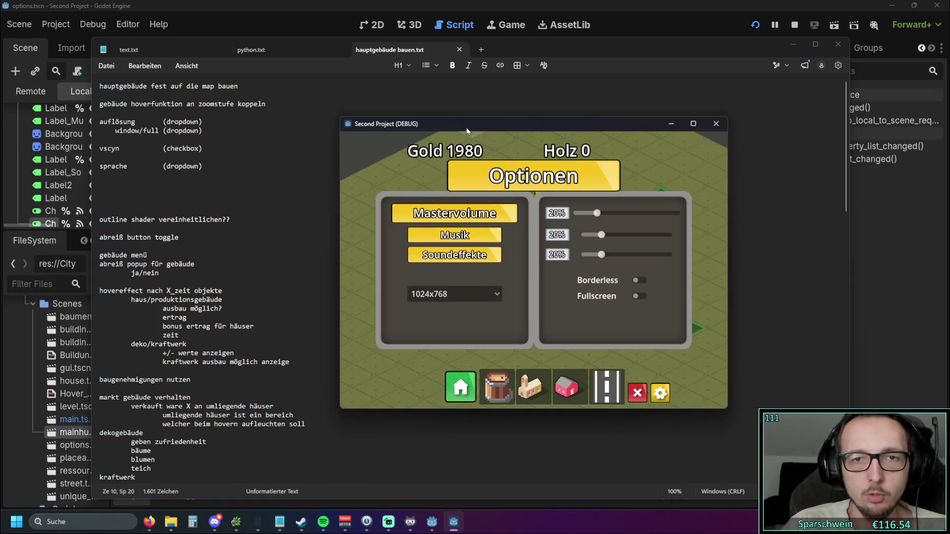
left_click_drag(468, 123, 402, 101)
Step: Test Fullscreen and Borderless on and off once more, then close the game and return to the editor
left_click(564, 268)
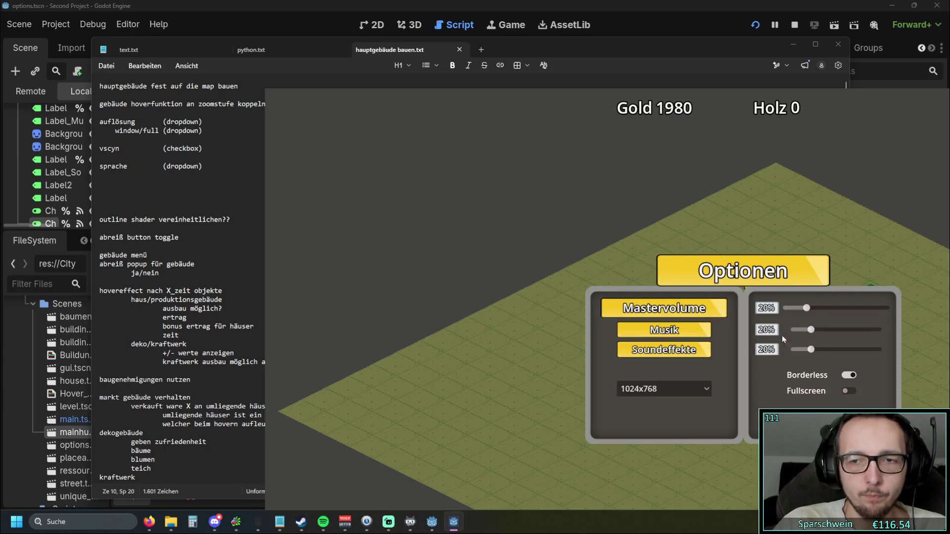
left_click(848, 383)
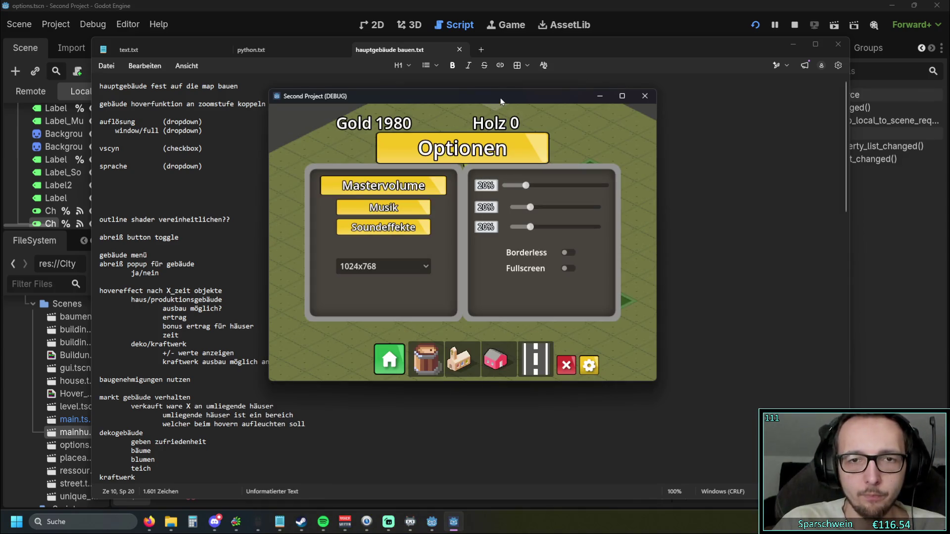
left_click(566, 252)
left_click(849, 376)
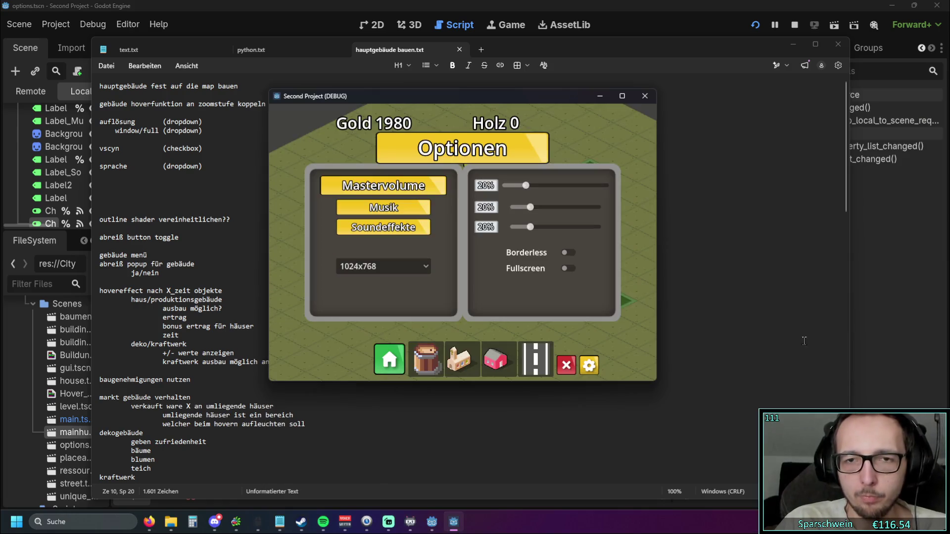
left_click(643, 96)
left_click(624, 5)
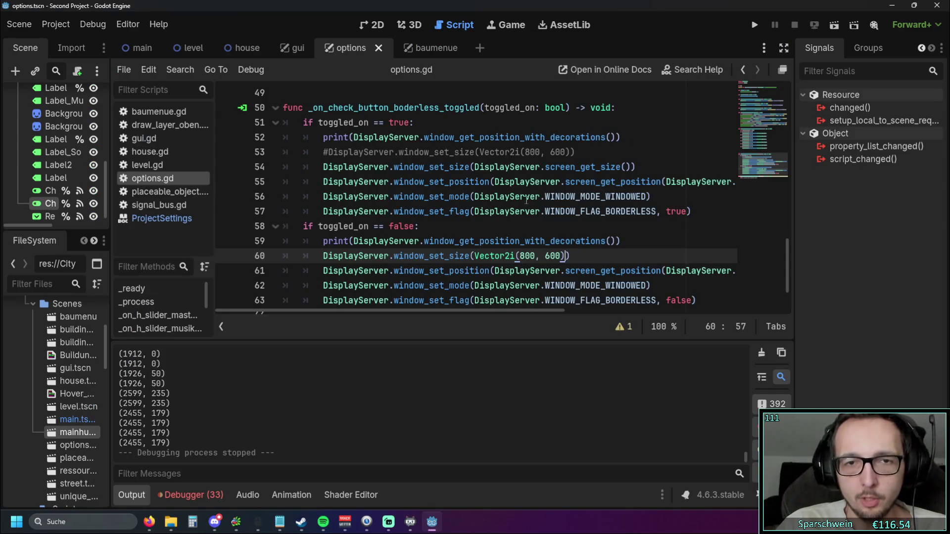
Step: Highlight the window_set_mode, window_set_size and window_set_position calls around line 56 of options.gd
left_click(483, 211)
double_click(395, 198)
key("Down")
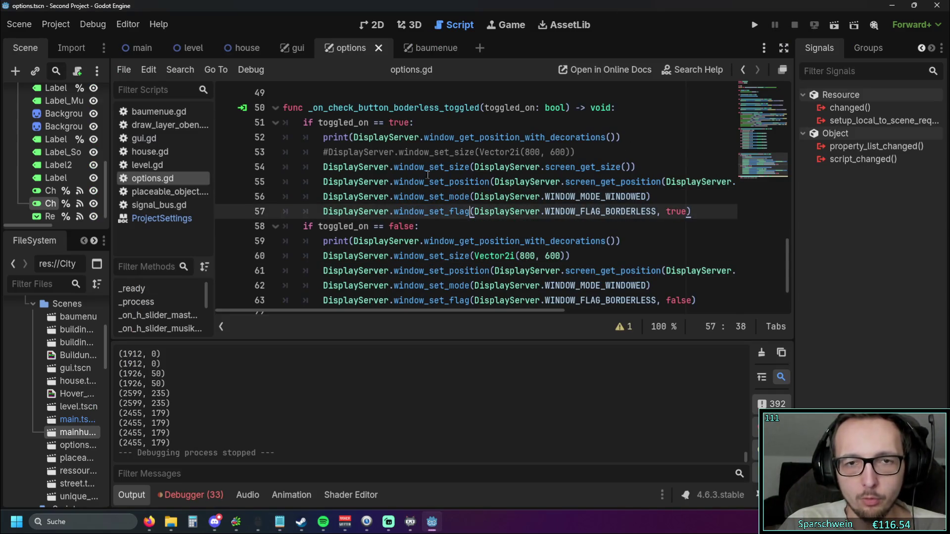
double_click(396, 166)
left_click(451, 196)
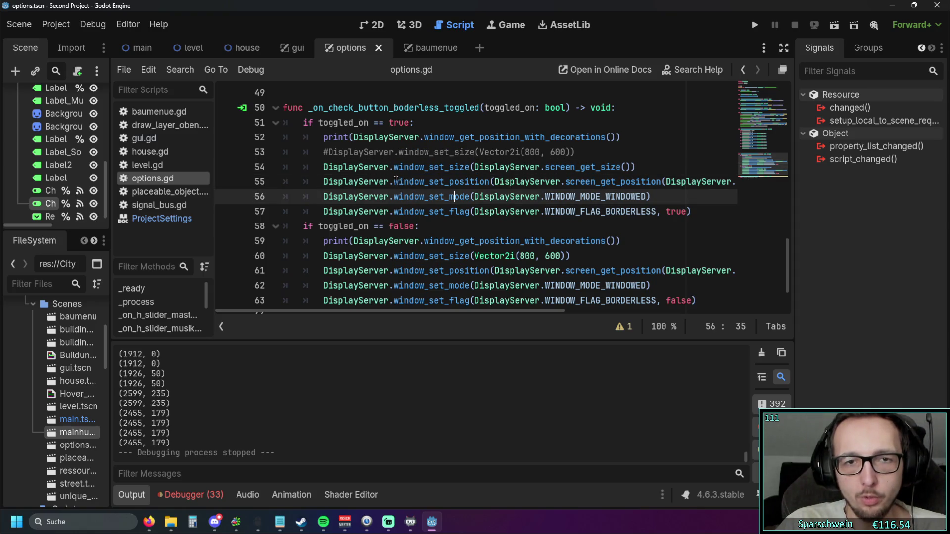
double_click(395, 182)
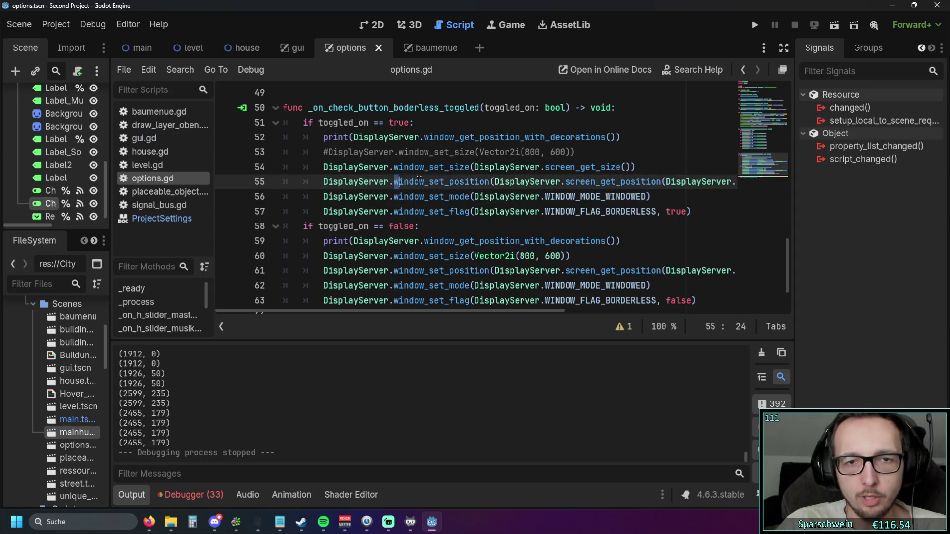
left_click(471, 198)
left_click_drag(394, 181, 424, 182)
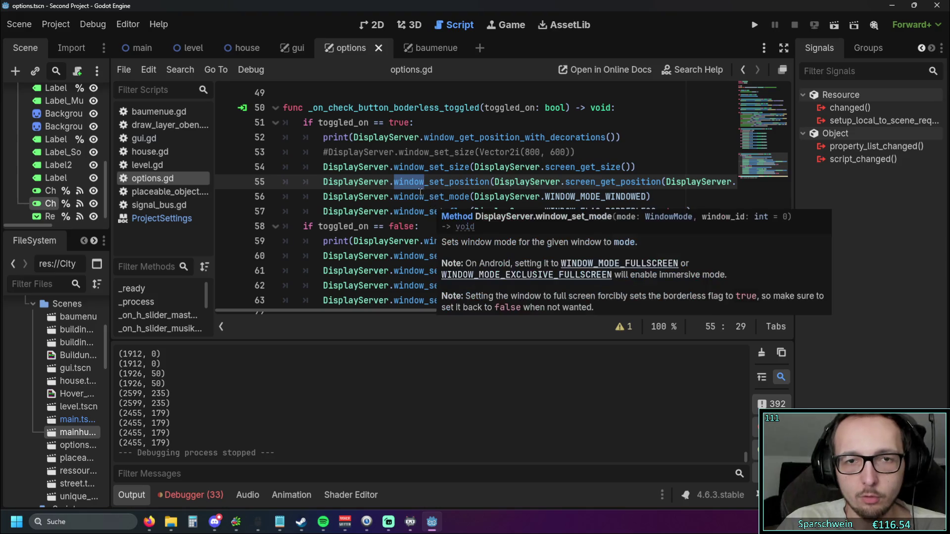
left_click(420, 197)
Step: Scroll horizontally to read the end of line 56, then run the project
left_click_drag(400, 308, 499, 303)
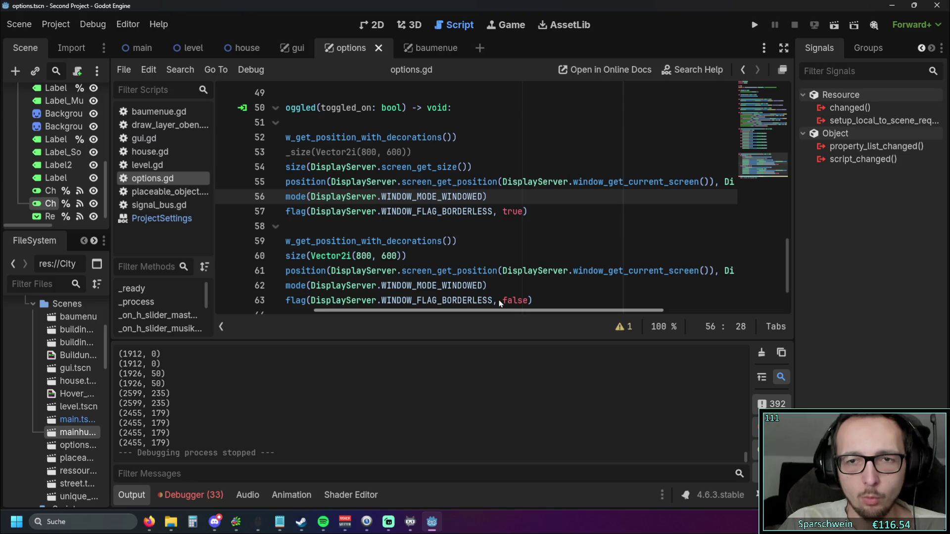
double_click(406, 182)
left_click(495, 197)
left_click_drag(455, 311, 562, 296)
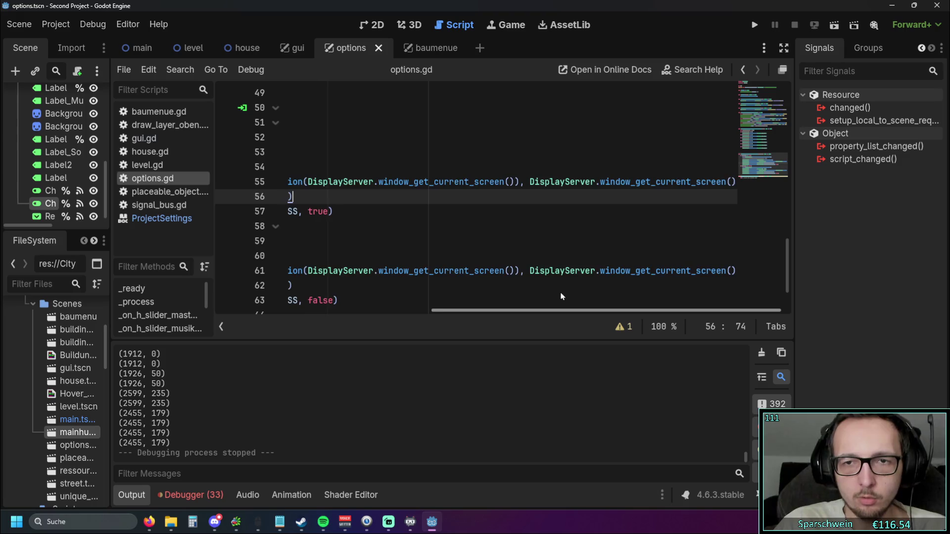
scroll(562, 296, "left", 5)
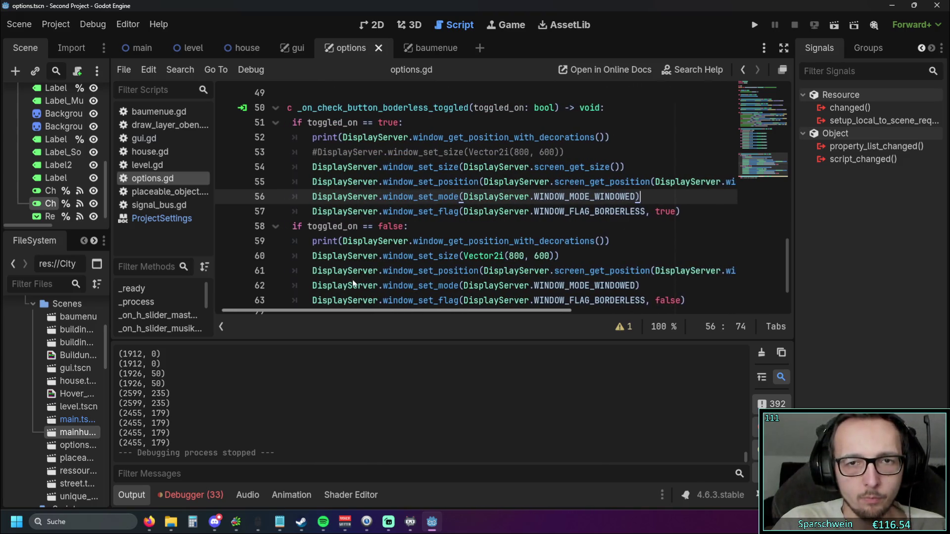
scroll(353, 283, "left", 1)
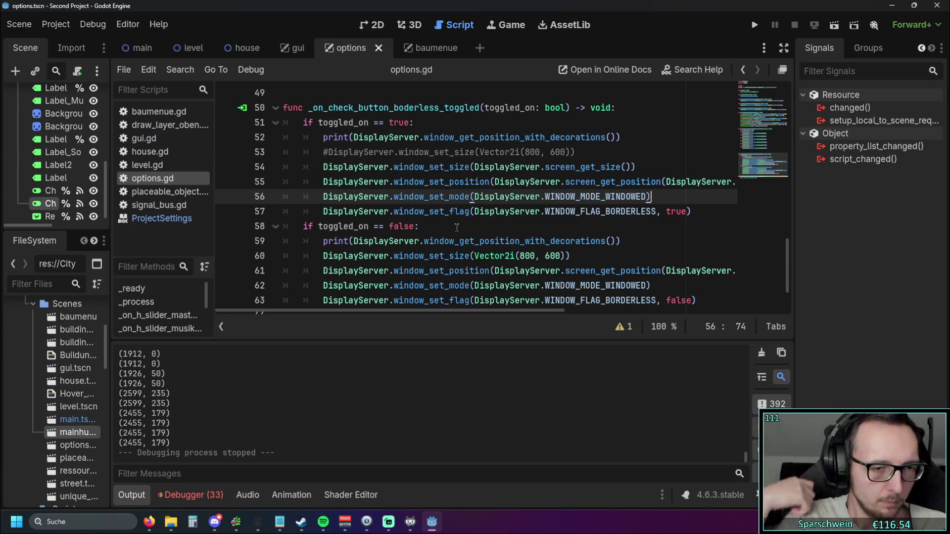
left_click(752, 28)
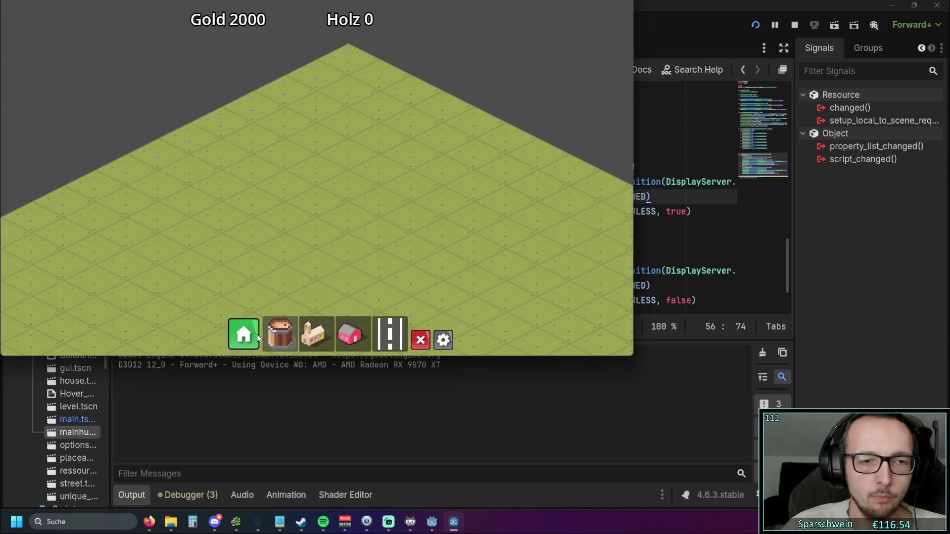
Step: Open Optionen in the running game and toggle Borderless on and off twice, logging (1912, -31)
left_click(244, 334)
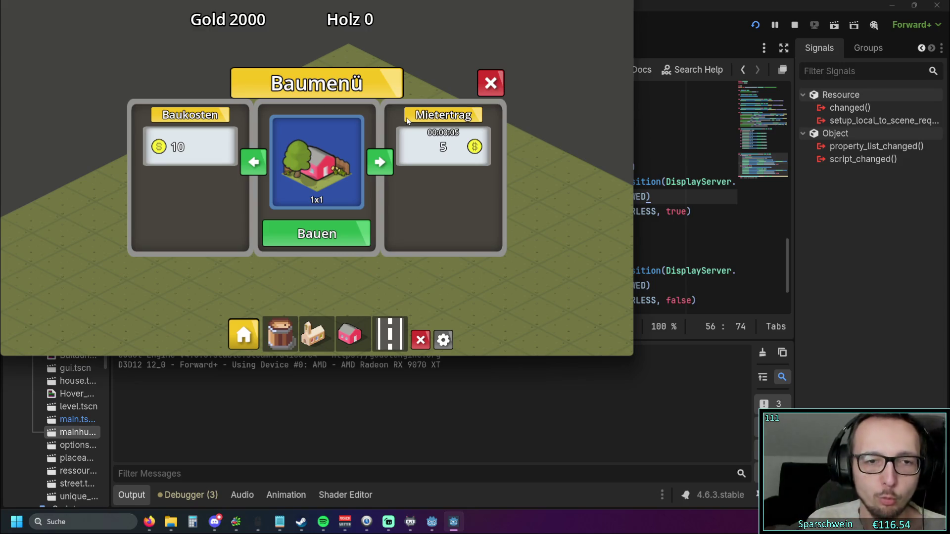
left_click(443, 340)
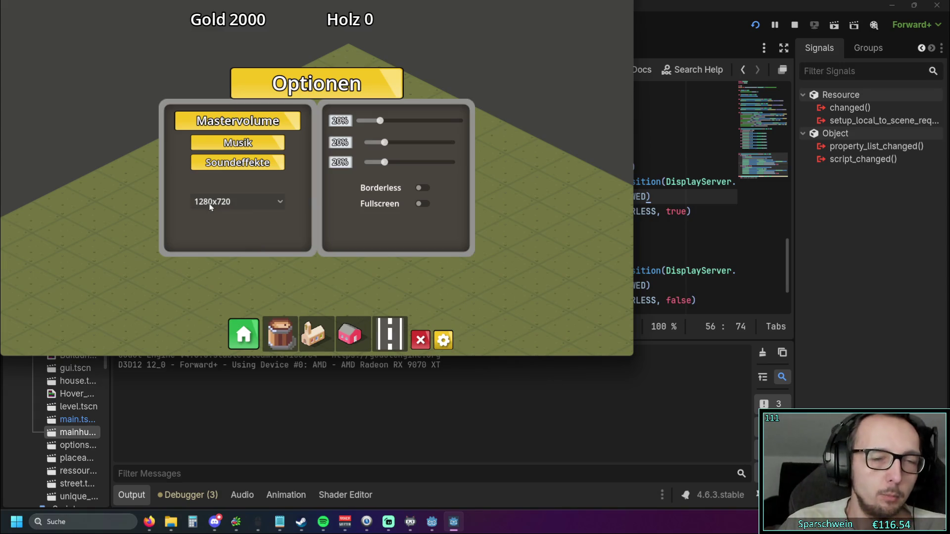
left_click(422, 187)
left_click(575, 271)
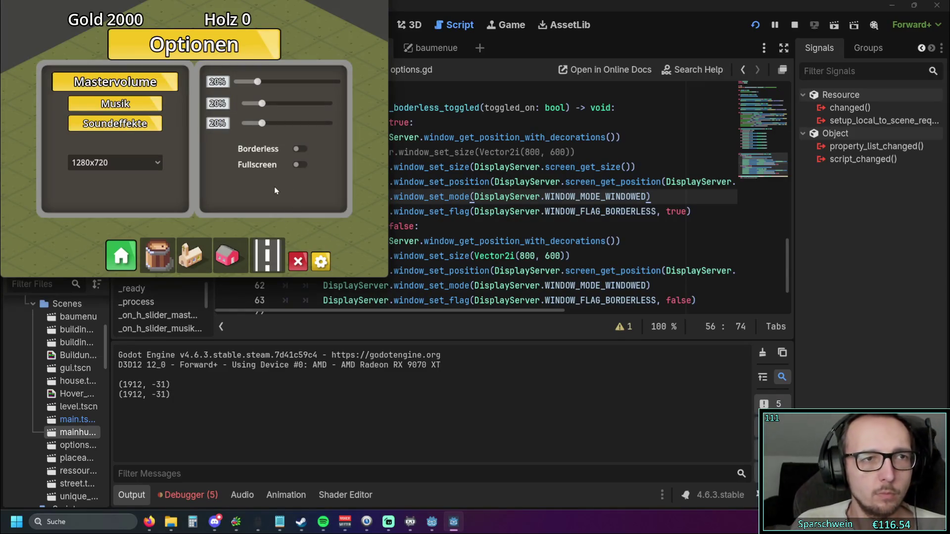
left_click(300, 149)
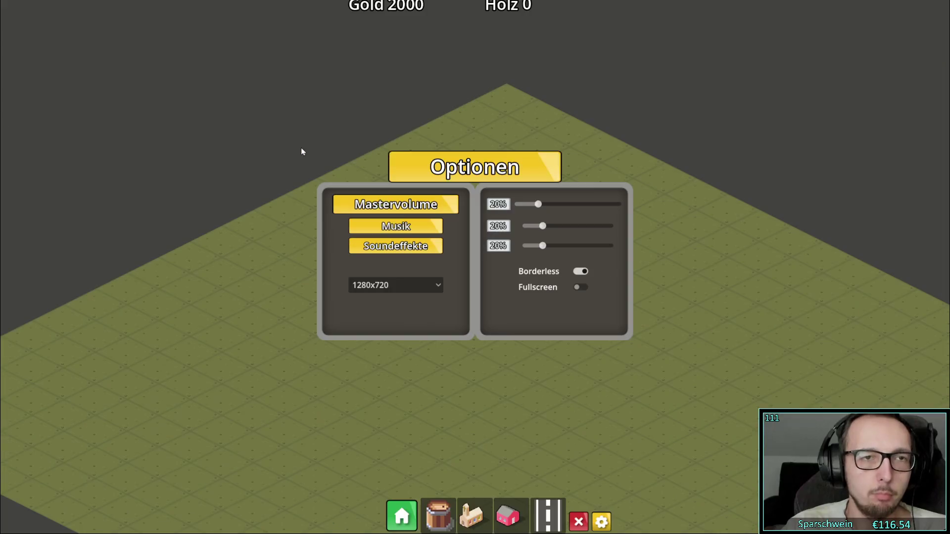
left_click(581, 272)
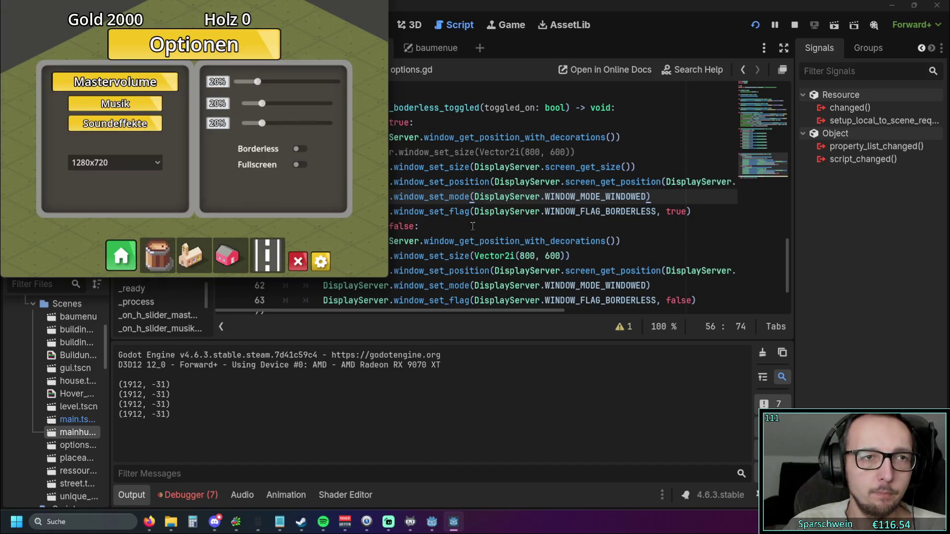
Step: Enter demolish mode, close the Optionen panel, and stop the game with F8
left_click(302, 266)
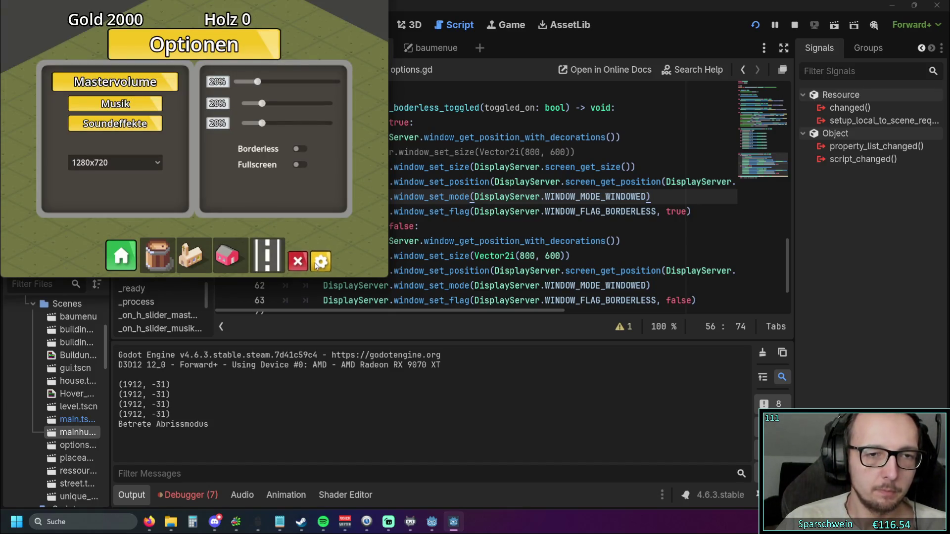
left_click(317, 264)
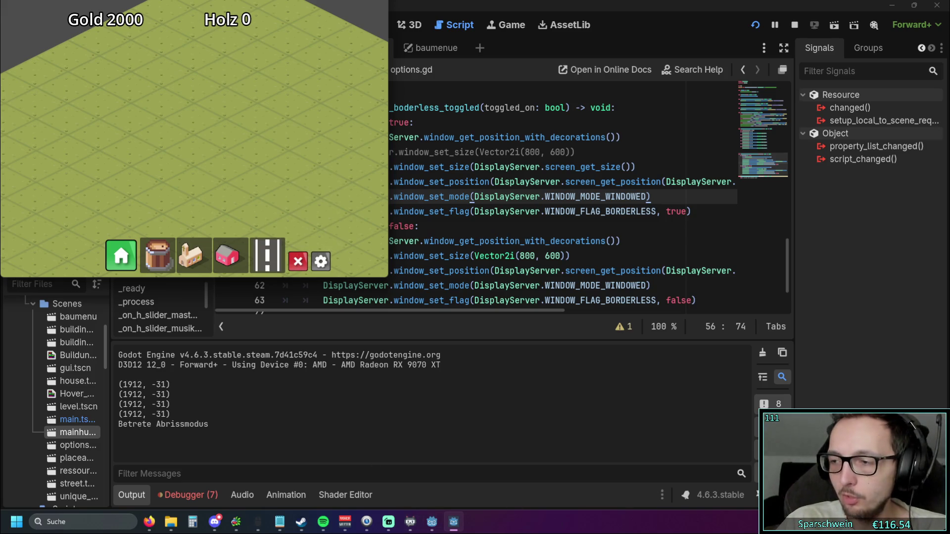
key("F8")
scroll(537, 228, "up", 1)
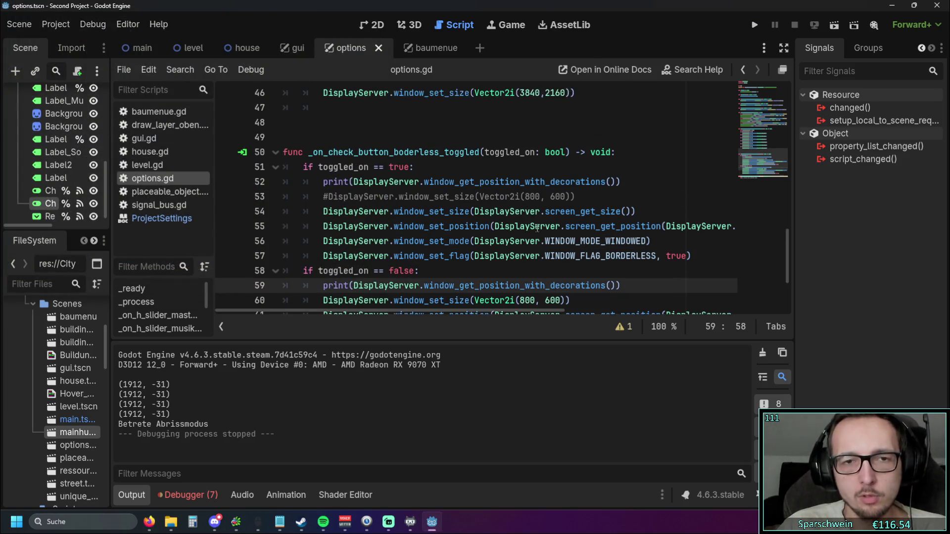
Step: Relaunch the project and close it via the taskbar's Fenster schließen without toggling anything
scroll(537, 228, "down", 1)
scroll(396, 309, "right", 1)
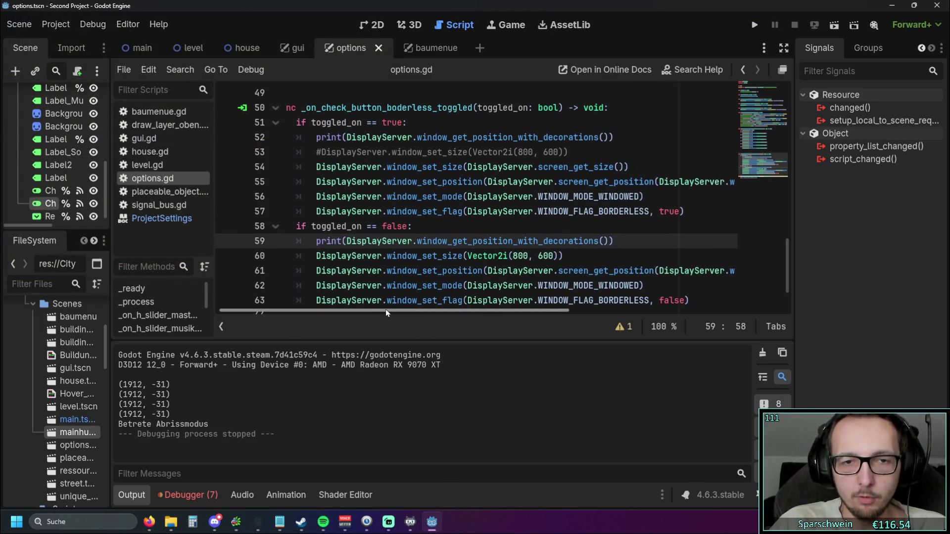
scroll(385, 309, "left", 1)
left_click(754, 24)
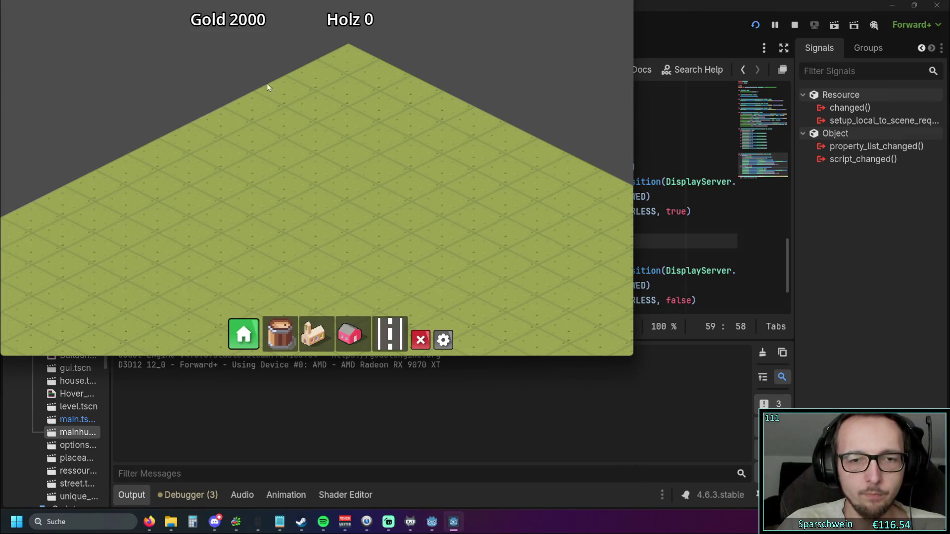
right_click(452, 522)
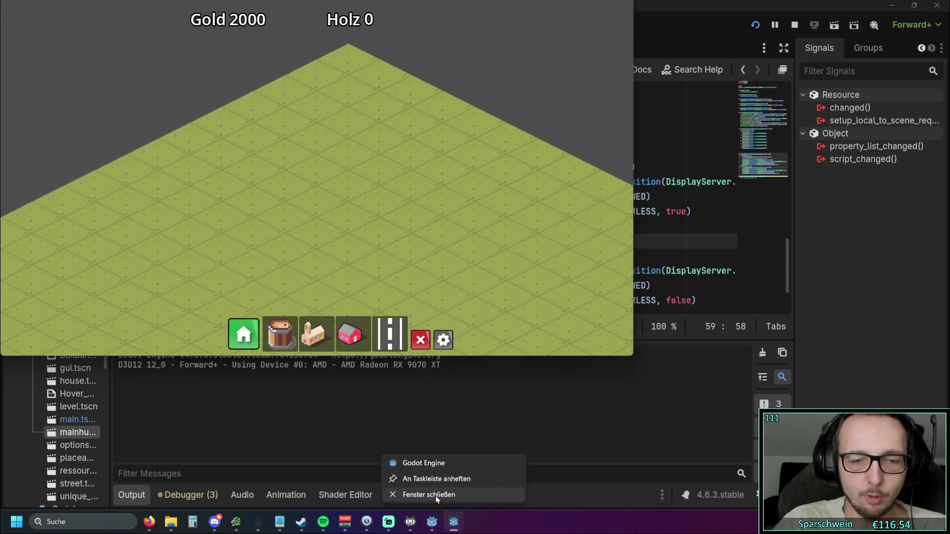
left_click(436, 495)
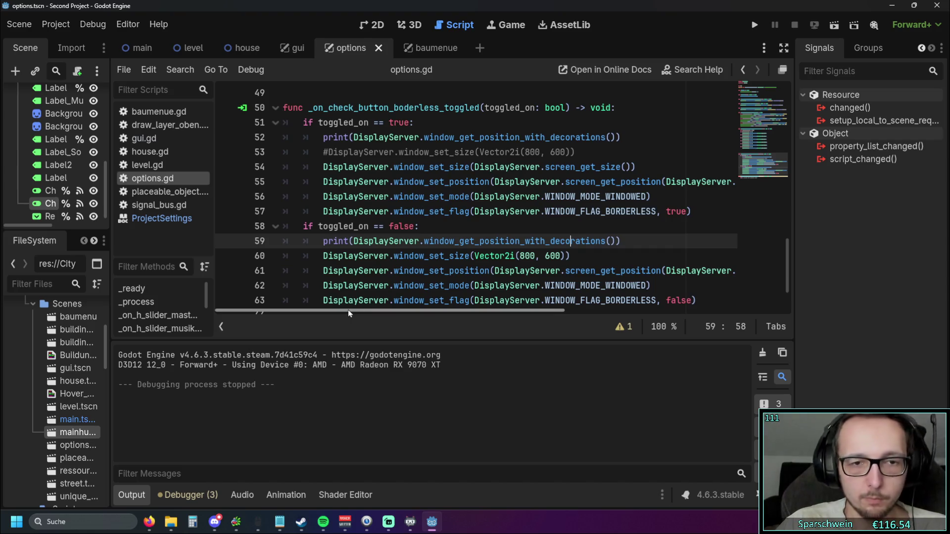
Step: Place the caret on line 52 of options.gd and launch the game again
mouse_move(348, 313)
left_mouse_down()
mouse_move(372, 315)
mouse_move(339, 320)
left_mouse_up()
left_click_drag(624, 137, 560, 137)
left_click(560, 137)
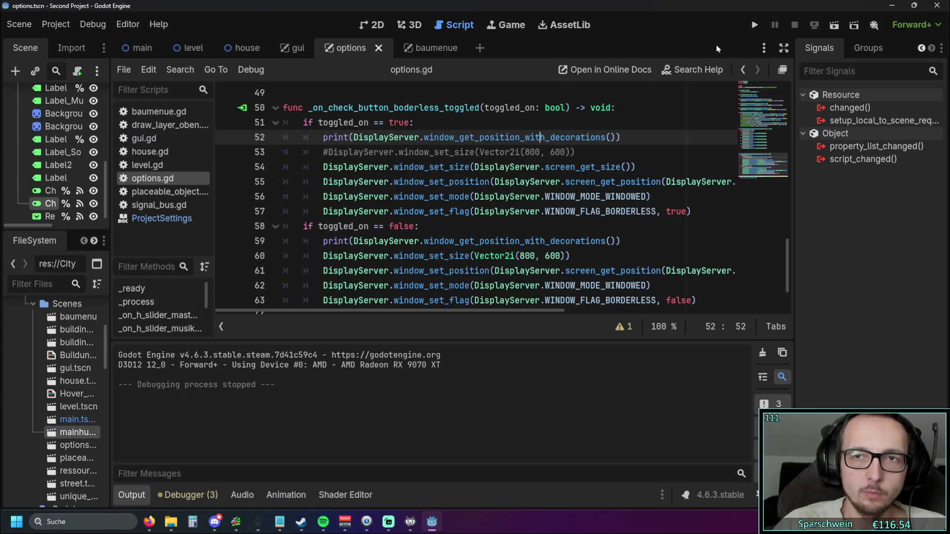
left_click(752, 31)
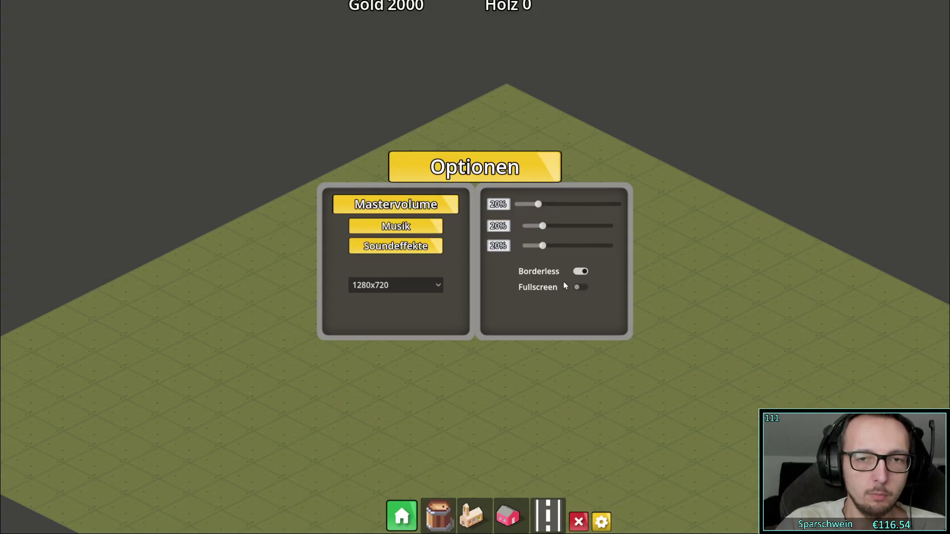
Step: Toggle Borderless off, on and off in Optionen, then close the game via the taskbar's Fenster schließen
left_click(577, 273)
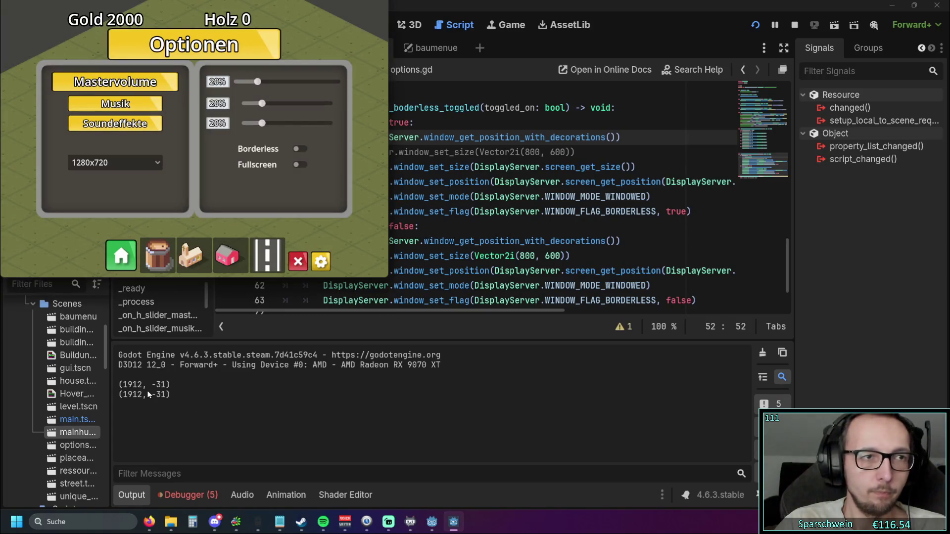
left_click(321, 261)
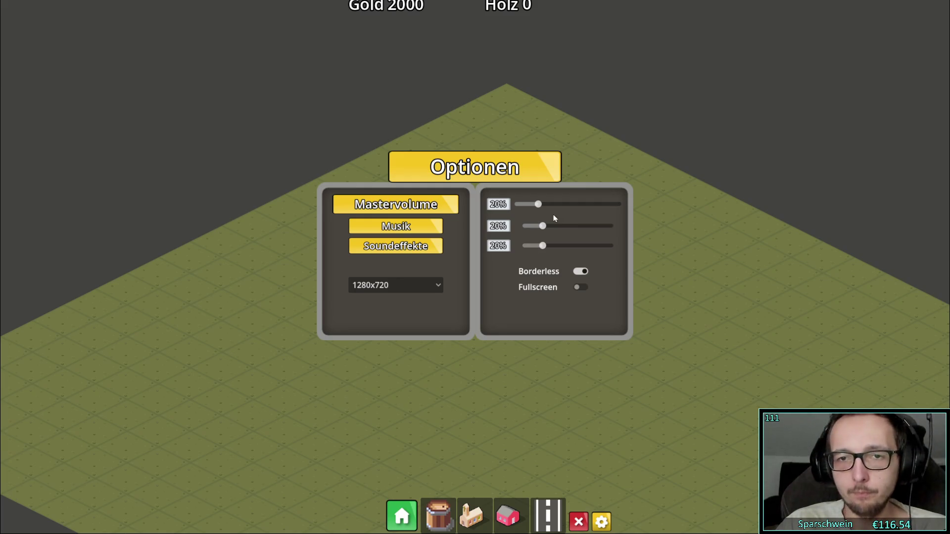
left_click(581, 271)
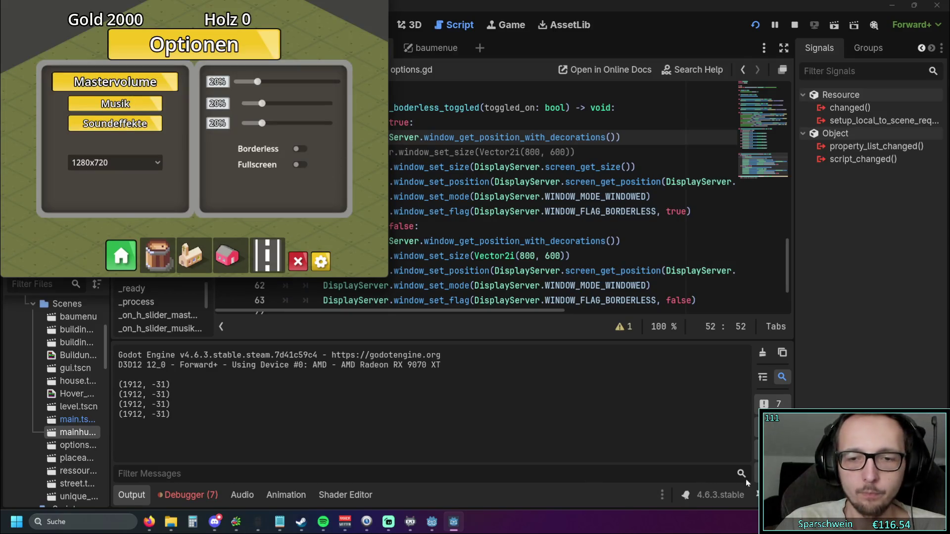
right_click(453, 521)
left_click(435, 493)
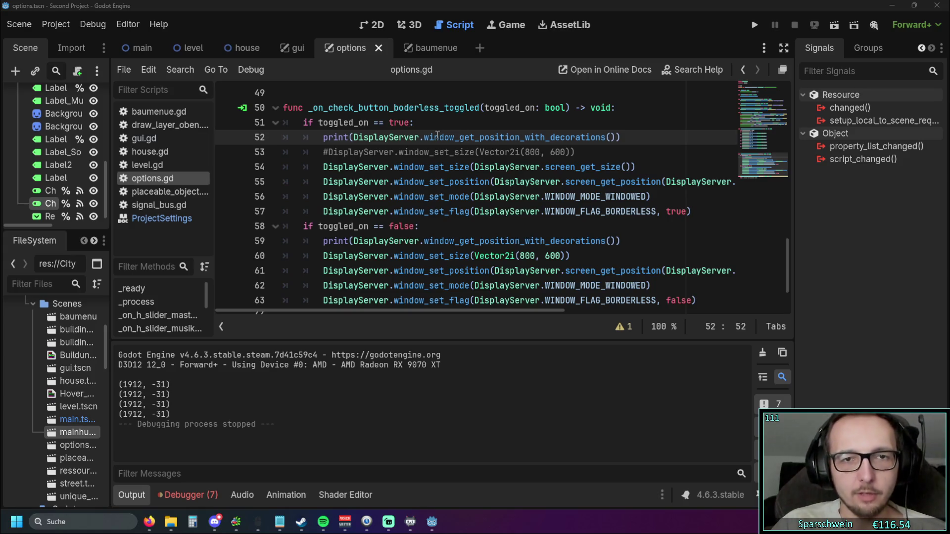
Step: Read the window_get_position_with_decorations tooltip on line 52, place the caret on line 58, and relaunch the game
mouse_move(437, 135)
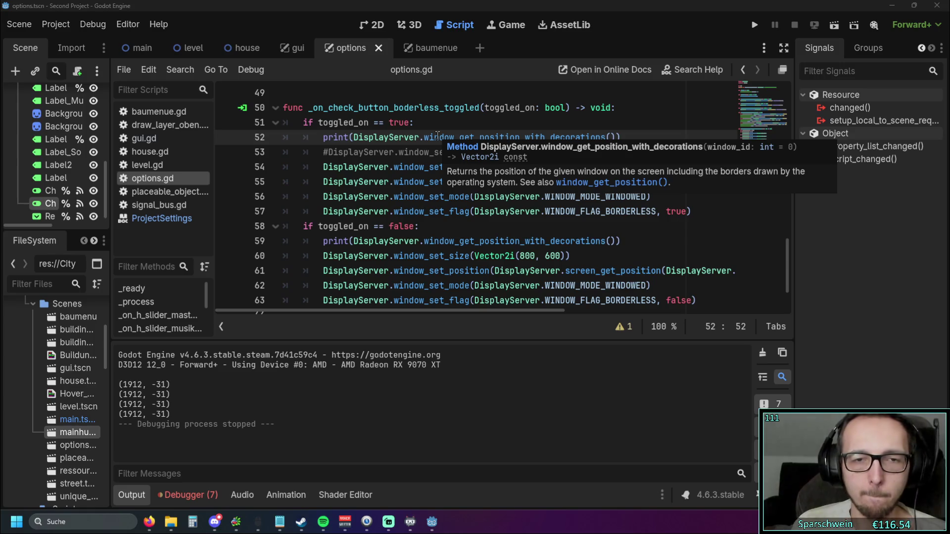
left_click(442, 232)
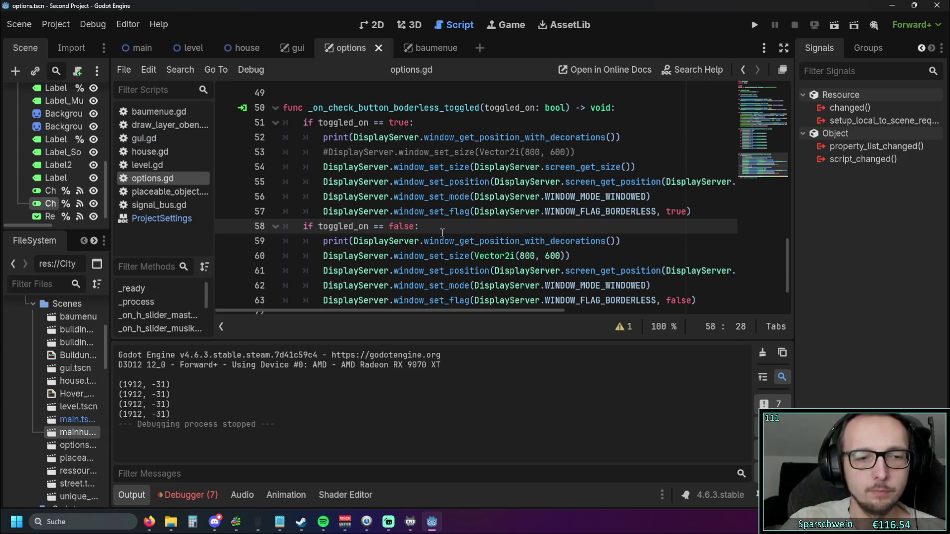
left_click(750, 24)
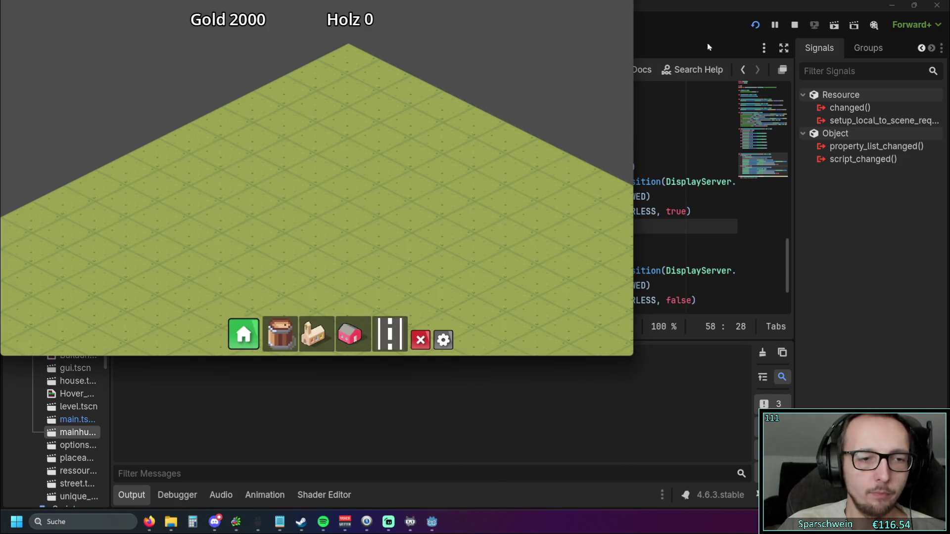
Step: Turn borderless mode on in the in-game Optionen panel, then close and reopen the panel
left_click(443, 340)
left_click(424, 188)
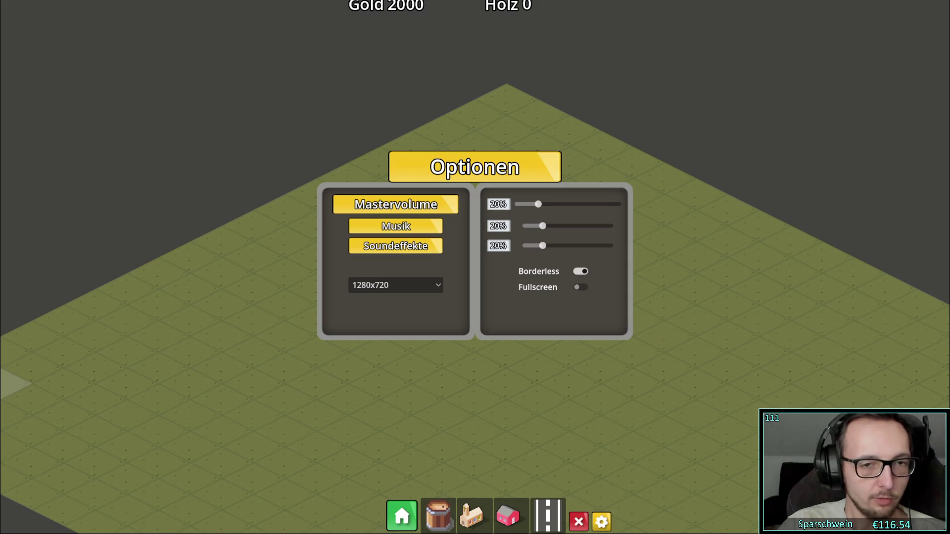
left_click(601, 521)
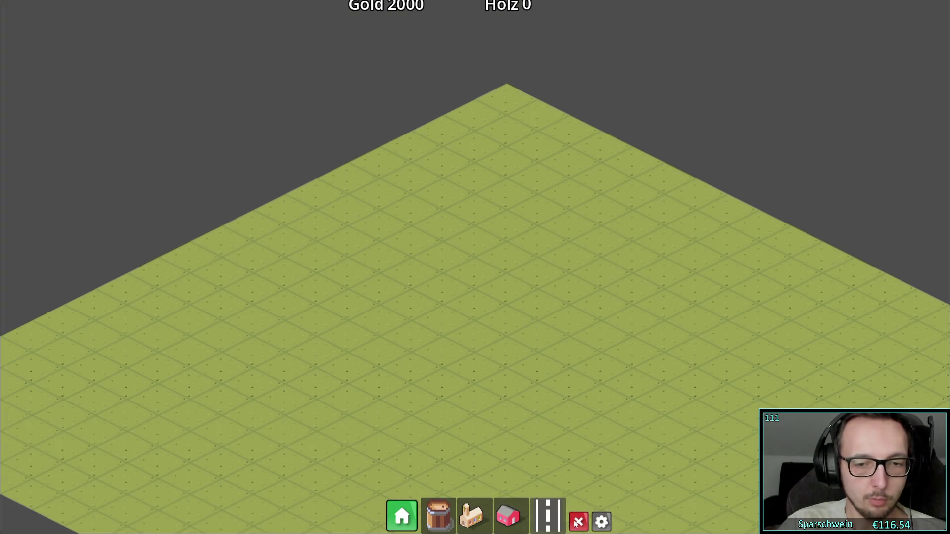
left_click(601, 521)
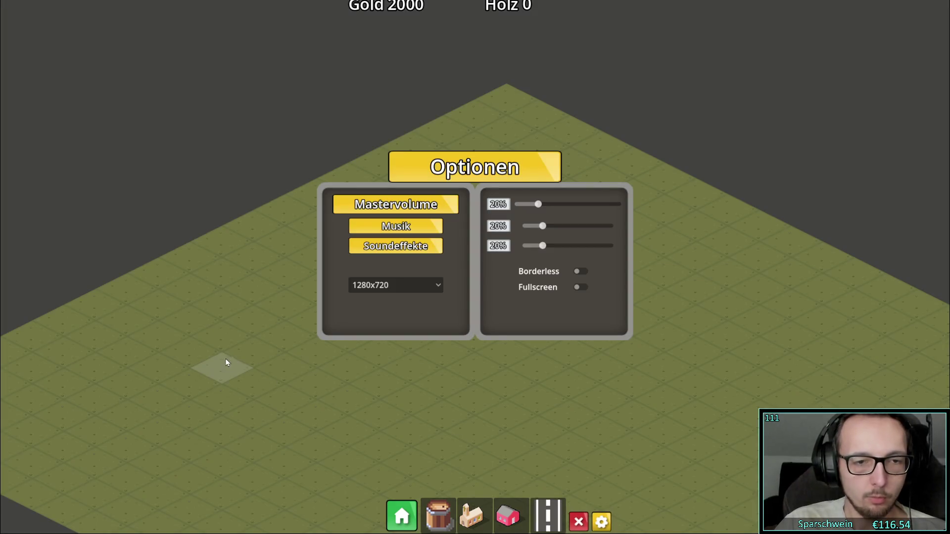
Step: Enter build mode with B, lay a network of road tiles, then toggle the options panel repeatedly
key("b")
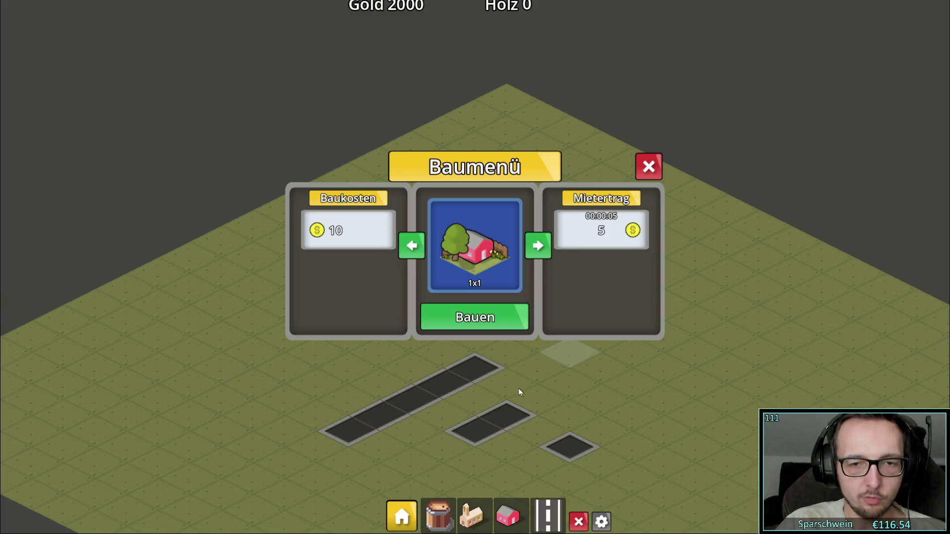
mouse_move(518, 387)
left_mouse_down()
mouse_move(483, 470)
mouse_move(647, 370)
mouse_move(699, 392)
mouse_move(555, 487)
mouse_move(591, 375)
mouse_move(344, 387)
mouse_move(403, 455)
left_mouse_up()
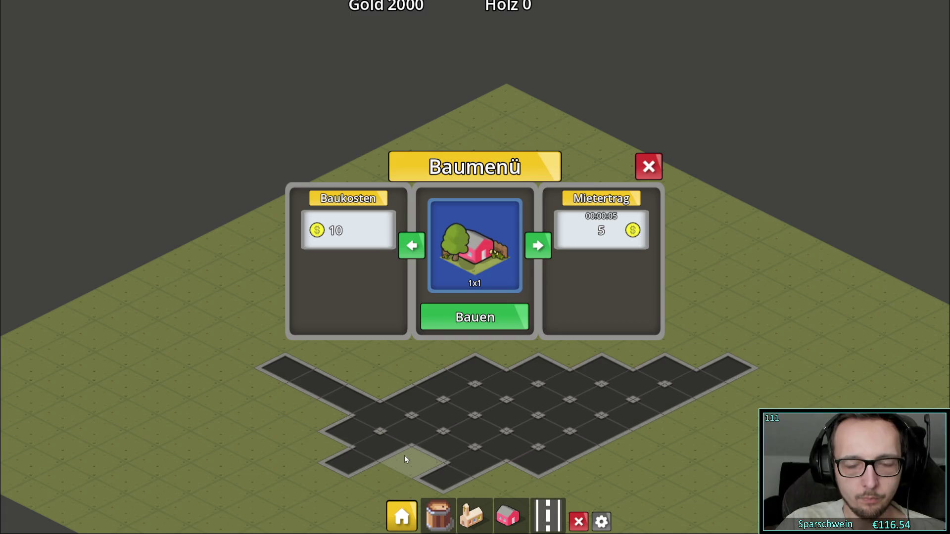
left_click(648, 168)
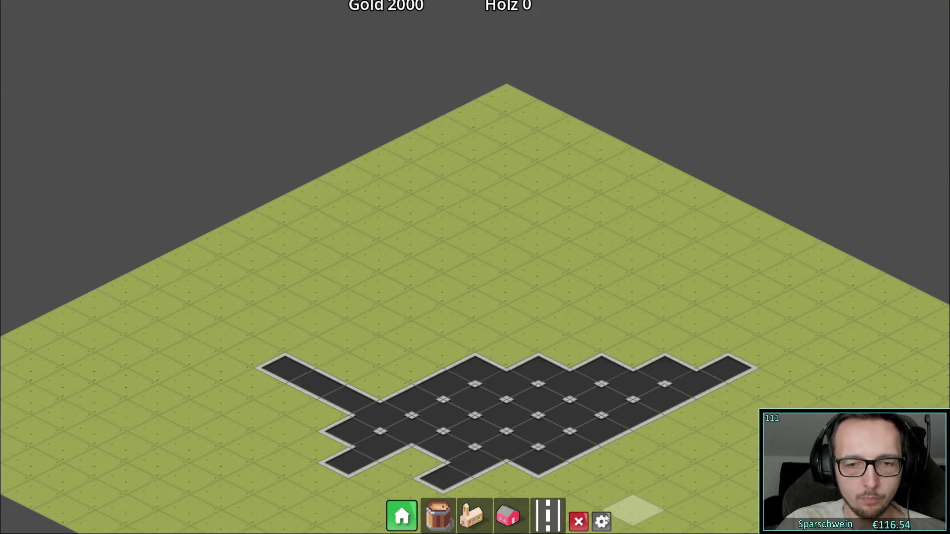
left_click(602, 521)
left_click(601, 522)
left_click(602, 522)
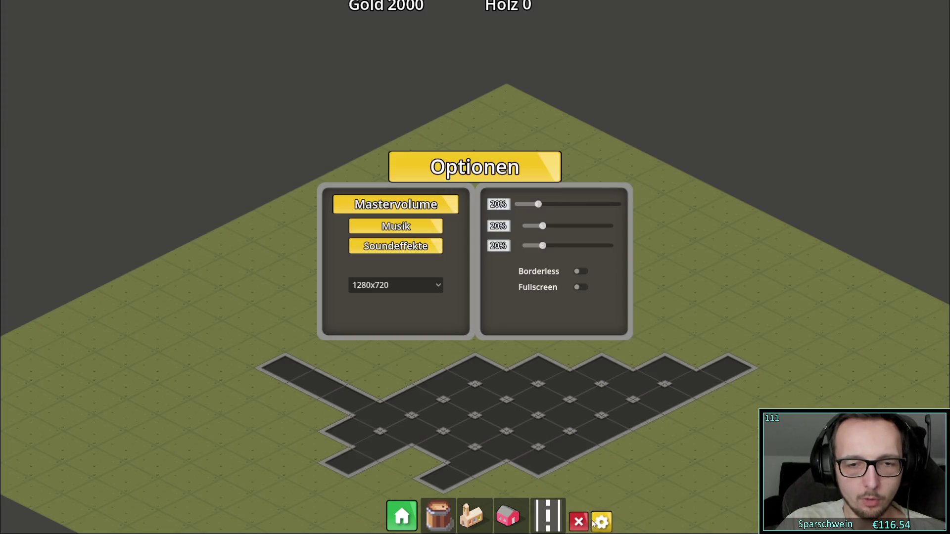
Step: Lay a road strip from (9, 3) to (12, 3), toggle the options panel, and stop the game
left_click_drag(714, 302, 789, 340)
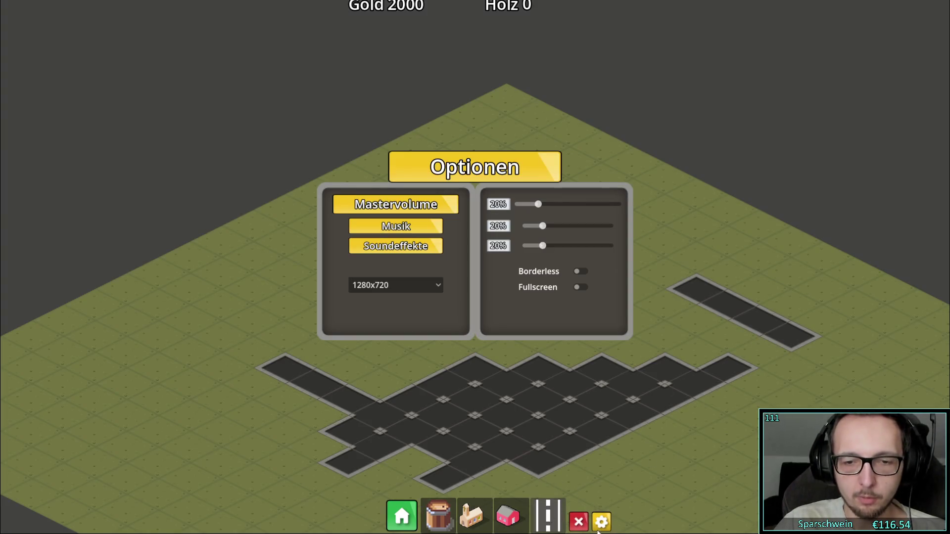
left_click(601, 522)
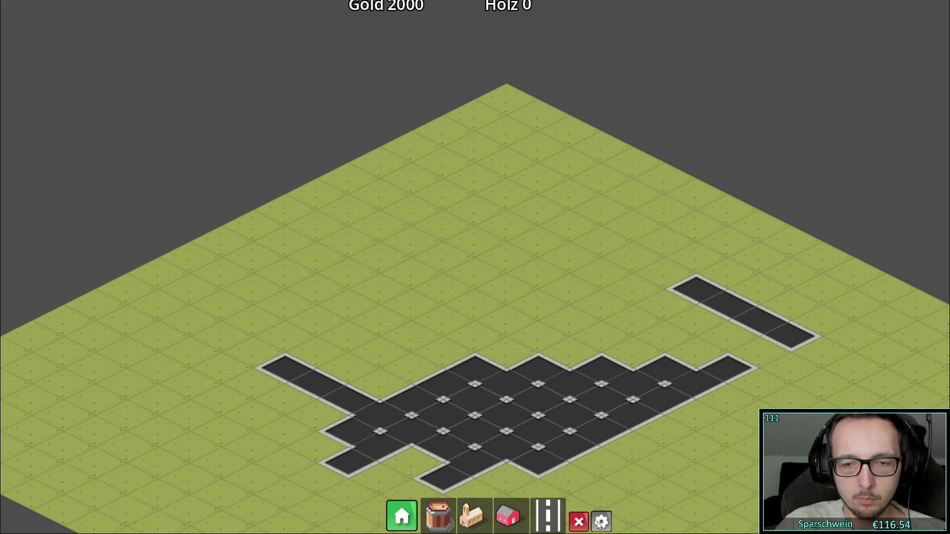
left_click(601, 522)
left_click(601, 522)
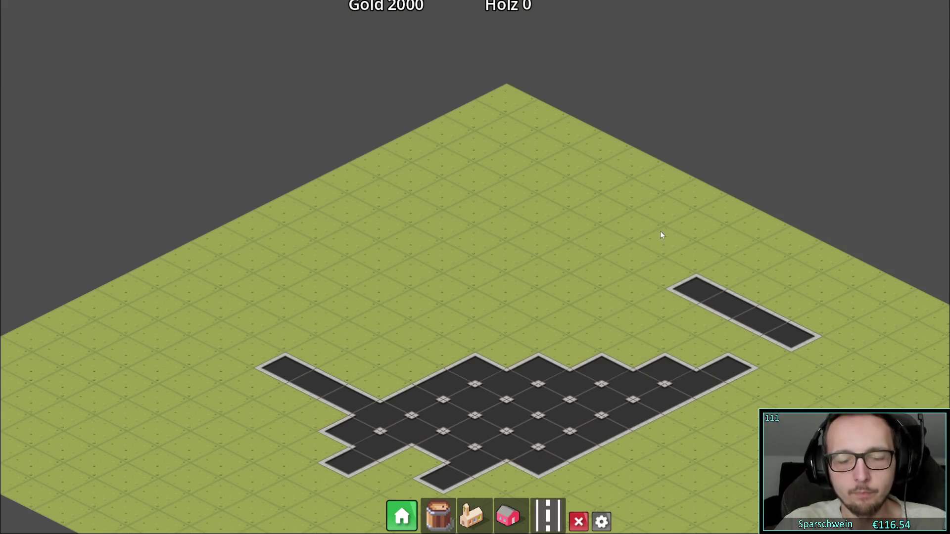
left_click(664, 210)
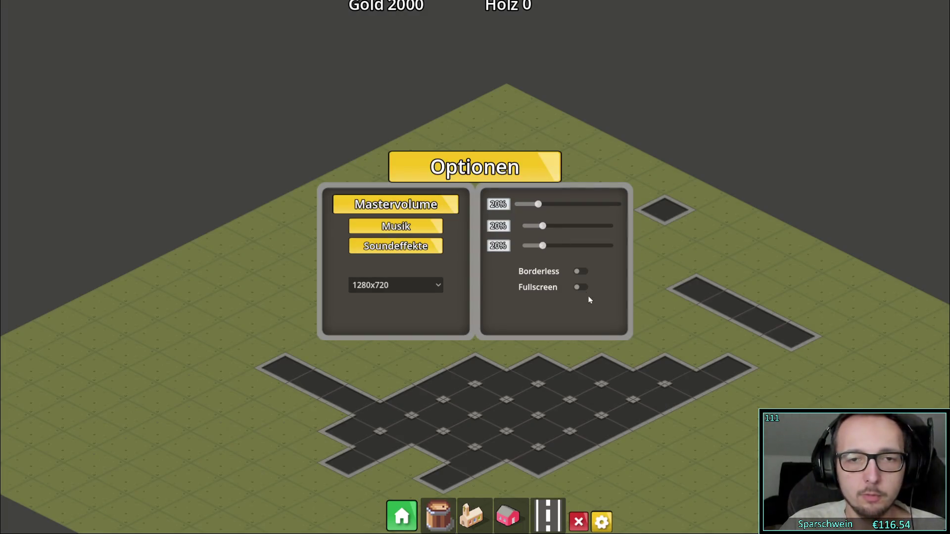
left_click(601, 521)
key("alt+F4")
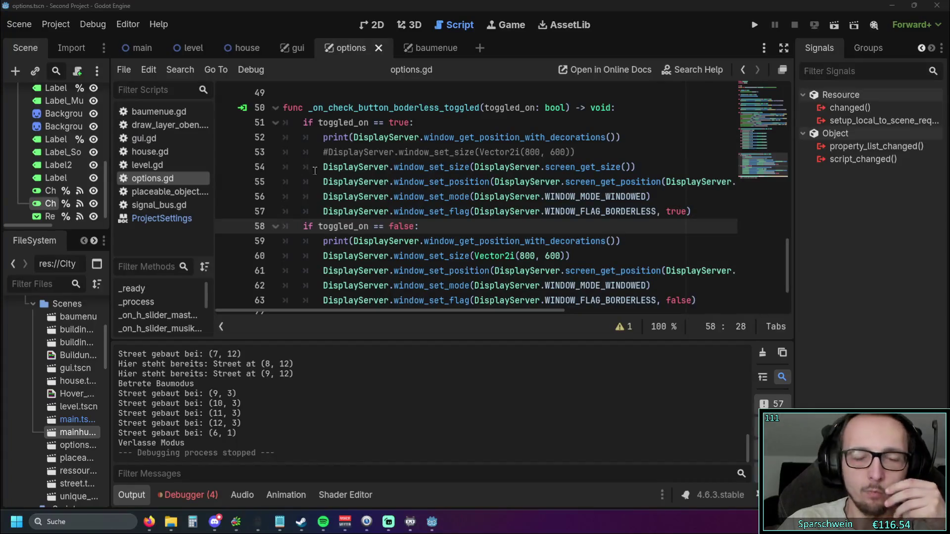
Step: Widen the script list, switch to the gui scene, and toggle Control_Catch_Mouse's visibility on and off
left_click_drag(214, 207, 242, 212)
scroll(71, 165, "up", 5)
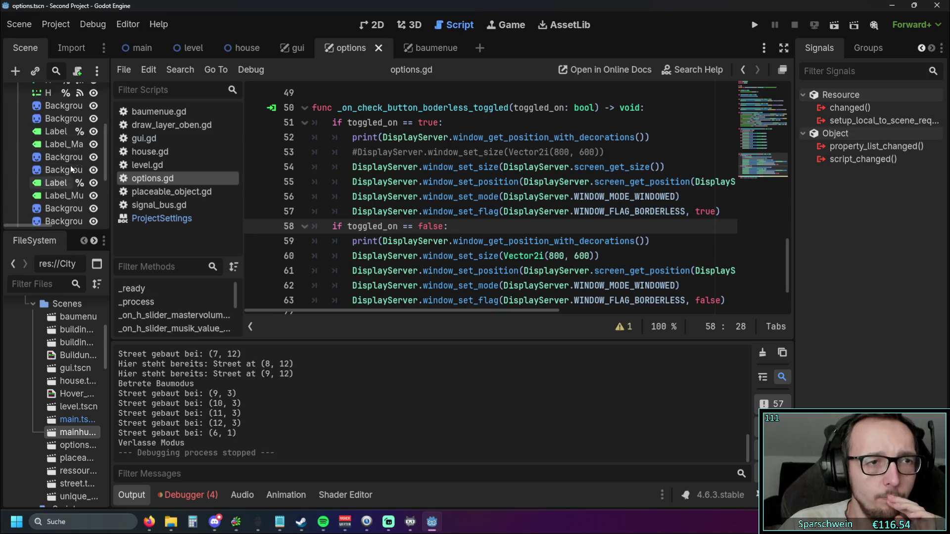
left_click(295, 48)
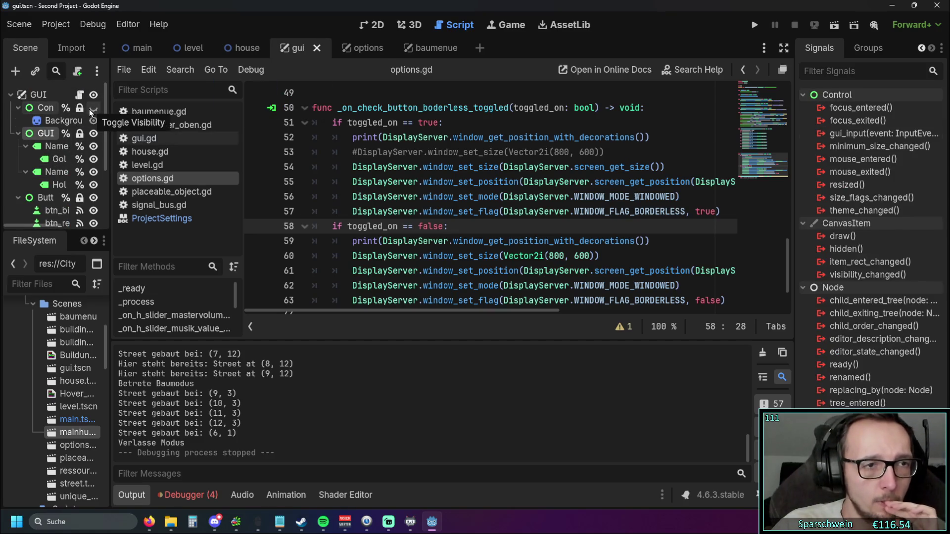
left_click_drag(112, 147, 195, 147)
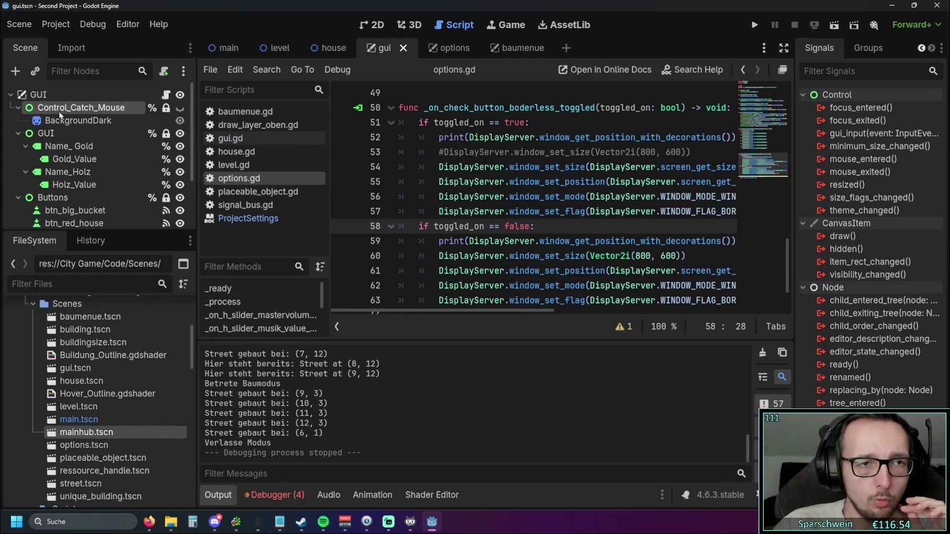
left_click(179, 108)
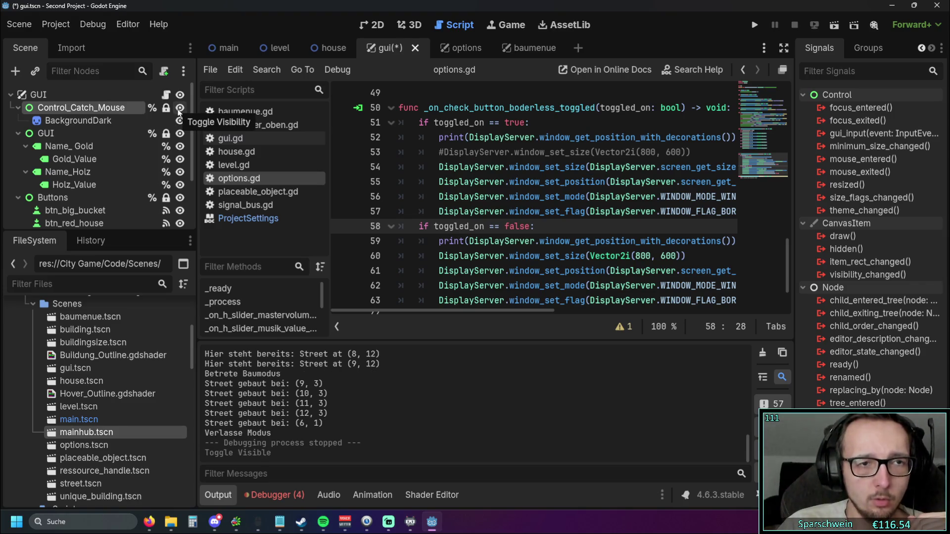
left_click(180, 108)
scroll(406, 133, "up", 15)
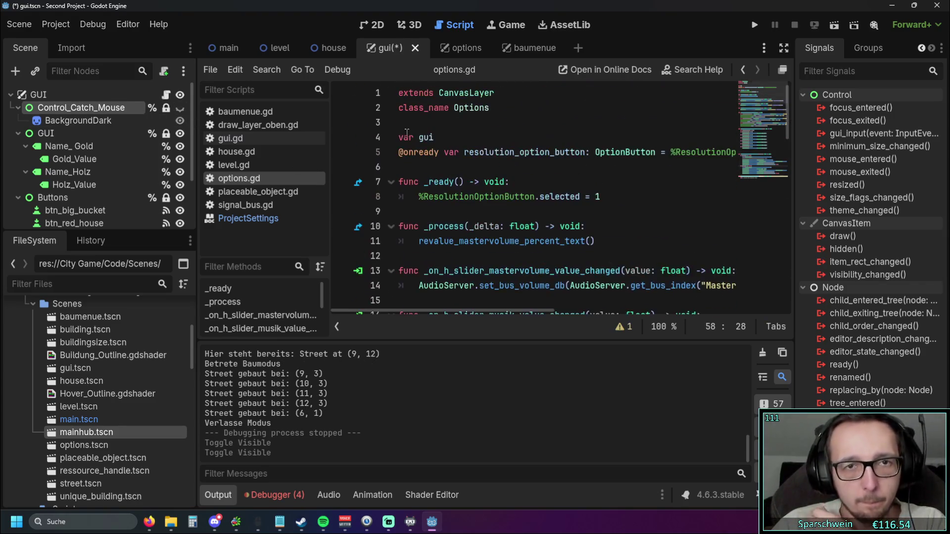
Step: Collapse the Output log, narrow the script list, and scroll gui.gd to _on_btn_options_toggled
left_click(218, 495)
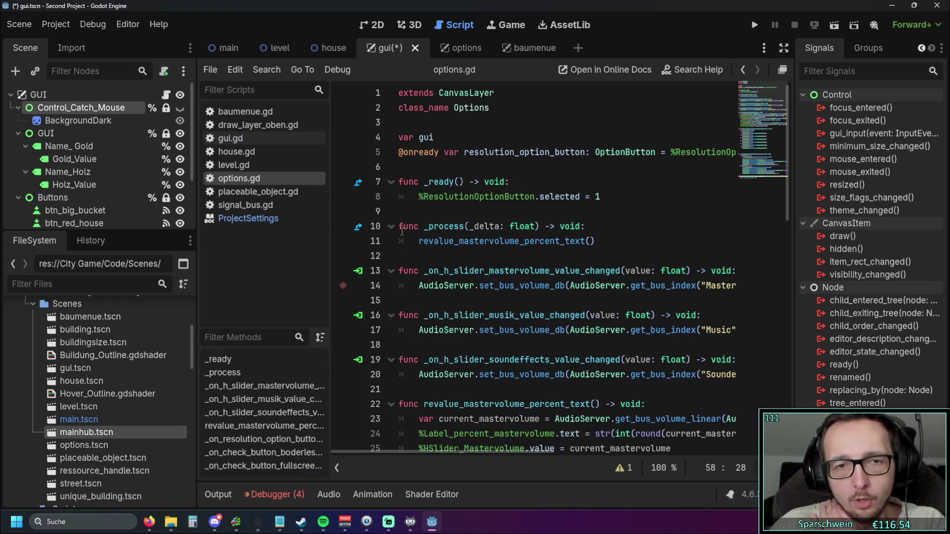
left_click_drag(331, 246, 272, 246)
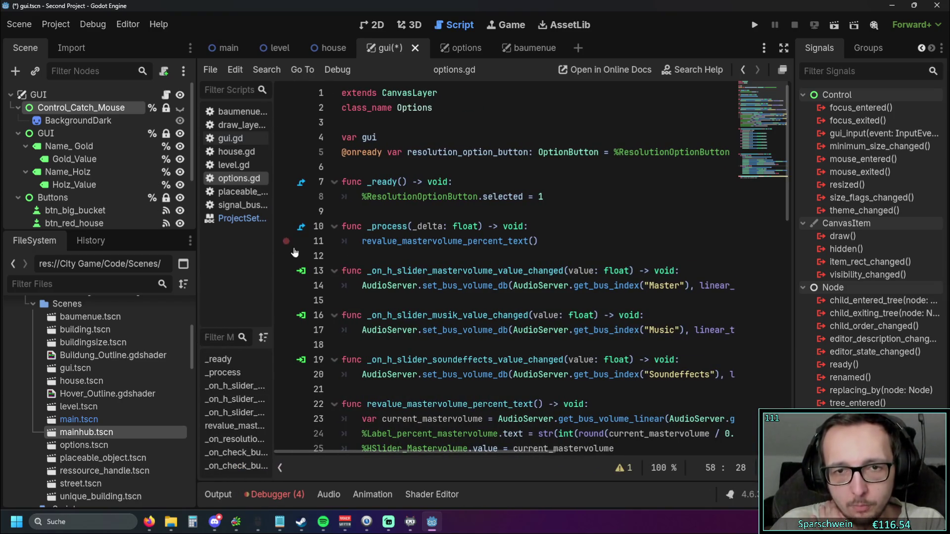
scroll(435, 269, "down", 7)
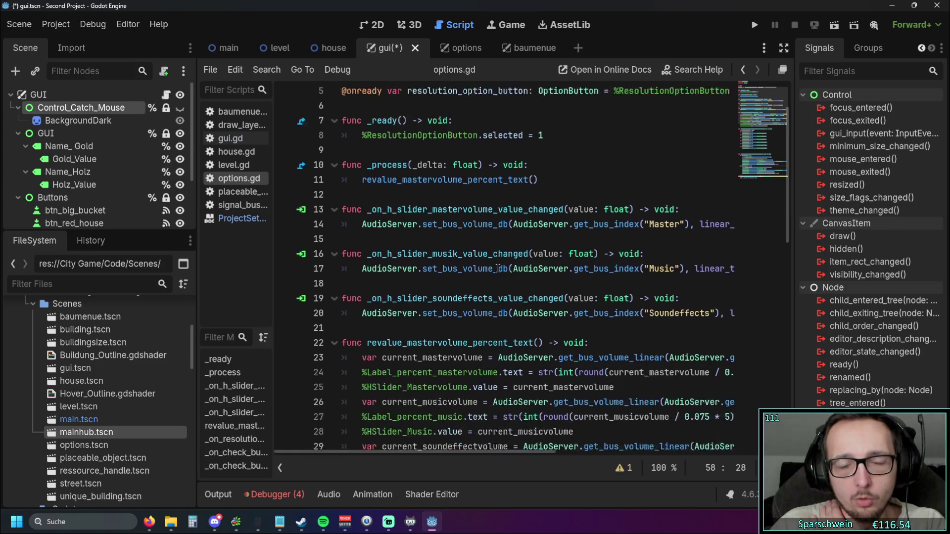
scroll(545, 258, "down", 6)
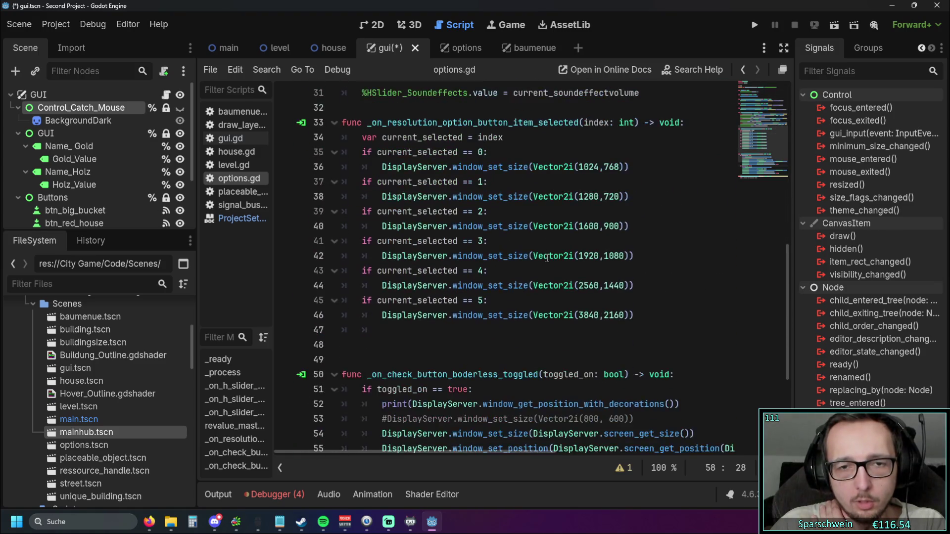
key("alt+Left")
key("alt+Left")
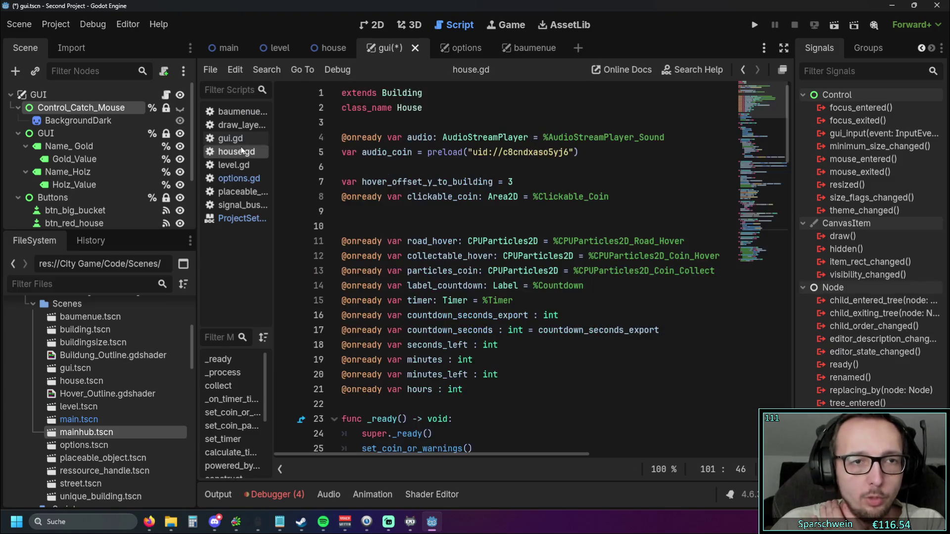
scroll(521, 214, "down", 18)
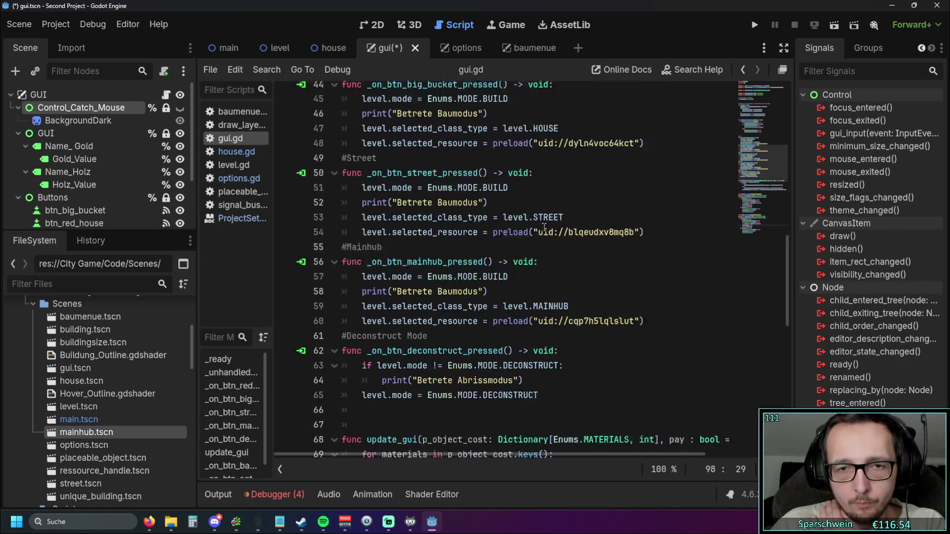
scroll(552, 229, "down", 2)
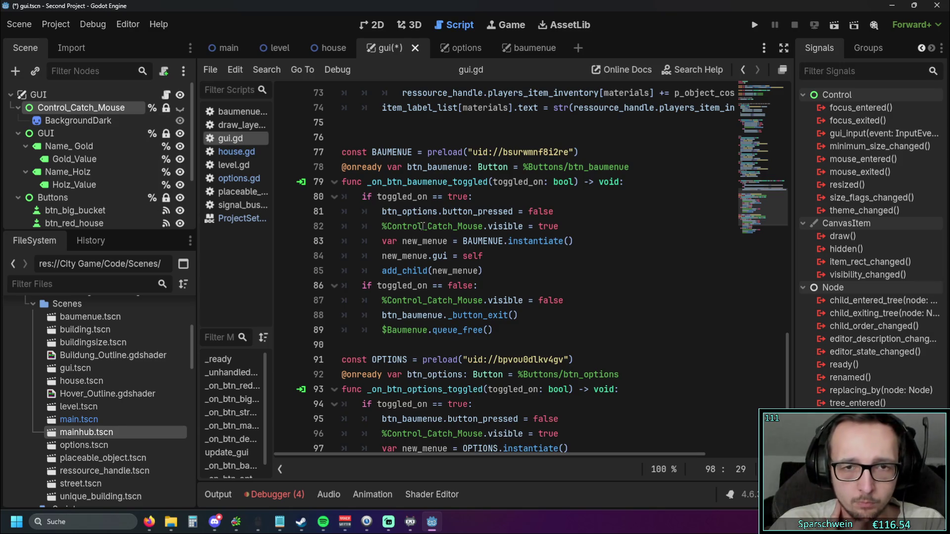
scroll(437, 233, "down", 2)
scroll(436, 232, "down", 1)
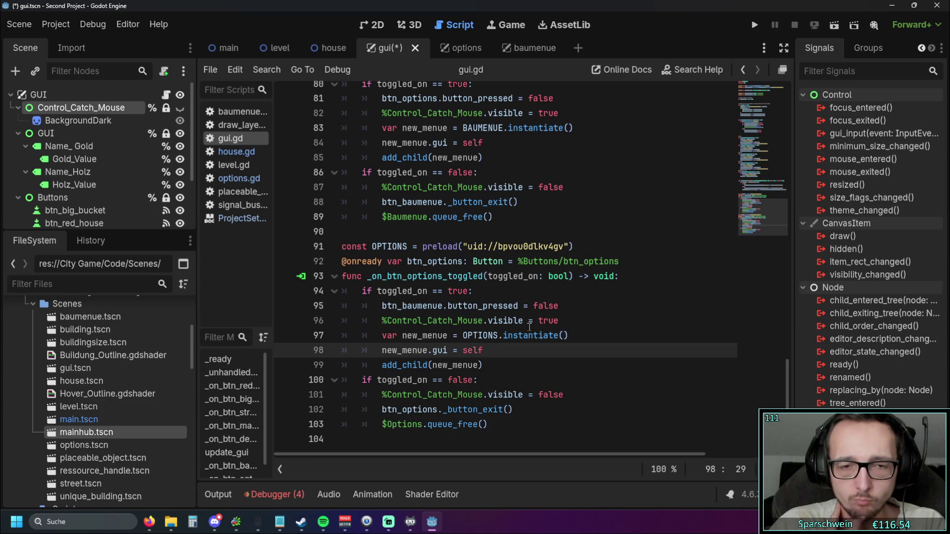
scroll(529, 326, "up", 2)
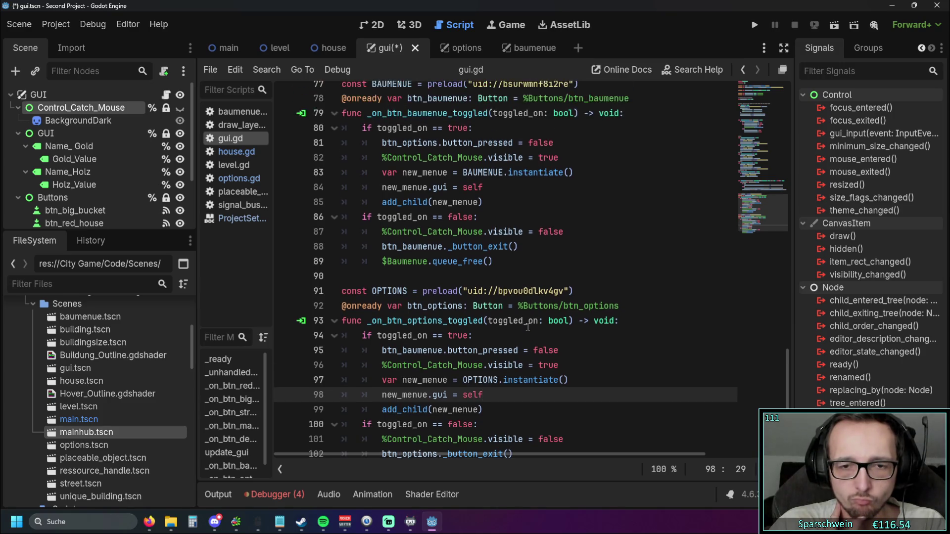
Step: Run the project and enter build mode from the in-game build menu
left_click(753, 26)
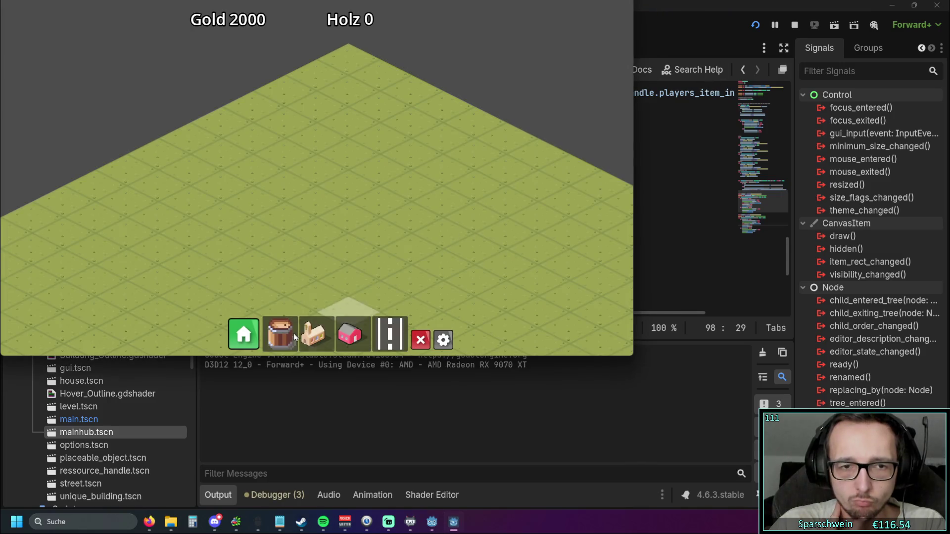
left_click(255, 340)
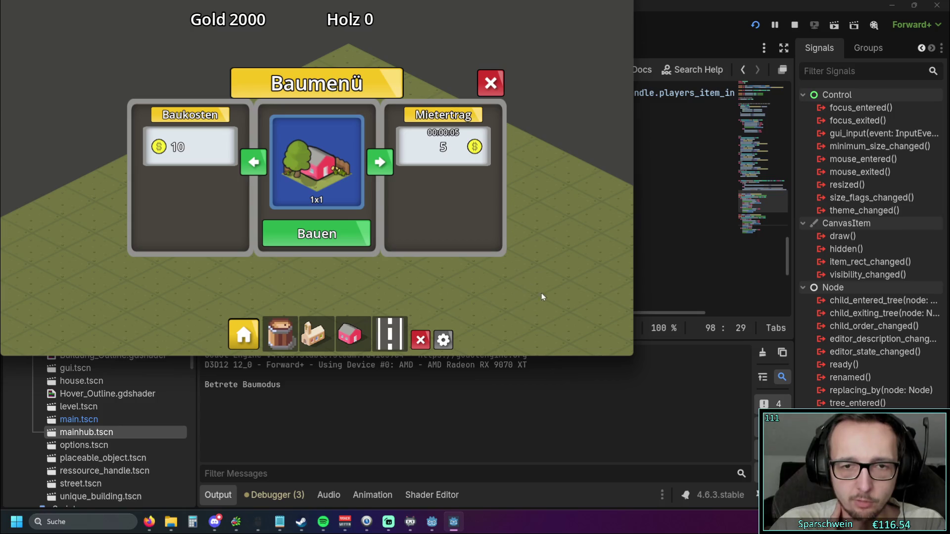
left_click(390, 334)
left_click(390, 334)
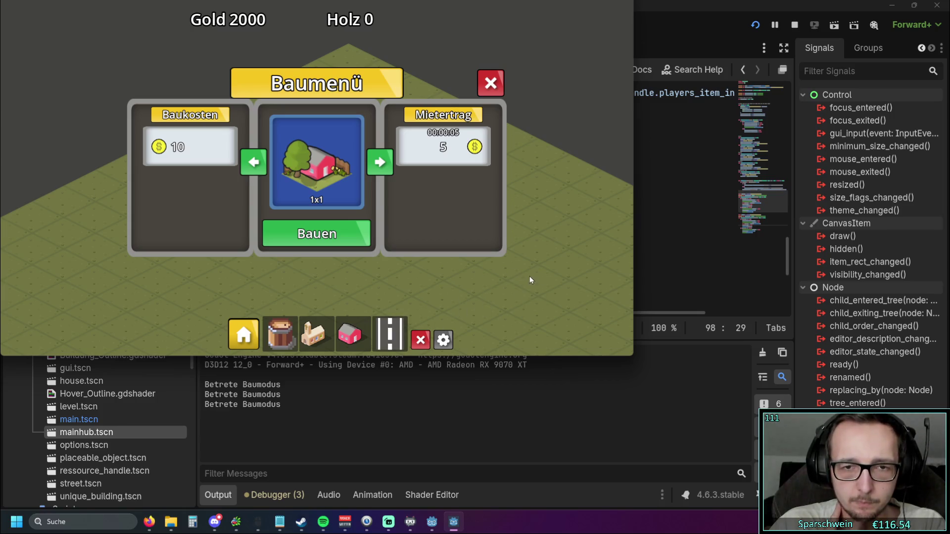
Step: Turn on borderless window mode in the options panel, pick a house, and close the panel
left_click(443, 340)
left_click(422, 182)
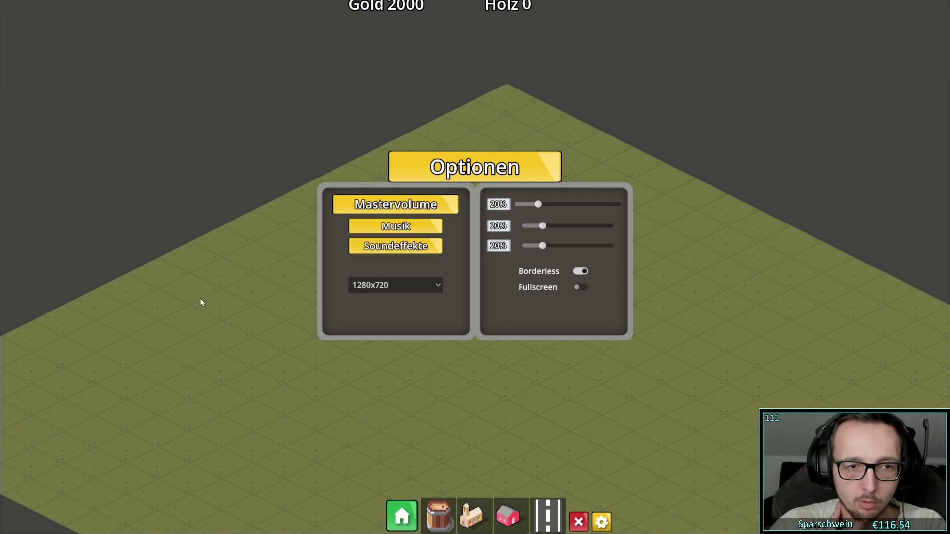
left_click(508, 516)
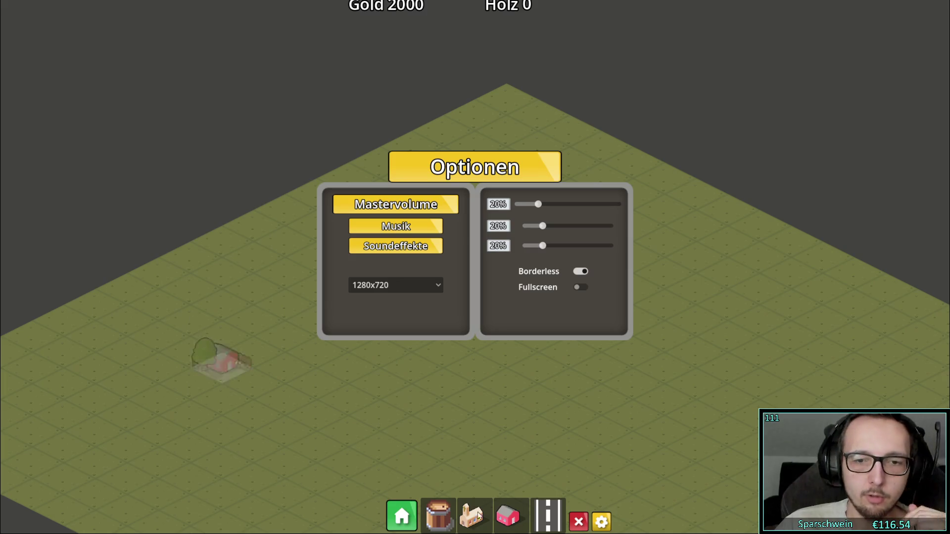
left_click(593, 521)
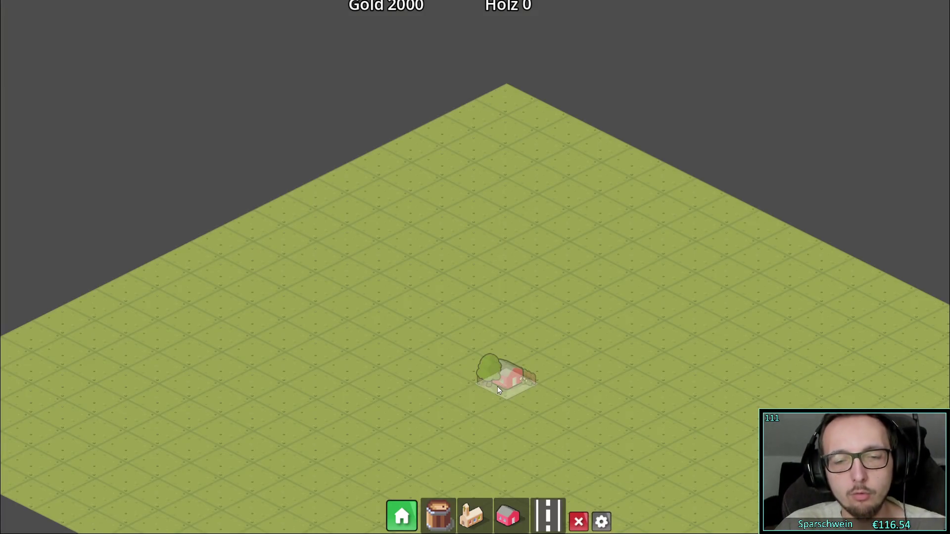
Step: Toggle the Optionen menu with Esc until closed, then stop the game with Alt+F4
key("Escape")
left_click(604, 520)
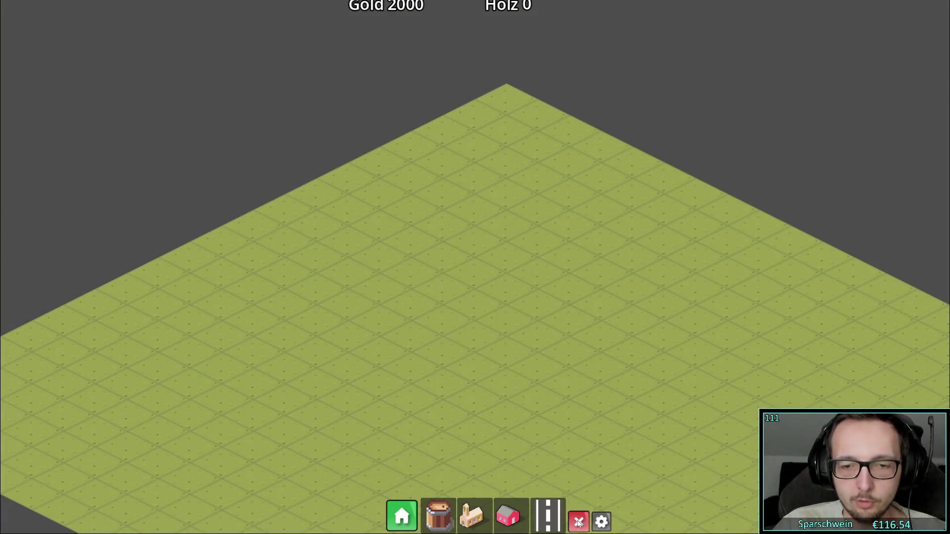
key("Escape")
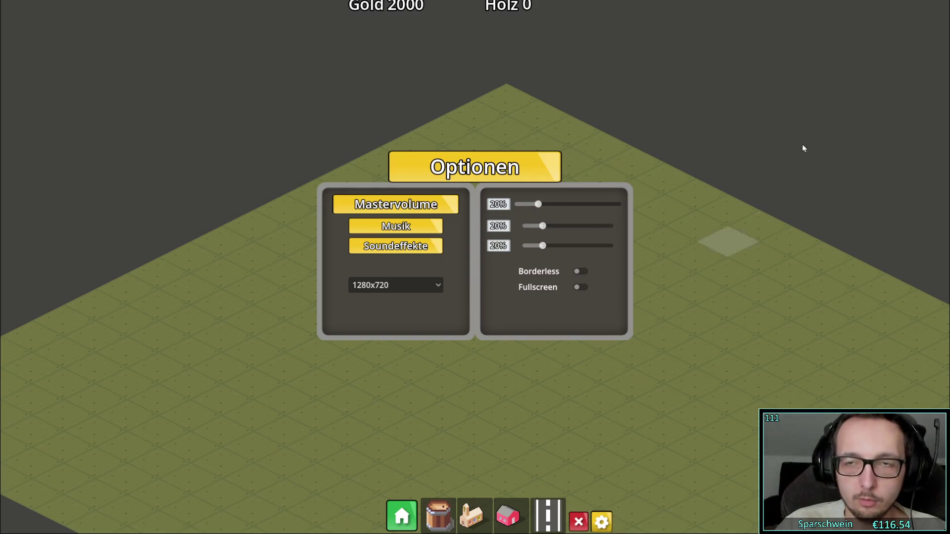
key("Escape")
key("alt+F4")
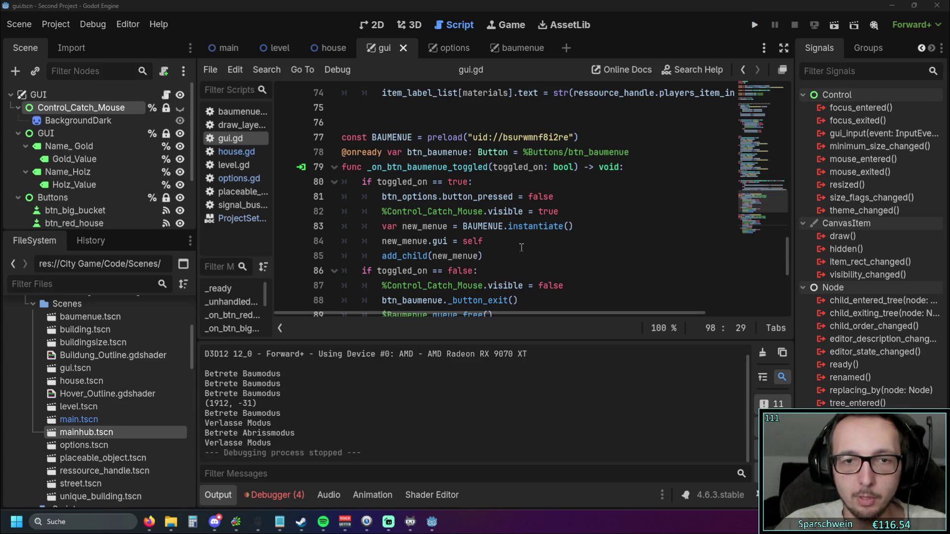
Step: View gui.tscn in the 2D workspace, showing the Gold and Holz labels and button bar
left_click(379, 25)
scroll(445, 189, "up", 1)
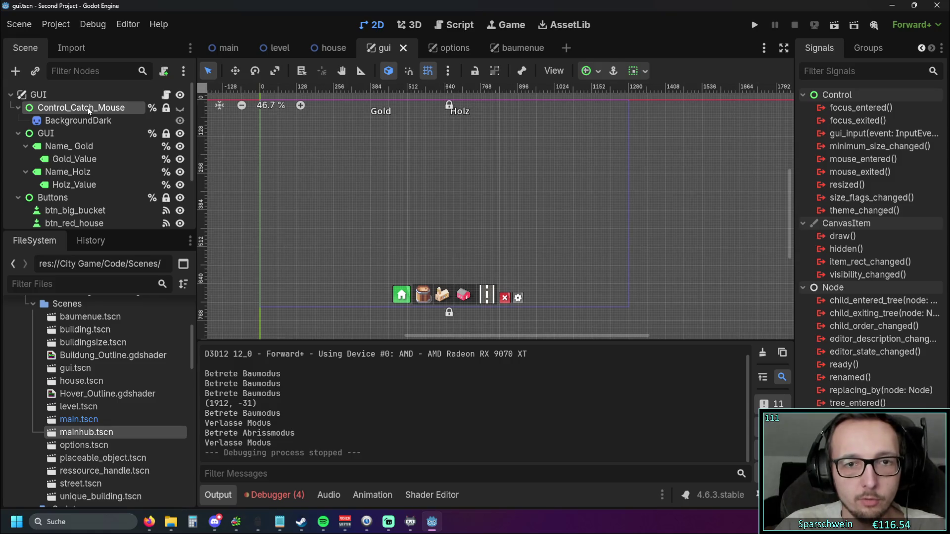
scroll(384, 194, "down", 5)
scroll(363, 193, "up", 3)
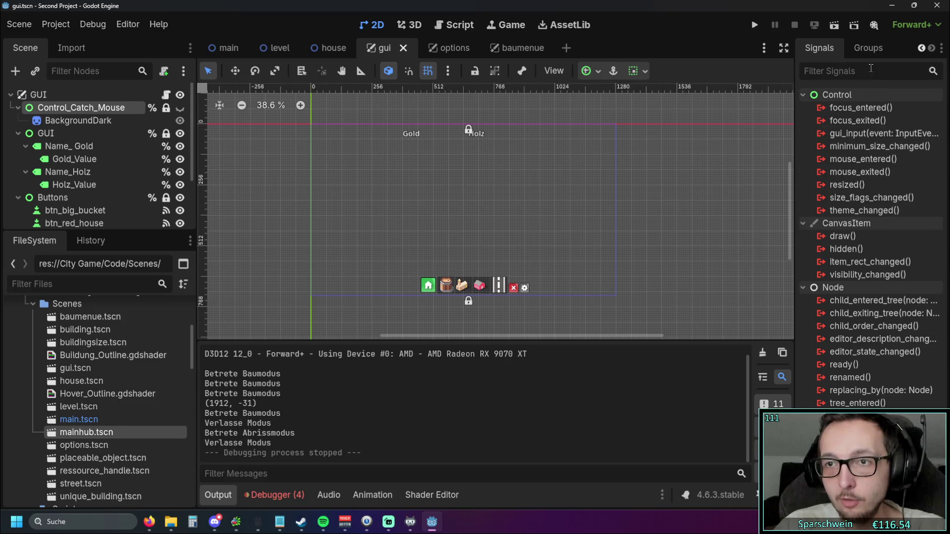
Step: Expand Layout > Transform in Control_Catch_Mouse's Inspector and nudge its width value
left_click(921, 47)
left_click(823, 47)
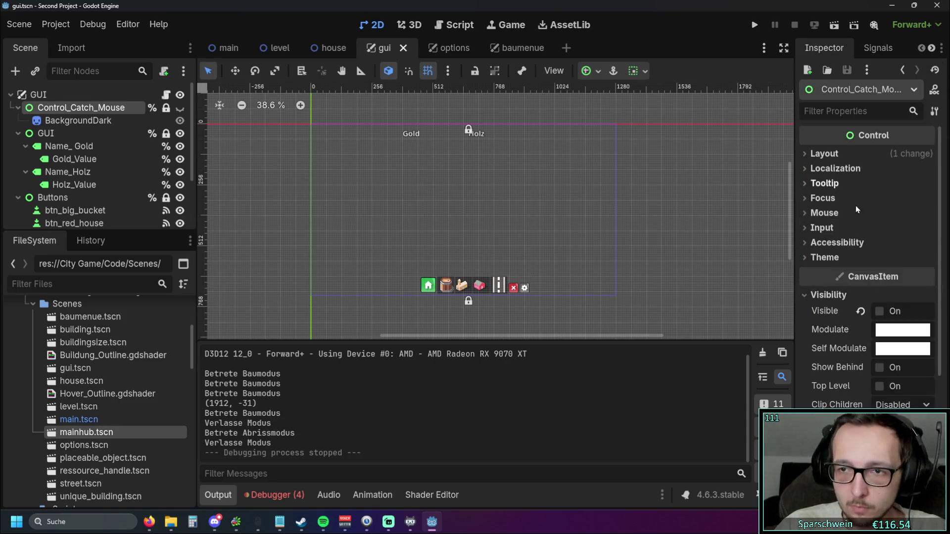
scroll(856, 223, "down", 6)
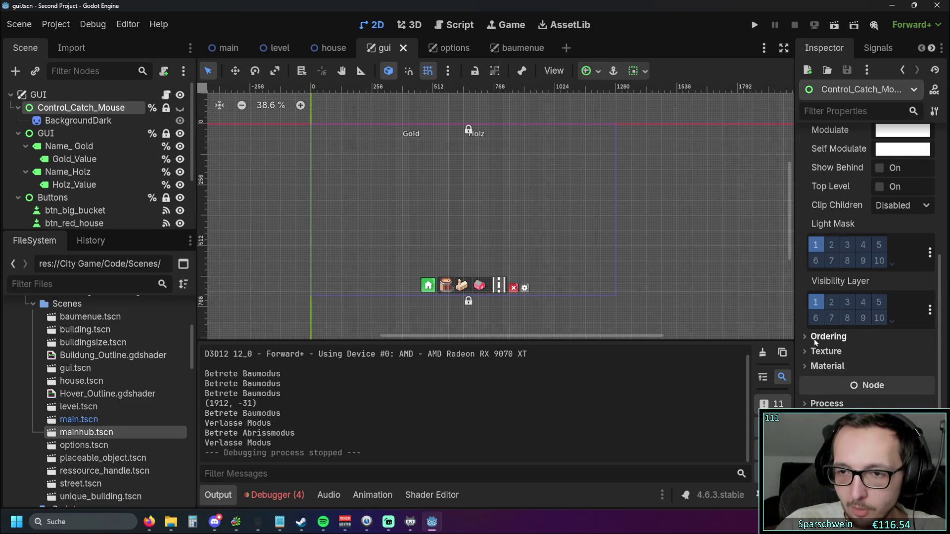
left_click(821, 351)
left_click(821, 351)
scroll(831, 237, "up", 4)
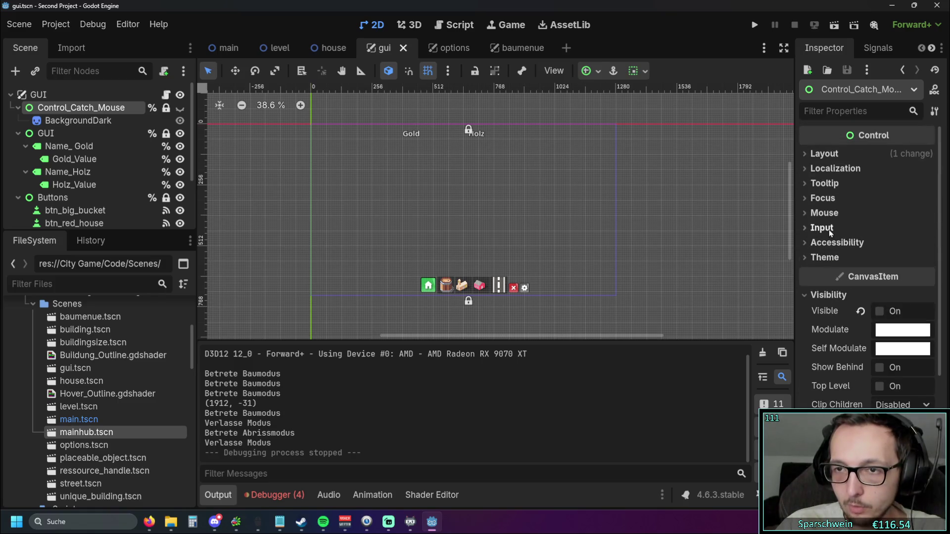
left_click(825, 153)
left_click(825, 324)
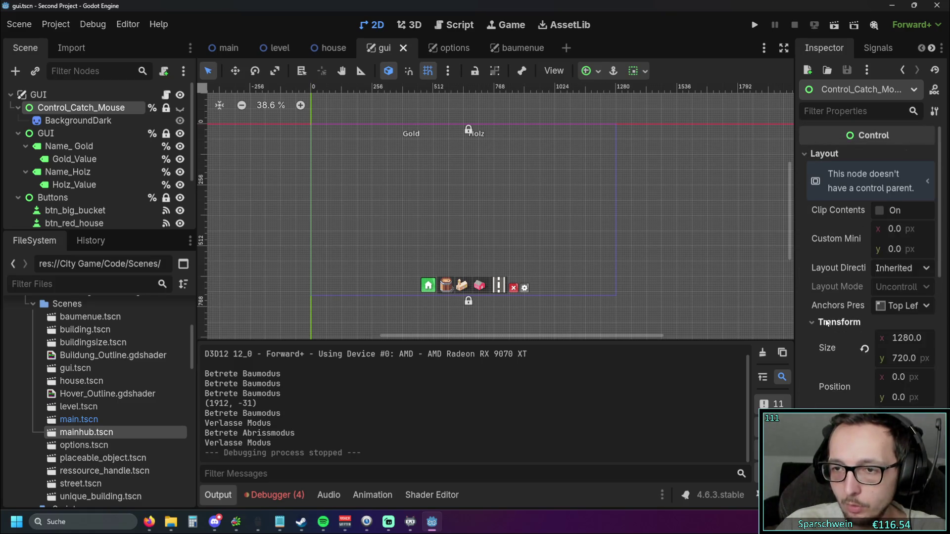
scroll(841, 301, "down", 2)
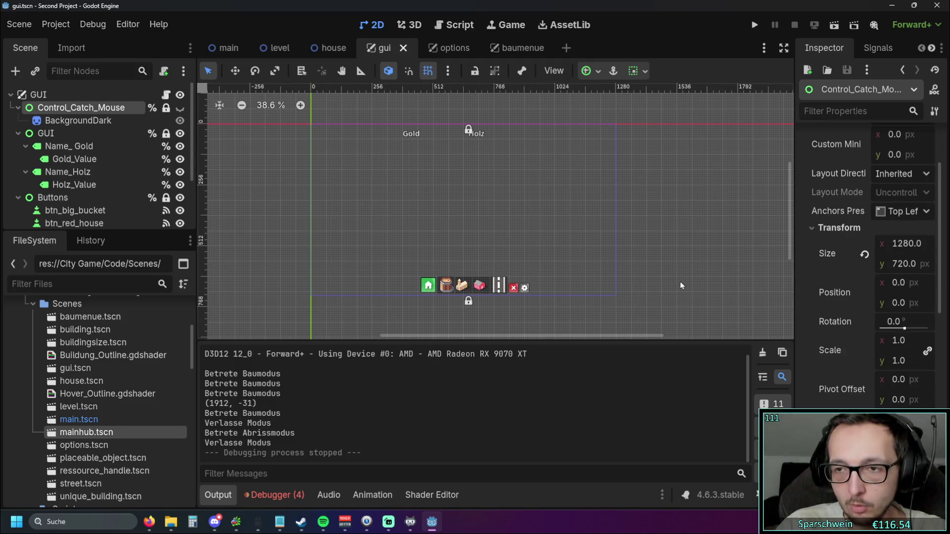
scroll(680, 286, "up", 2)
left_click_drag(897, 245, 908, 245)
Step: Show Control_Catch_Mouse on the canvas, shrink its width slightly, and unlock it for resizing
left_click(180, 107)
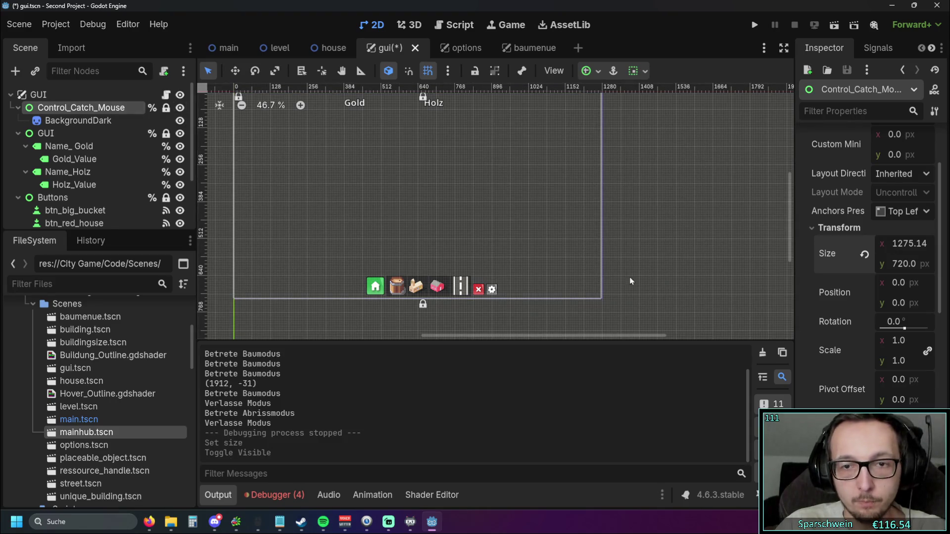
left_click_drag(606, 298, 603, 297)
scroll(602, 297, "up", 6)
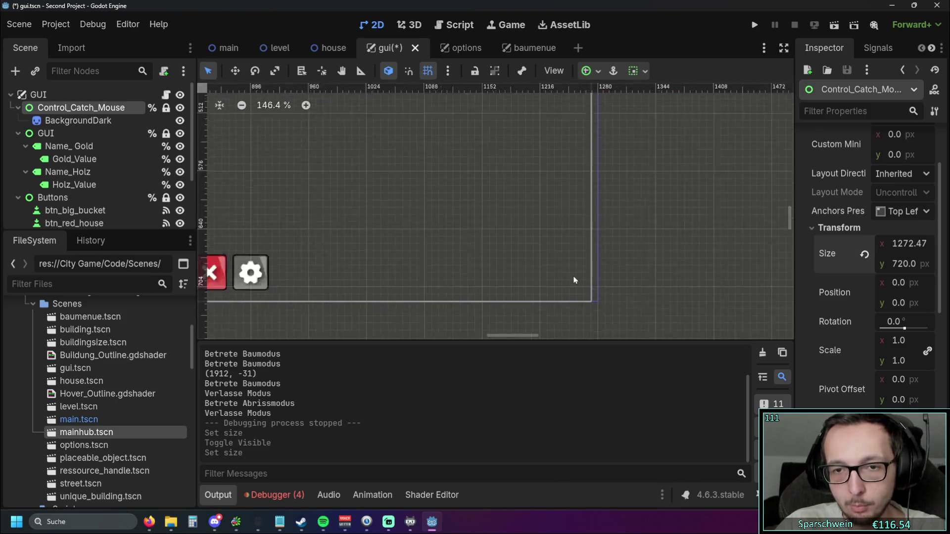
scroll(559, 237, "down", 7)
scroll(544, 213, "up", 4)
left_click(475, 74)
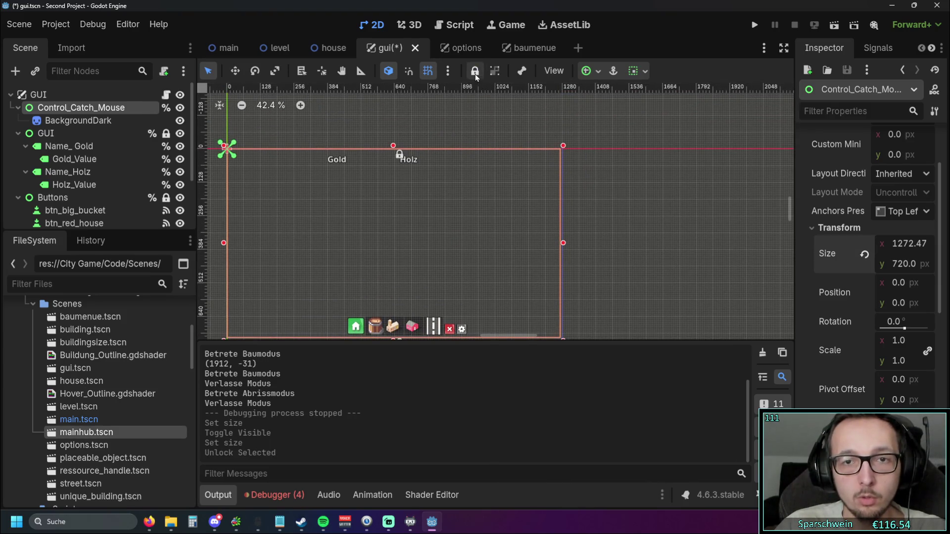
left_click(475, 74)
left_click(475, 74)
scroll(544, 208, "down", 3)
scroll(544, 208, "right", 2)
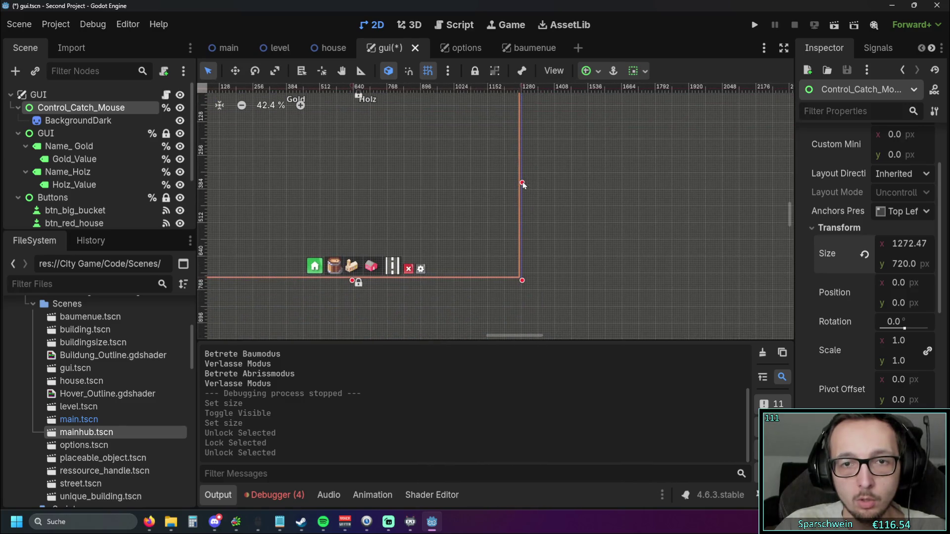
Step: Drag the overlay's edges out to 6400 wide and 3376 tall
mouse_move(522, 184)
left_mouse_down()
mouse_move(607, 188)
mouse_move(482, 158)
mouse_move(762, 158)
left_mouse_up()
scroll(603, 203, "down", 5)
scroll(589, 207, "down", 3)
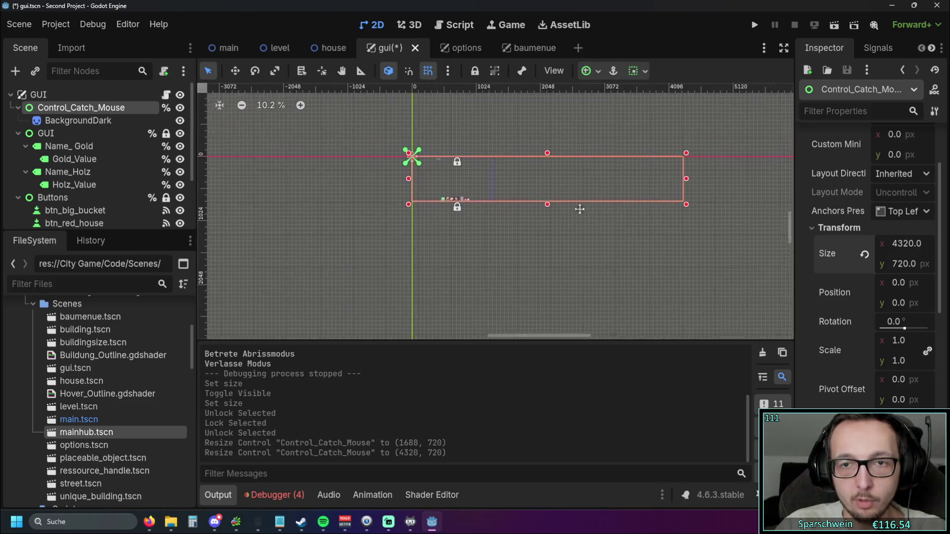
scroll(580, 208, "down", 2)
scroll(544, 188, "right", 2)
left_click_drag(536, 176, 599, 184)
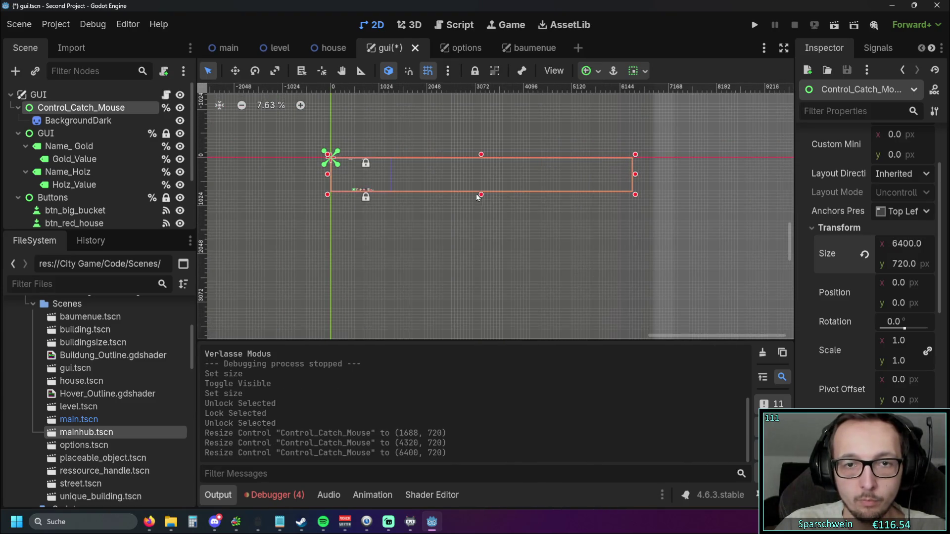
left_click_drag(478, 198, 481, 316)
Step: Extend the overlay left to 10184 wide and upward to 5256 tall
scroll(579, 220, "left", 2)
scroll(544, 213, "left", 1)
left_click_drag(460, 165, 282, 167)
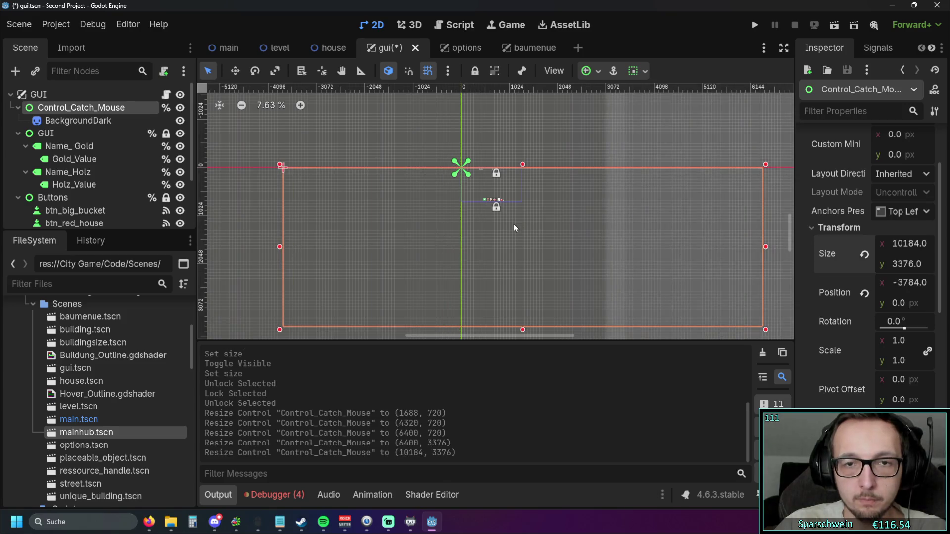
scroll(513, 224, "right", 2)
scroll(482, 250, "up", 1)
left_click_drag(488, 191, 502, 99)
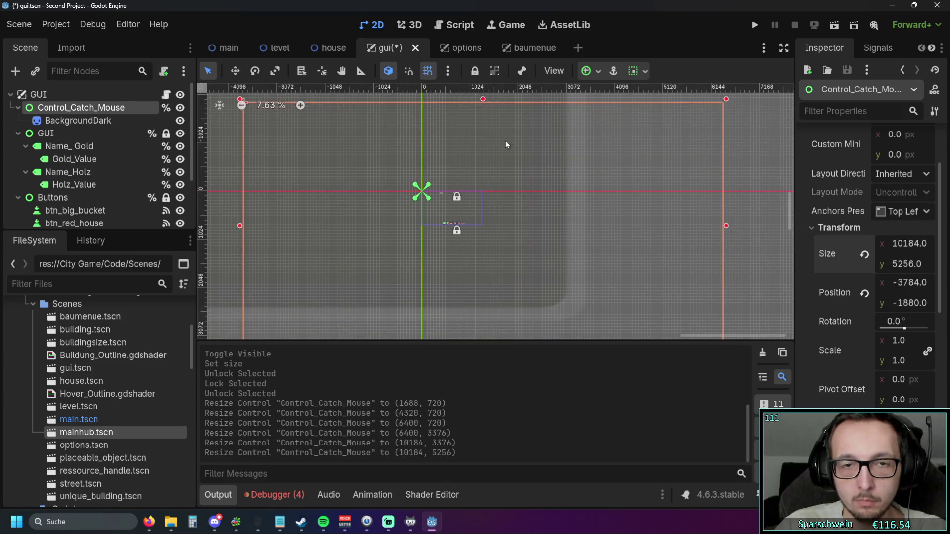
scroll(506, 144, "down", 3)
scroll(494, 198, "up", 1)
Step: Move BackgroundDark to (4632, 2280) over the enlarged overlay and reselect Control_Catch_Mouse
left_click_drag(427, 187, 522, 234)
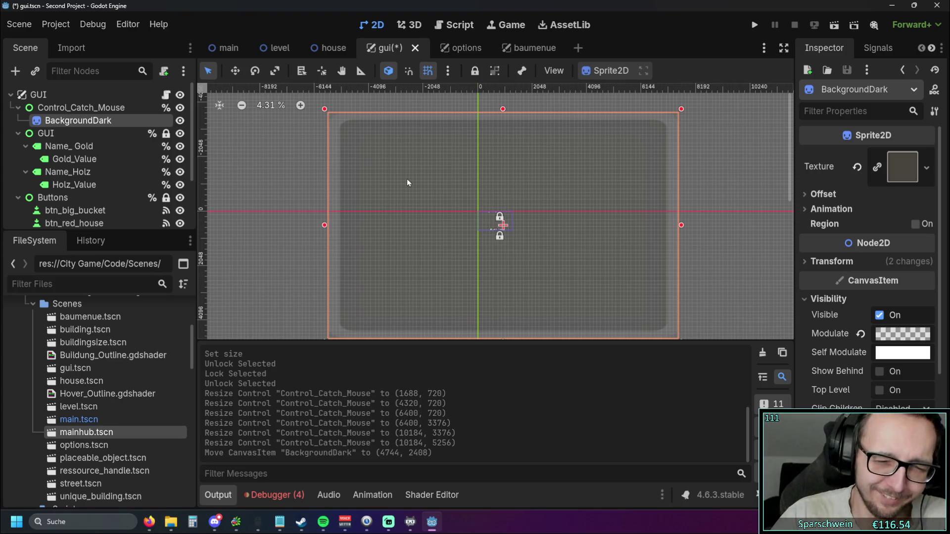
mouse_move(408, 174)
left_mouse_down()
mouse_move(407, 155)
mouse_move(393, 163)
left_mouse_up()
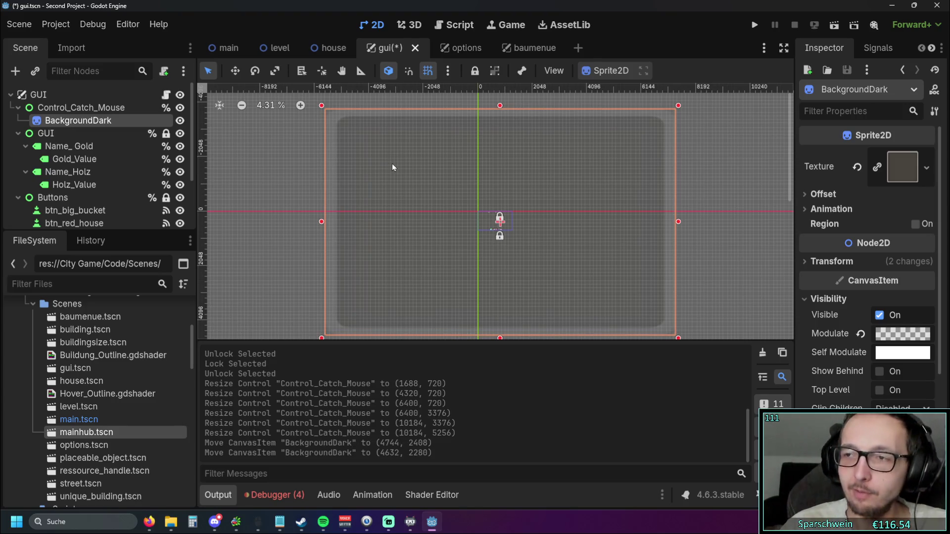
left_click(119, 109)
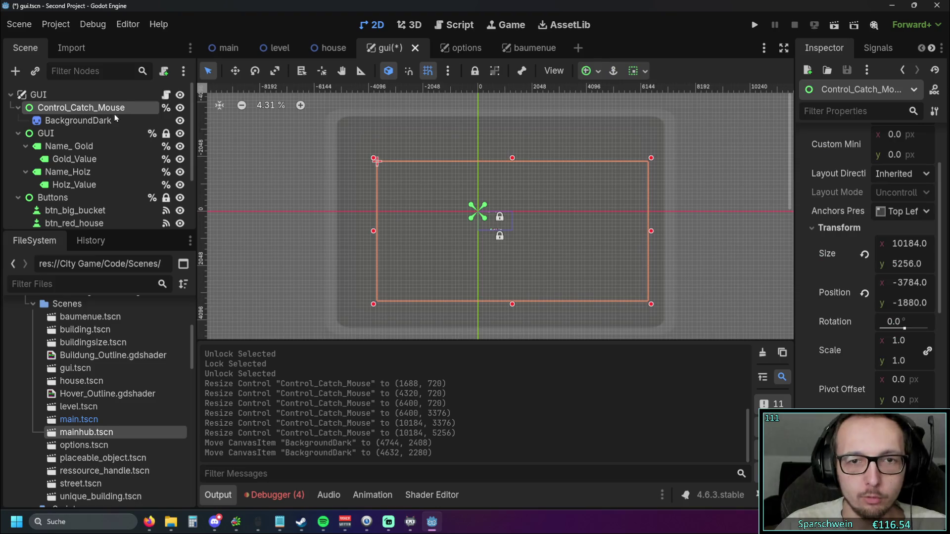
Step: Nudge BackgroundDark slightly right and hide the Control_Catch_Mouse overlay
left_click_drag(568, 252, 574, 251)
left_click(110, 112)
left_click(180, 107)
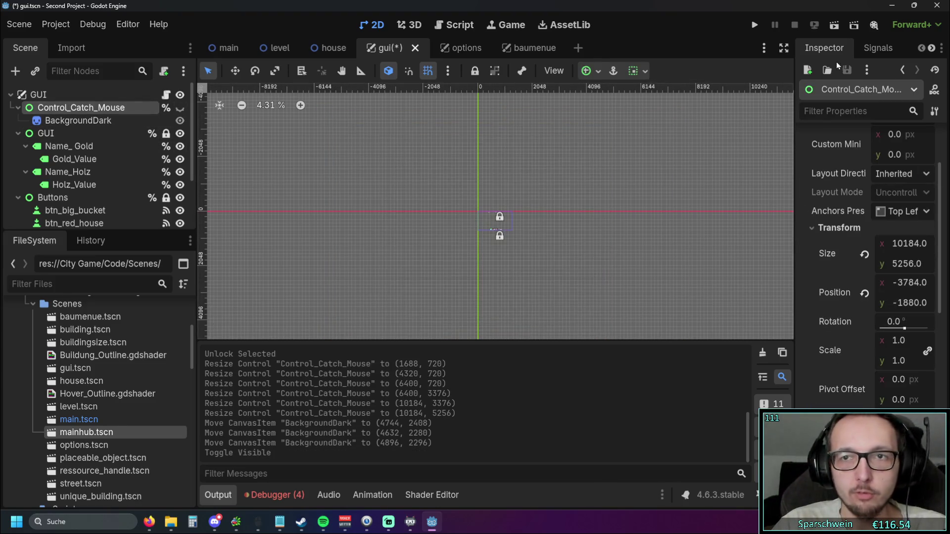
Step: Save and run the game, open and close the Baumenü, then stop with F8
left_click(755, 26)
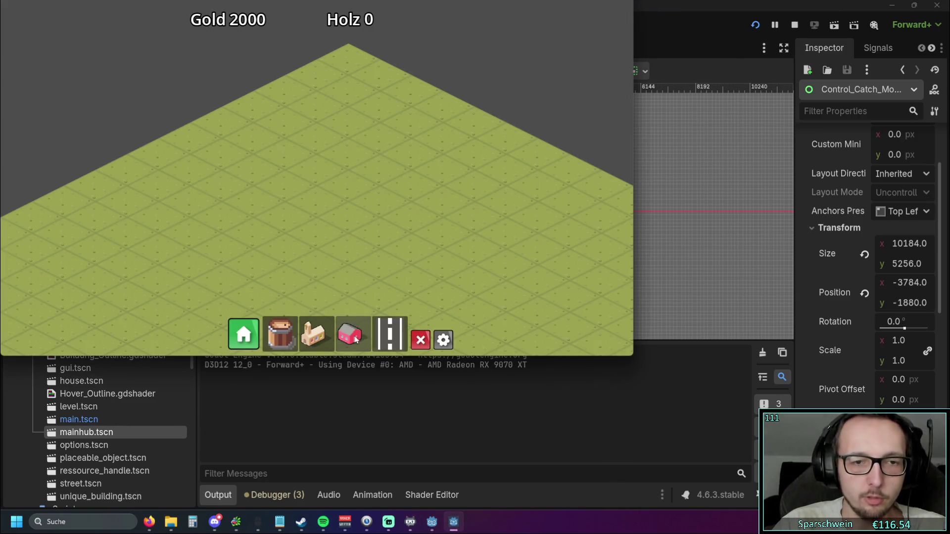
left_click(244, 335)
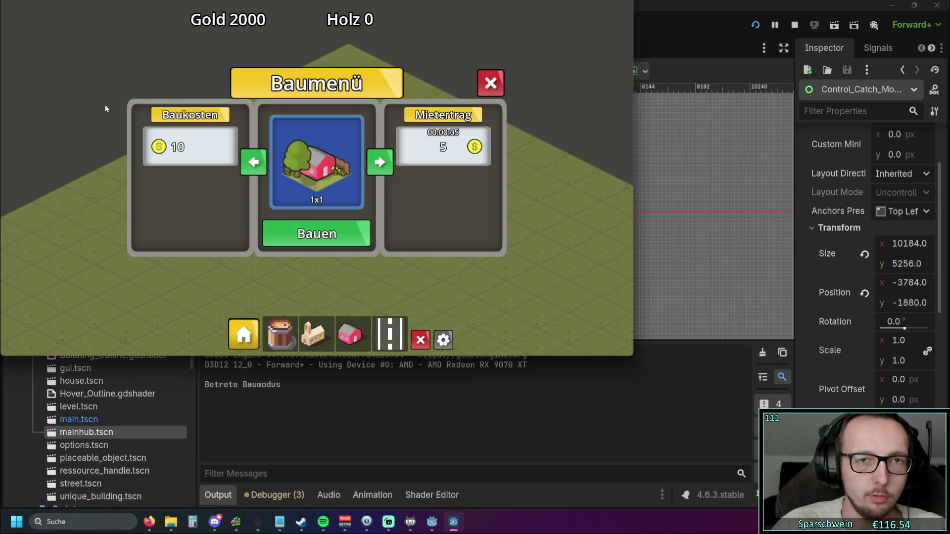
left_click(497, 87)
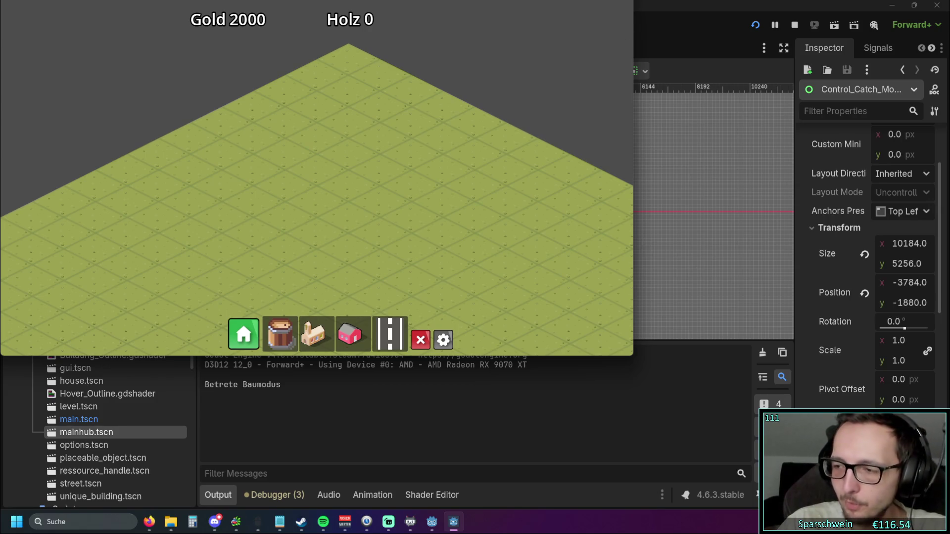
key("F8")
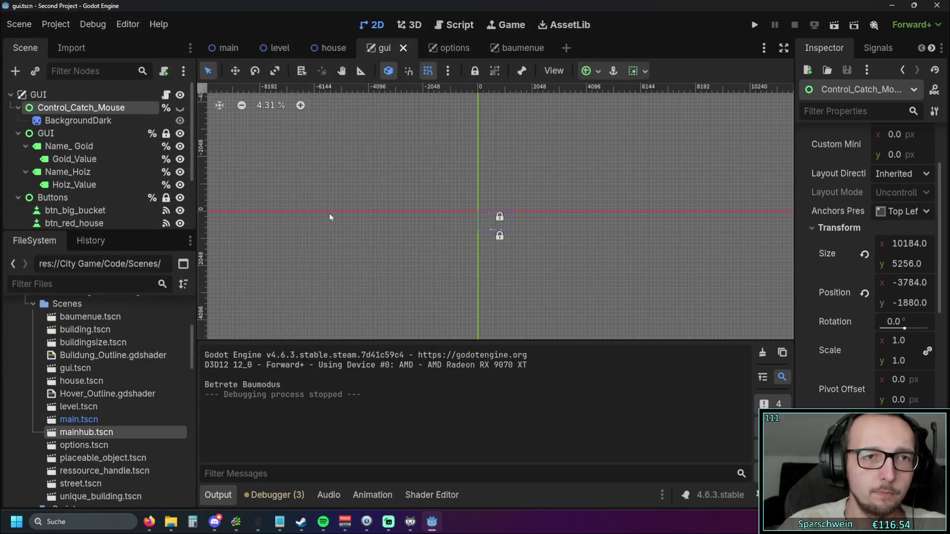
left_click(78, 120)
left_click(79, 108)
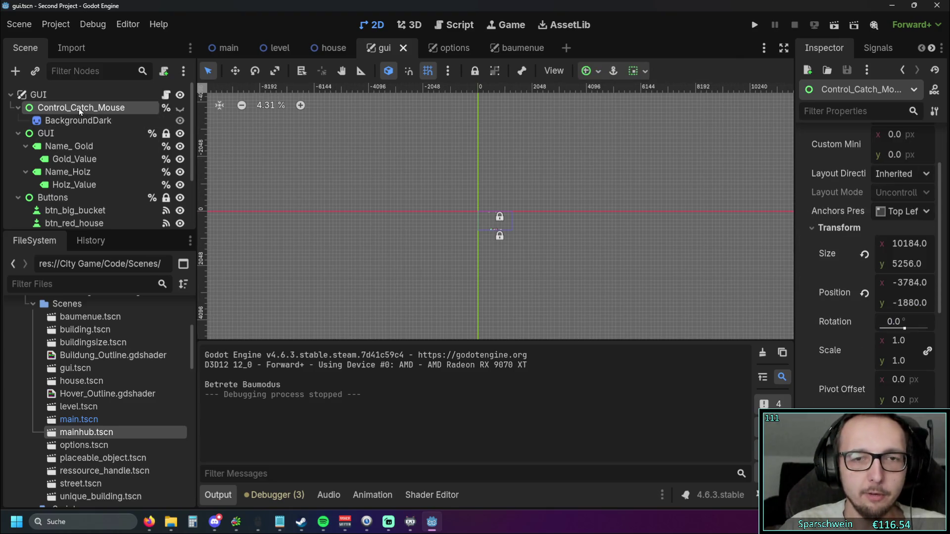
scroll(428, 212, "down", 1)
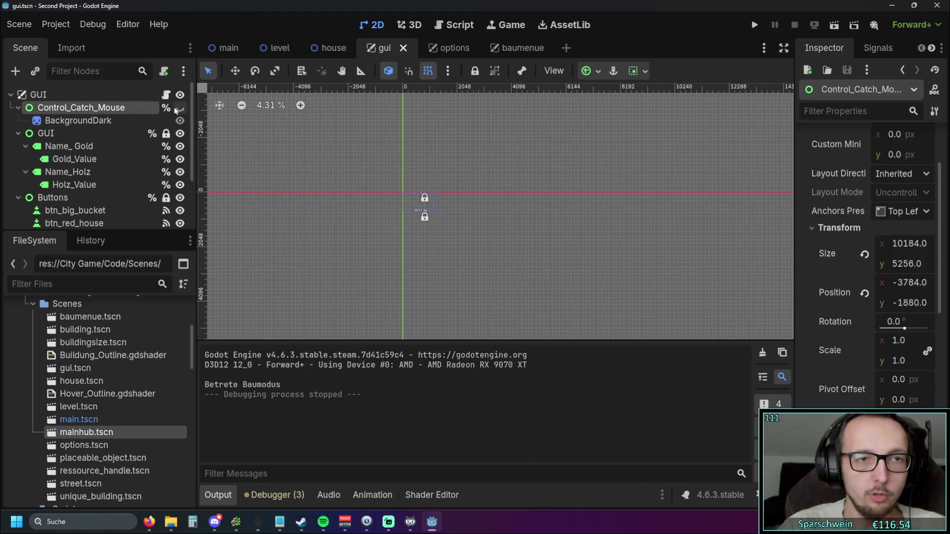
left_click(179, 108)
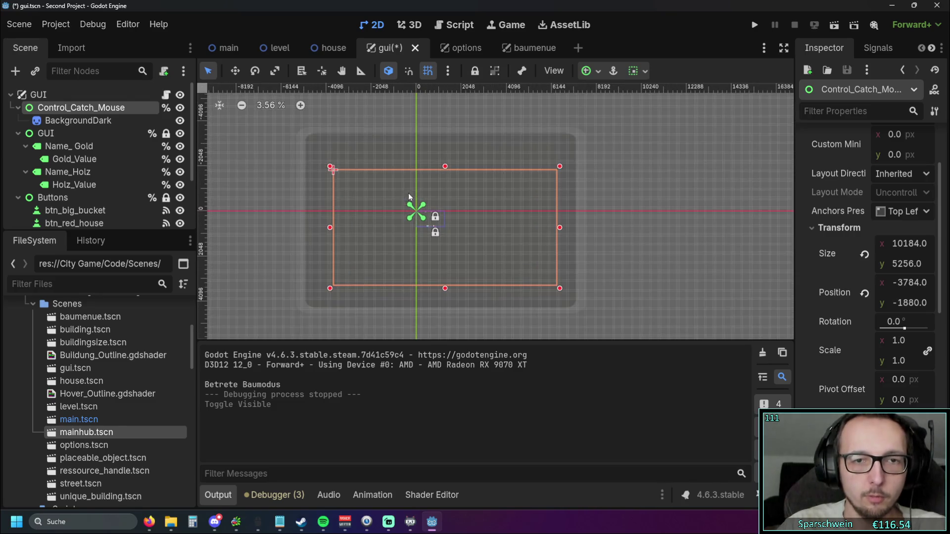
scroll(465, 187, "down", 1)
scroll(413, 213, "up", 1)
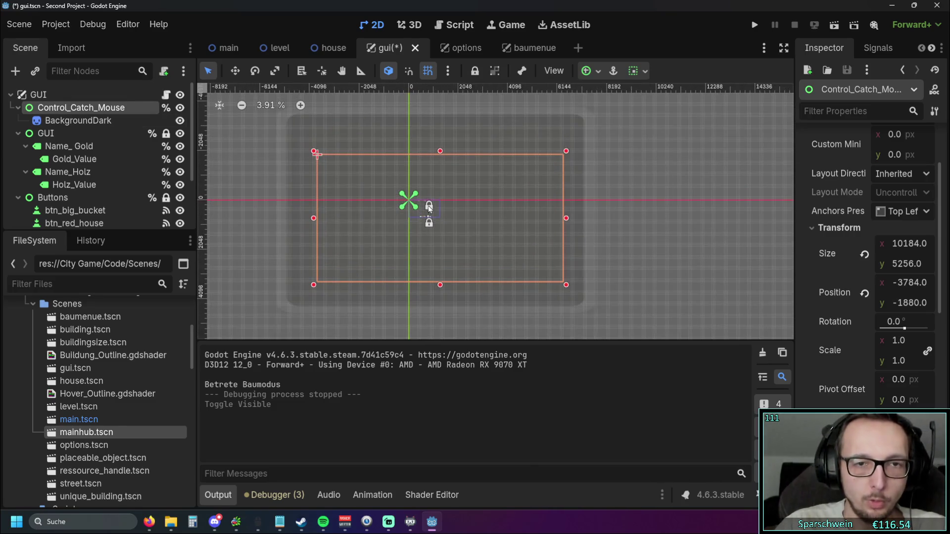
left_click(179, 108)
left_click(180, 108)
left_click(180, 108)
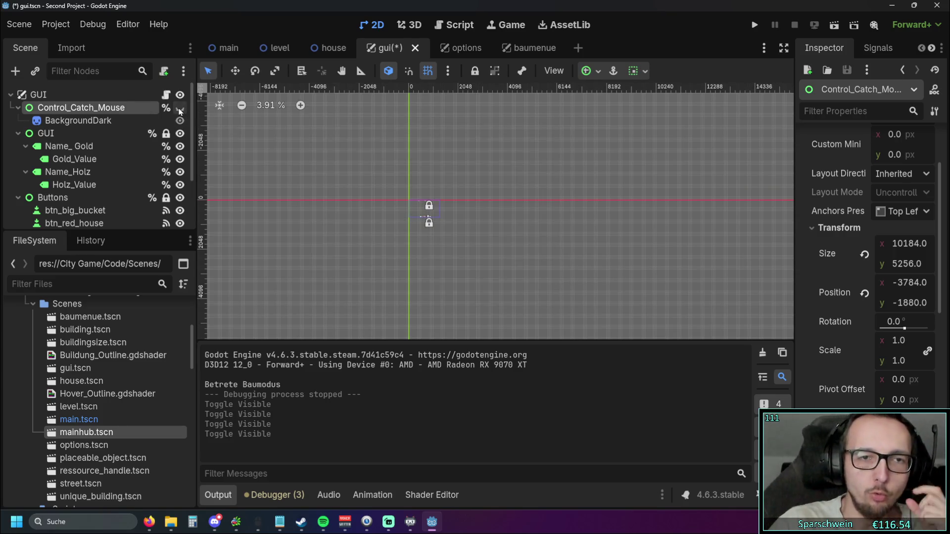
left_click(179, 107)
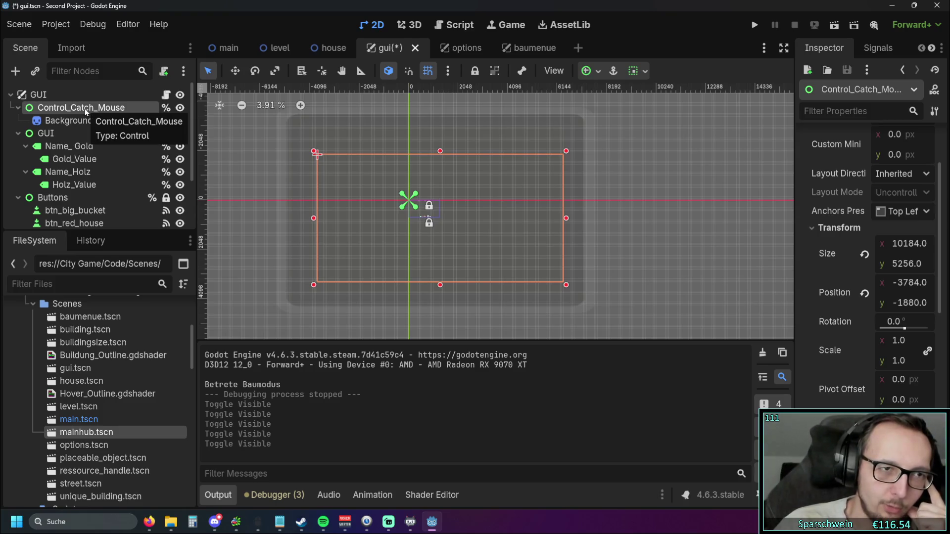
left_click(180, 108)
left_click(180, 109)
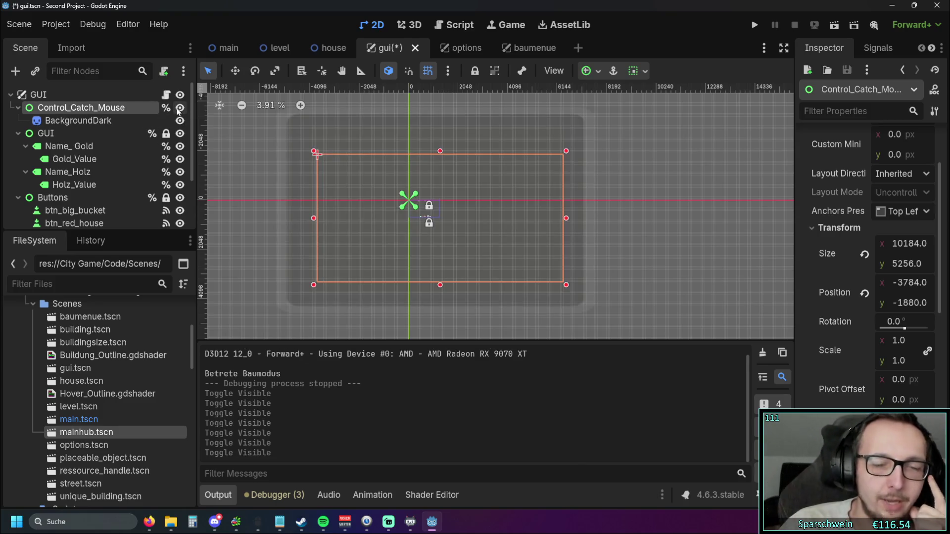
left_click(180, 108)
left_click(180, 108)
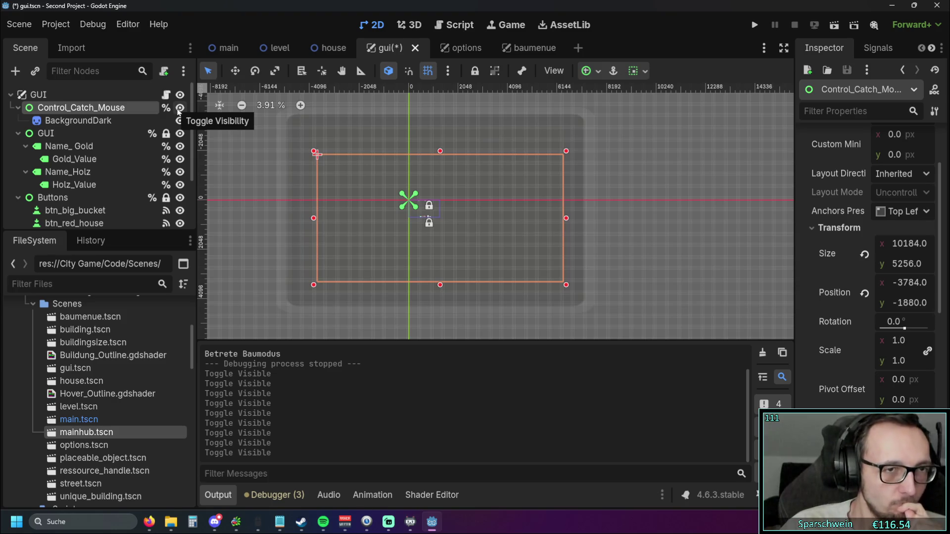
left_click(179, 109)
left_click(180, 109)
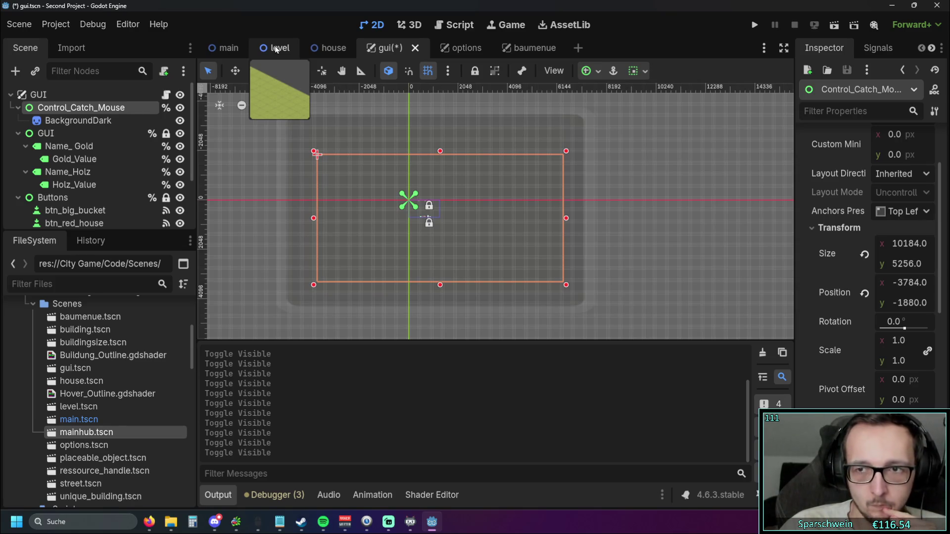
left_click(275, 49)
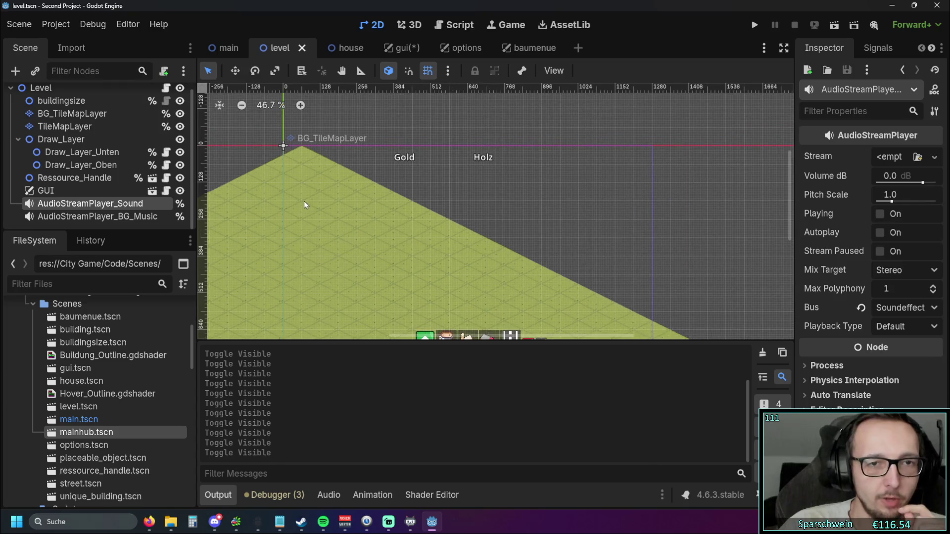
left_click(399, 48)
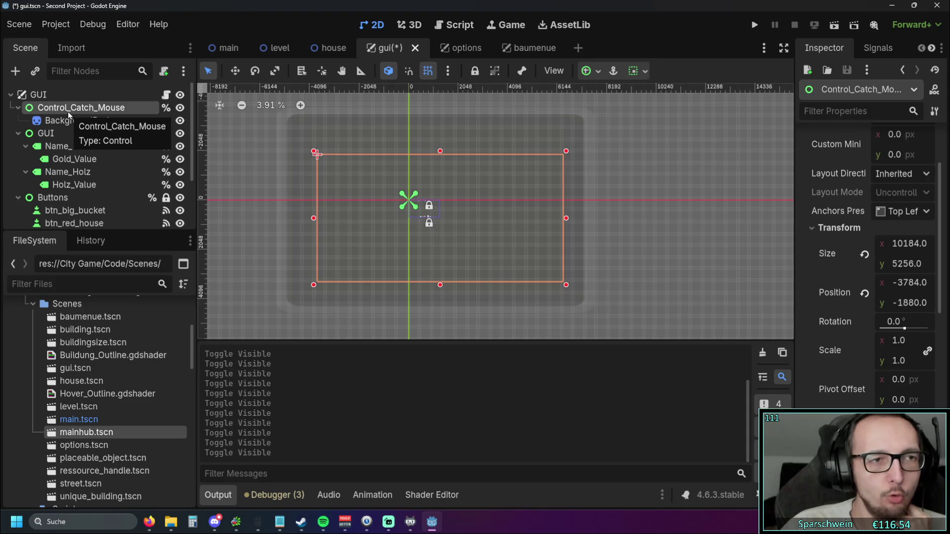
left_click_drag(335, 236, 354, 229)
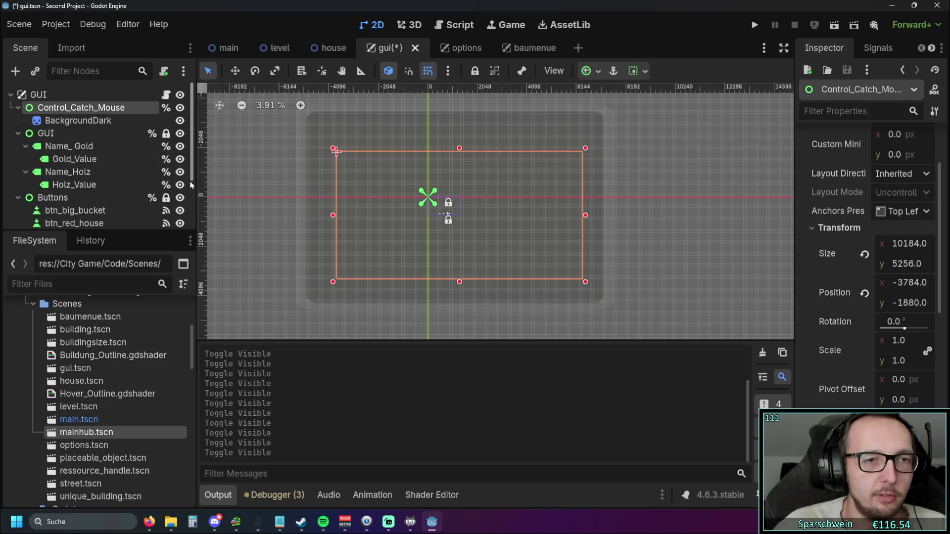
left_click_drag(190, 190, 185, 190)
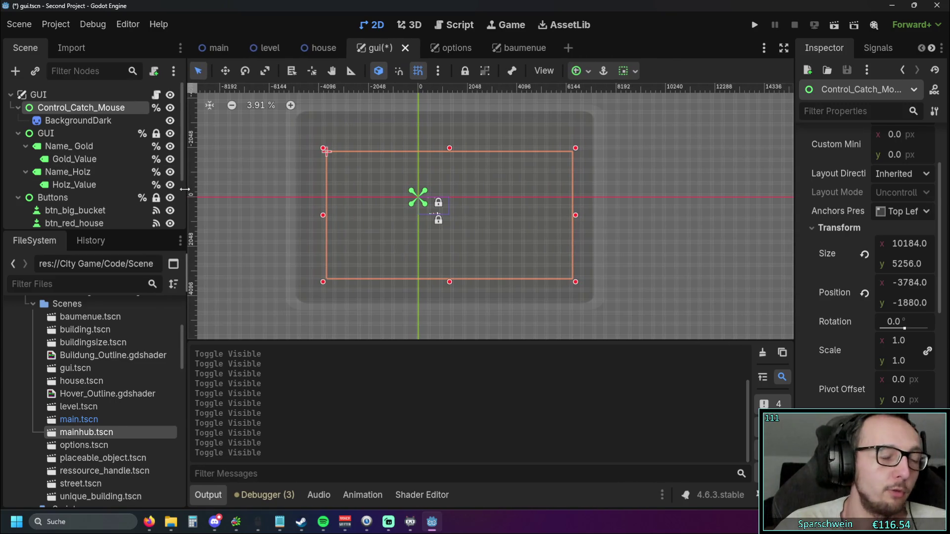
Step: Hide the Control_Catch_Mouse overlay, then save and run the game
scroll(475, 197, "up", 3)
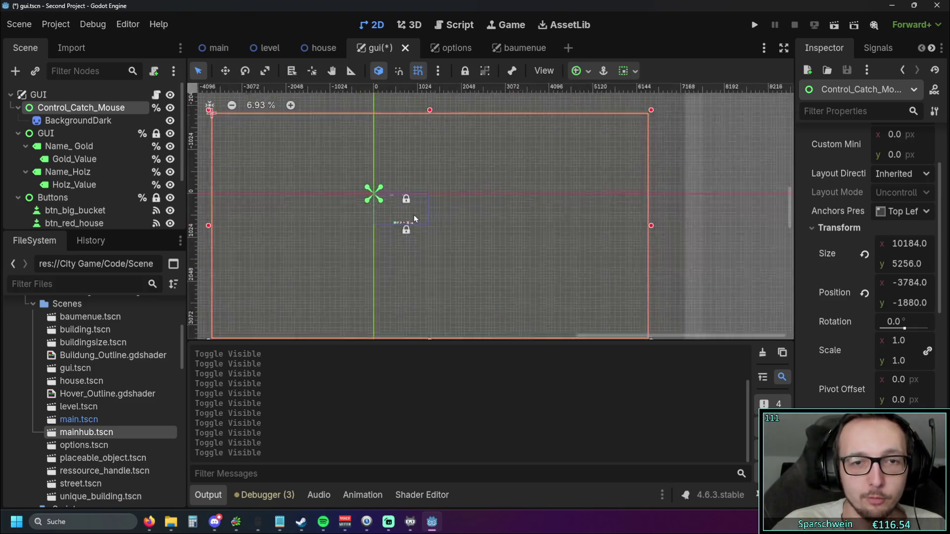
scroll(414, 218, "up", 8)
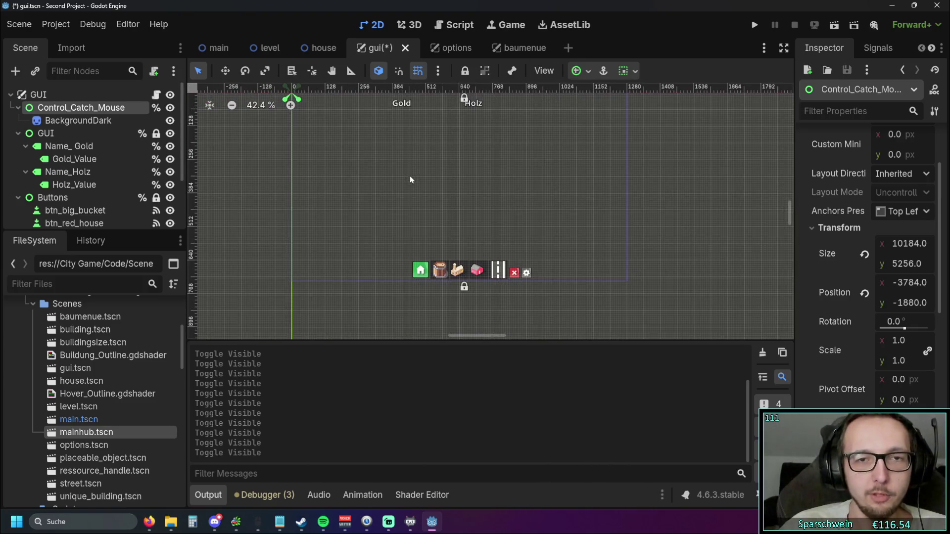
scroll(411, 179, "down", 1)
left_click(170, 107)
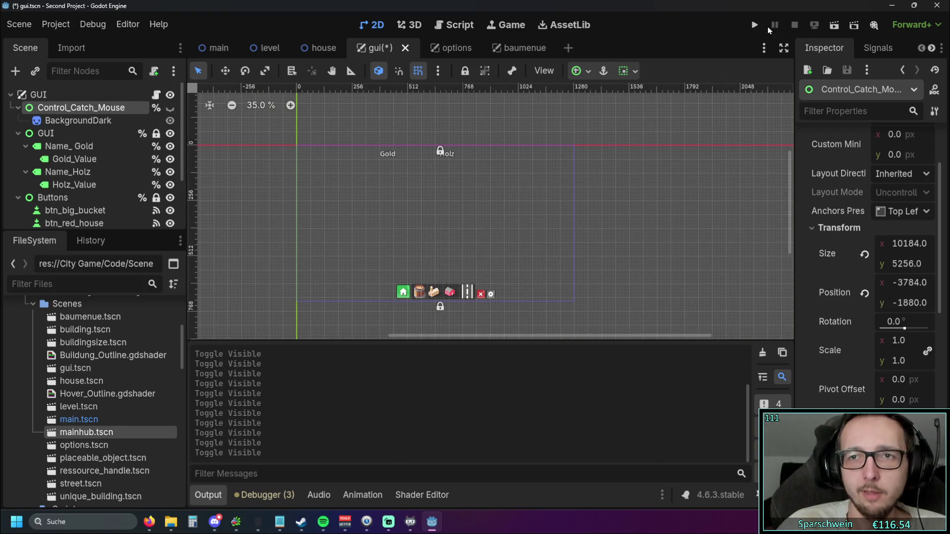
left_click(754, 25)
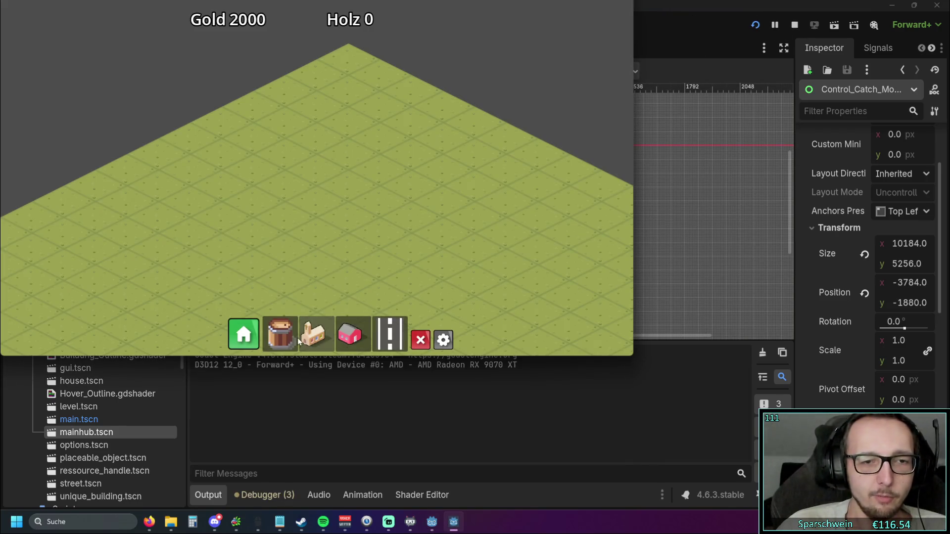
Step: Place a main hub at (5, 6) and a road (5, 5)–(10, 5), open Baumenü, and stop with F8
left_click(298, 337)
left_click(311, 247)
left_click(389, 334)
left_click_drag(349, 226, 500, 299)
left_click(243, 334)
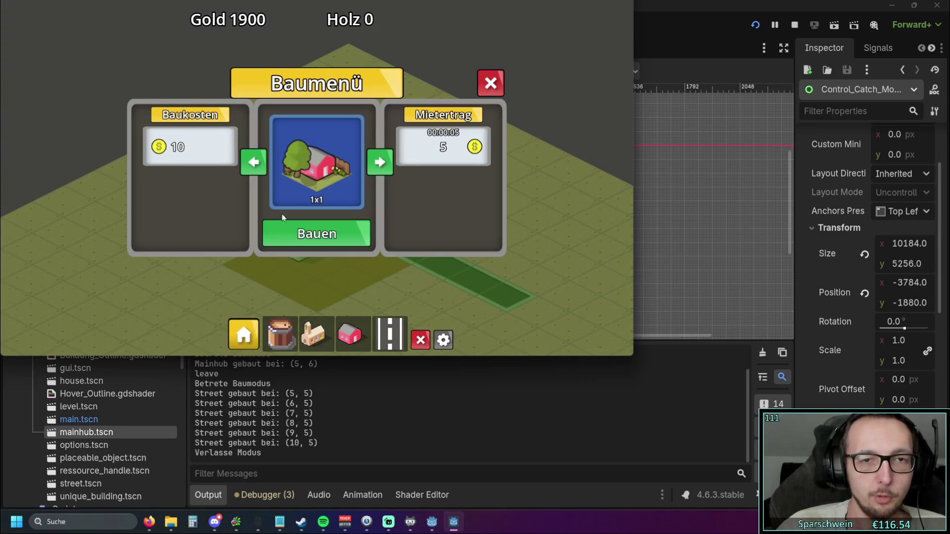
key("F8")
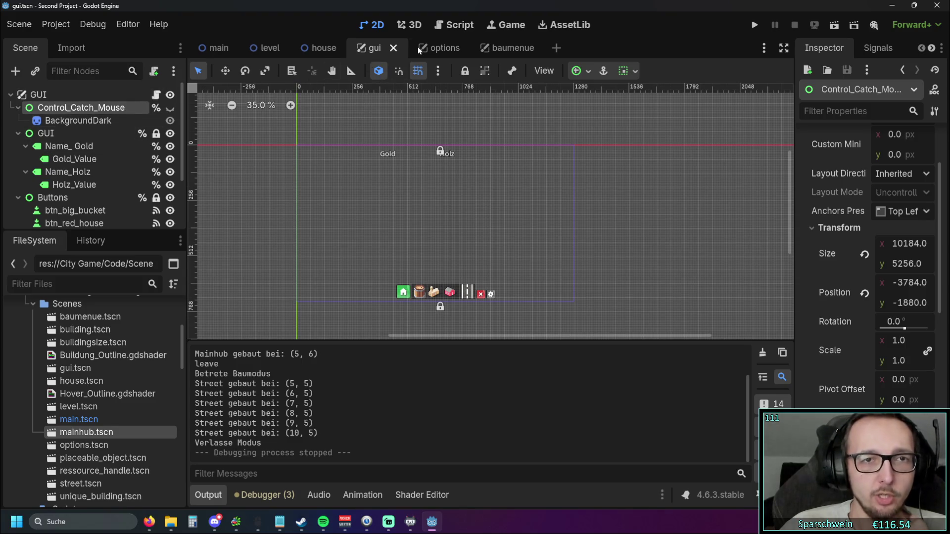
left_click(454, 25)
Step: Browse level.gd, the ProjectSettings reference, signal_bus.gd and placeable_object.gd, returning to gui.gd
left_click(223, 165)
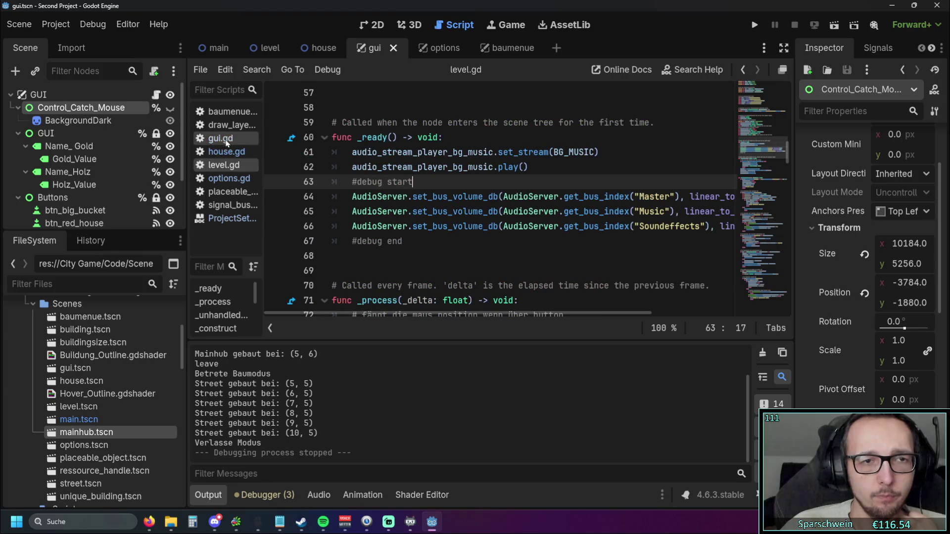
left_click(229, 141)
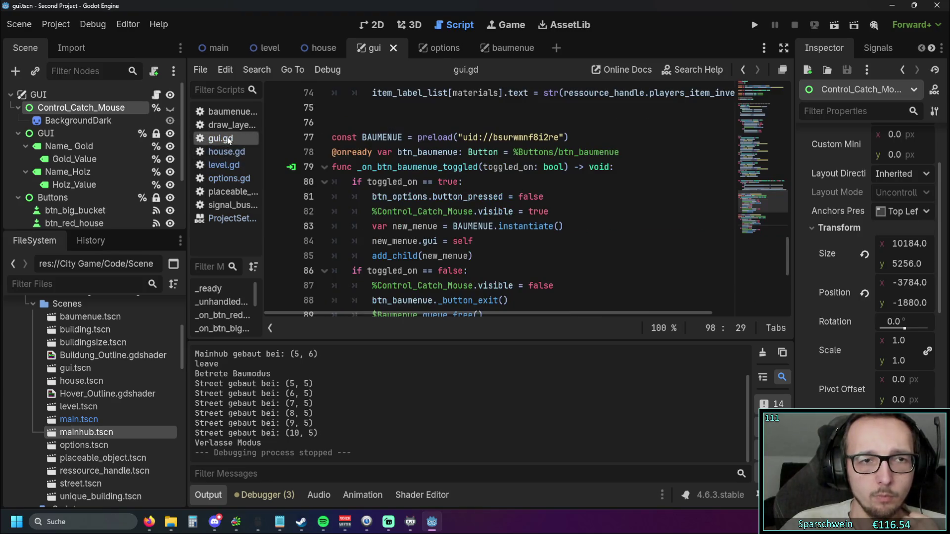
left_click(228, 218)
left_click(226, 208)
left_click(228, 192)
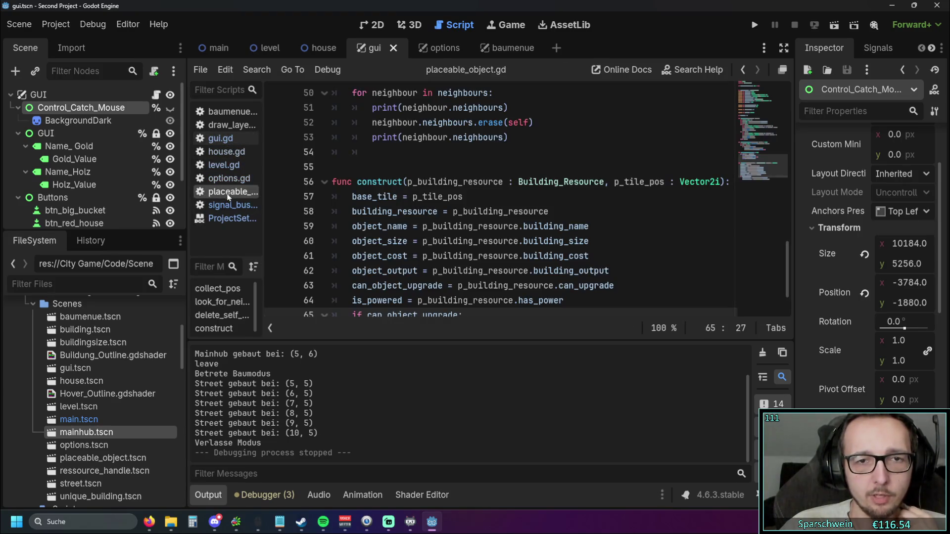
scroll(456, 187, "up", 5)
scroll(456, 187, "up", 5)
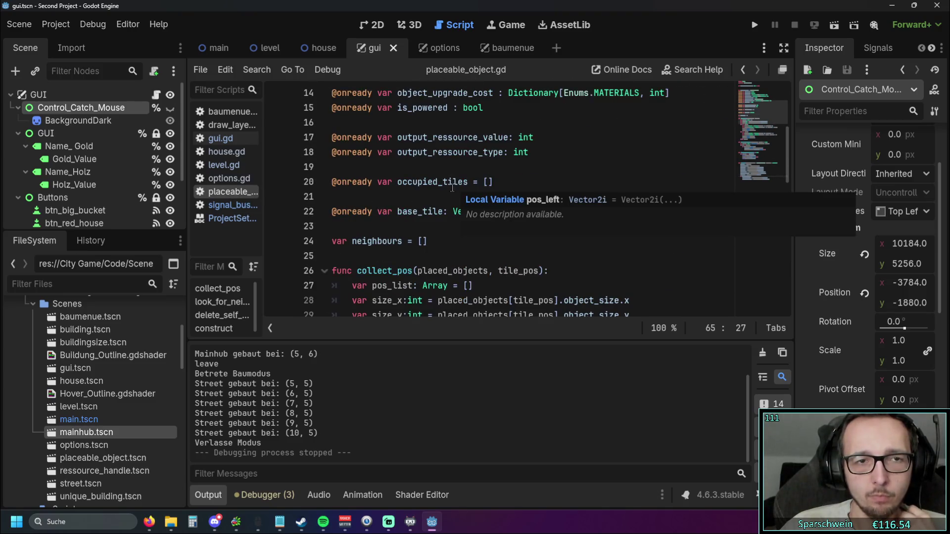
left_click(226, 139)
scroll(509, 181, "up", 20)
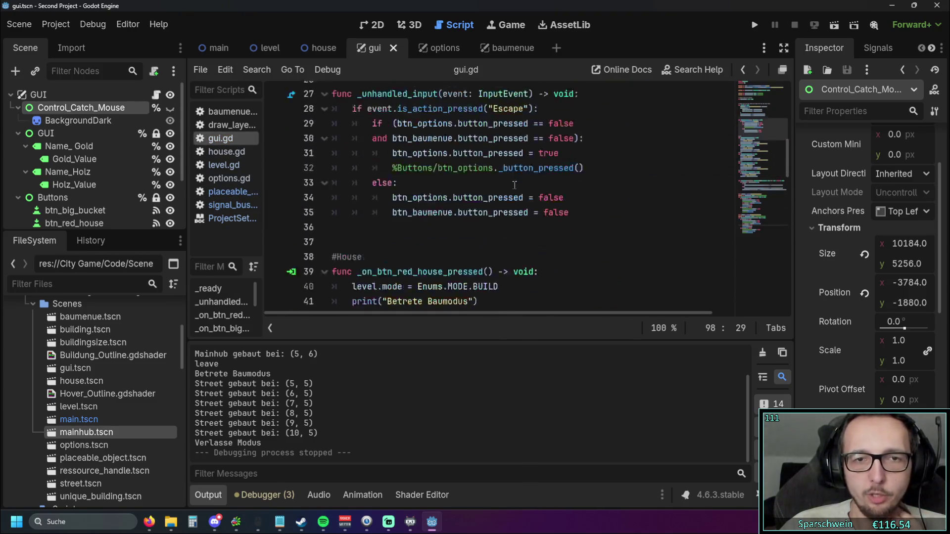
Step: Open options.gd at the borderless toggle function with Output collapsed, then run the game
left_click(228, 178)
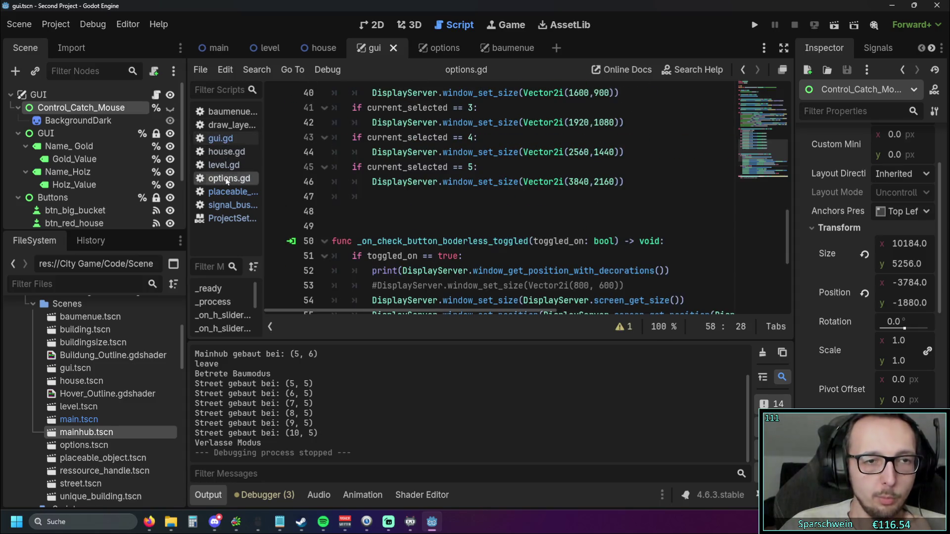
scroll(522, 204, "up", 10)
scroll(521, 205, "up", 5)
scroll(522, 205, "down", 3)
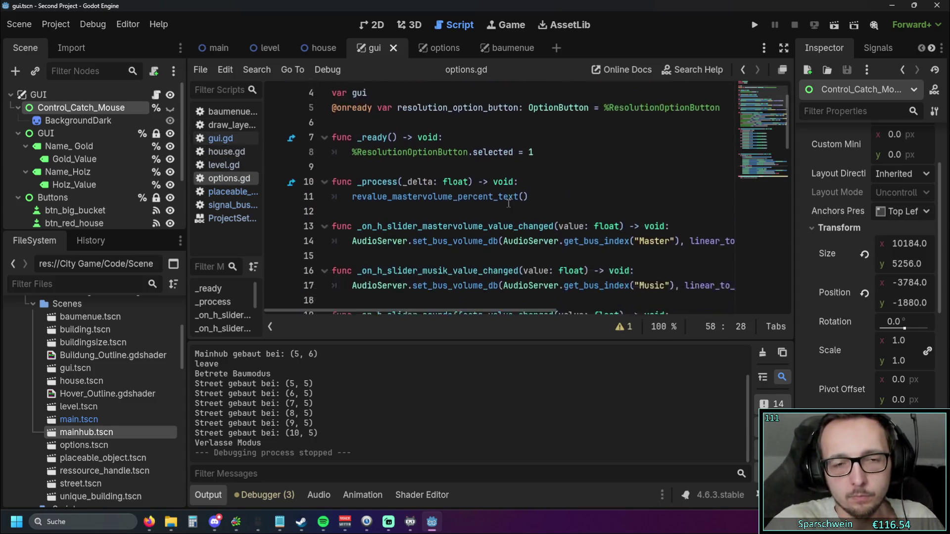
left_click(209, 496)
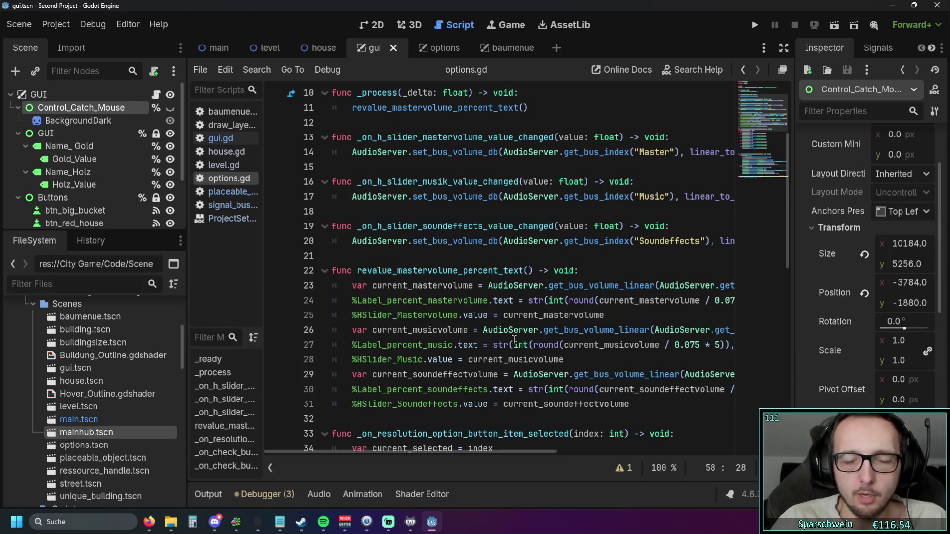
scroll(501, 260, "up", 3)
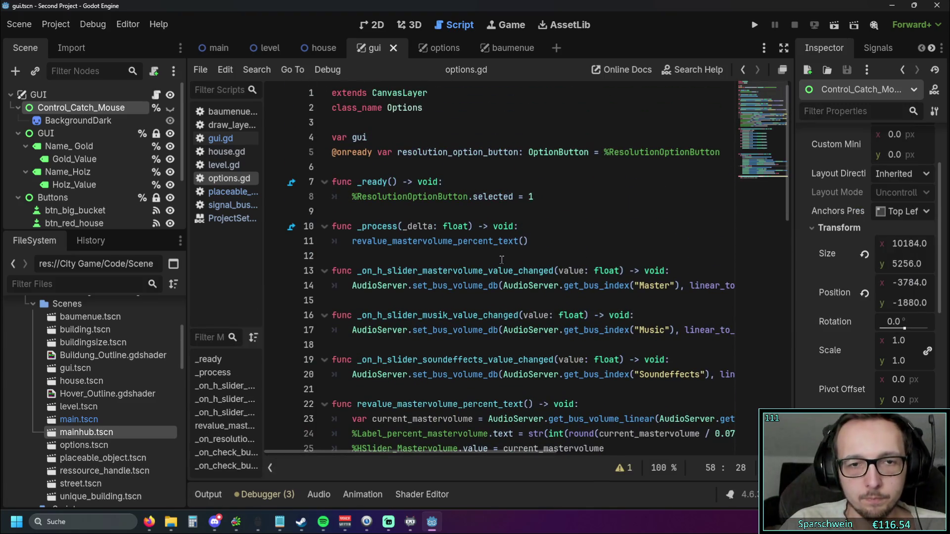
scroll(505, 254, "down", 14)
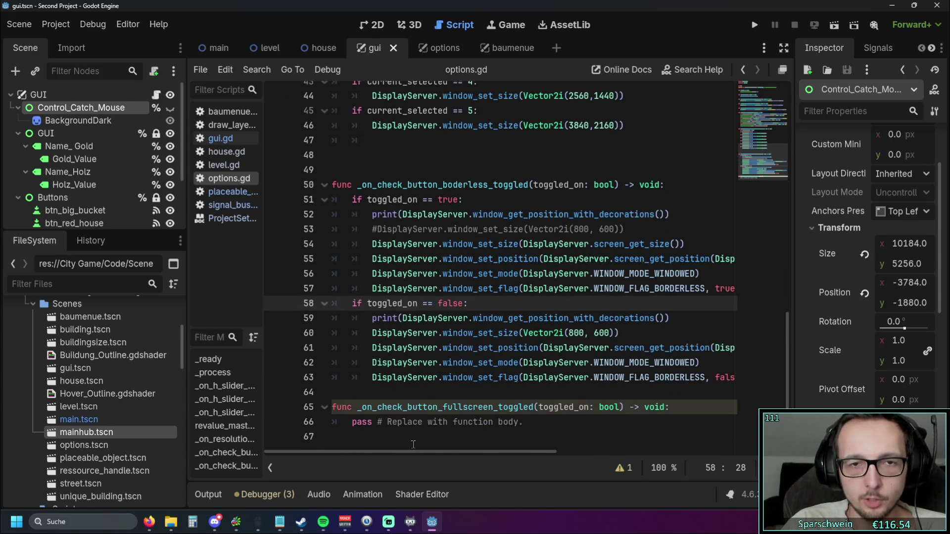
mouse_move(412, 452)
left_mouse_down()
mouse_move(432, 452)
mouse_move(408, 456)
left_mouse_up()
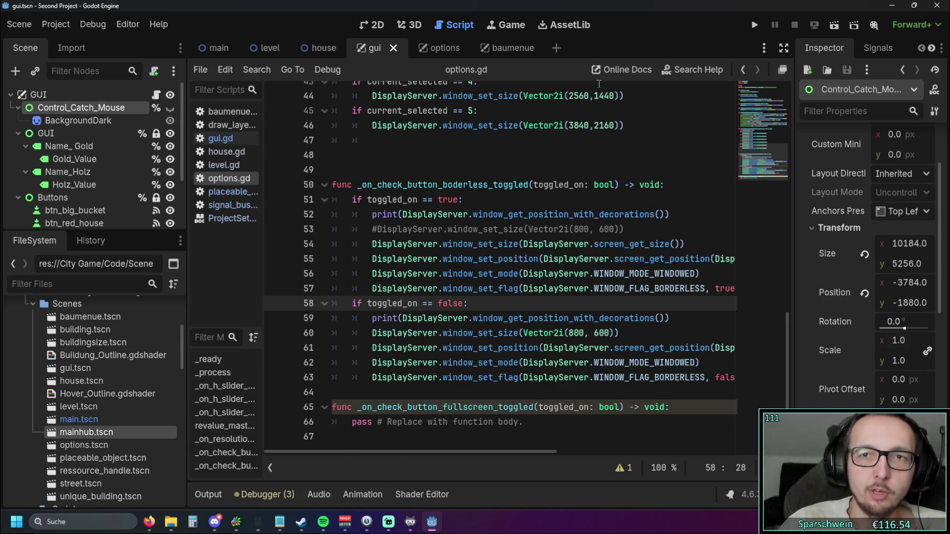
left_click(755, 24)
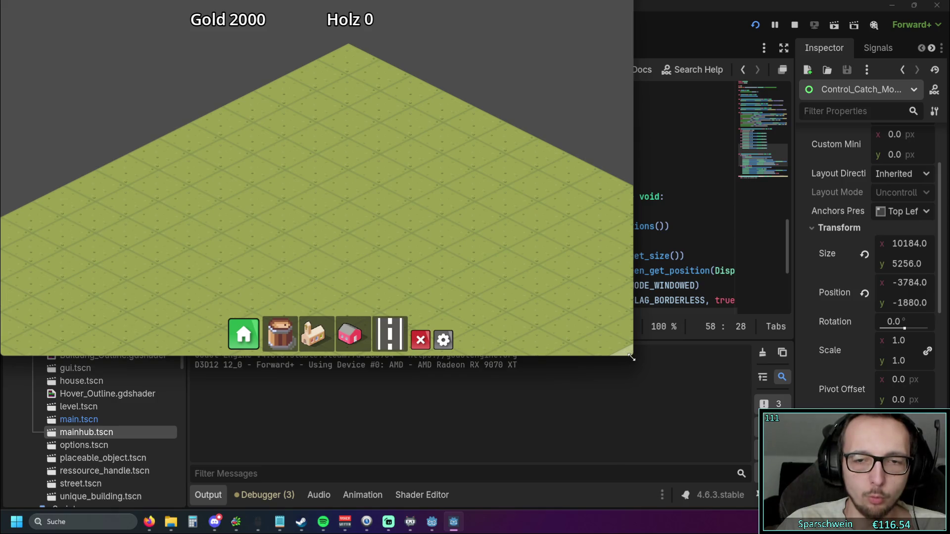
Step: Resize the game window larger then smaller, close it, and open Project Settings' Display > Window page
mouse_move(631, 359)
left_mouse_down()
mouse_move(768, 475)
mouse_move(829, 510)
mouse_move(340, 172)
left_mouse_up()
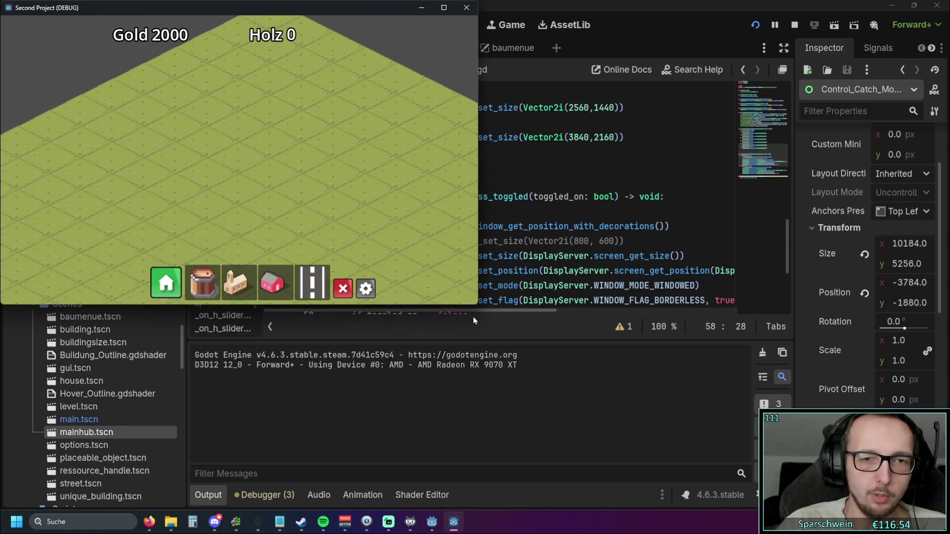
mouse_move(477, 304)
left_mouse_down()
mouse_move(325, 180)
mouse_move(390, 248)
mouse_move(435, 314)
mouse_move(421, 270)
mouse_move(316, 193)
left_mouse_up()
left_click(308, 8)
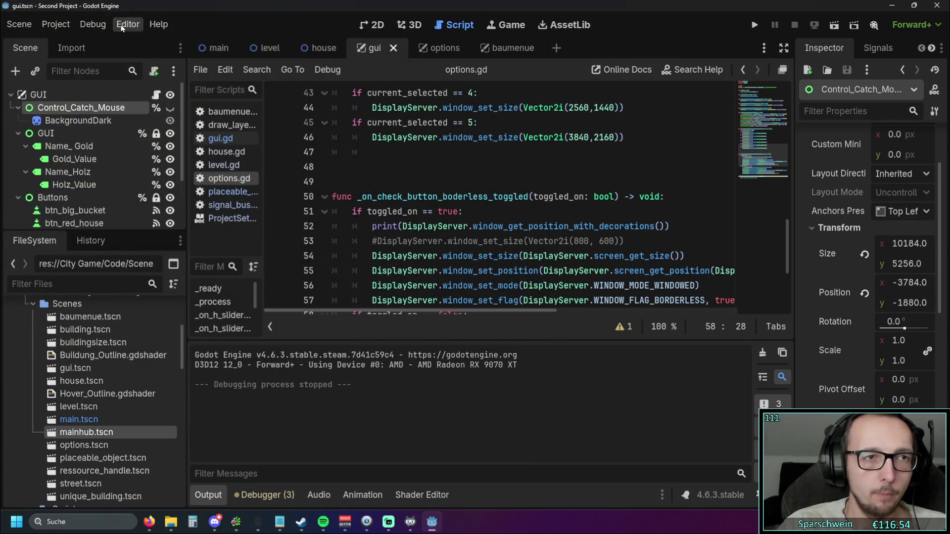
left_click(55, 24)
left_click(75, 45)
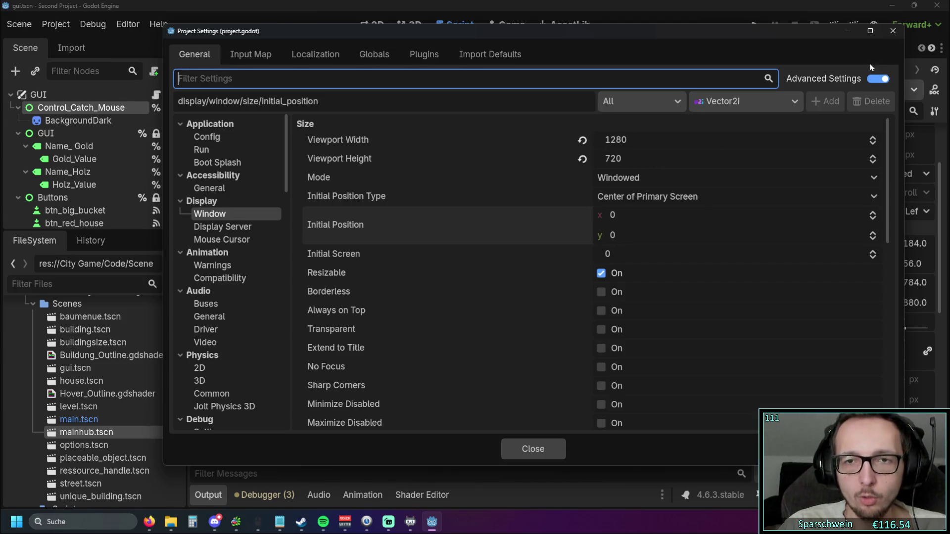
left_click(893, 31)
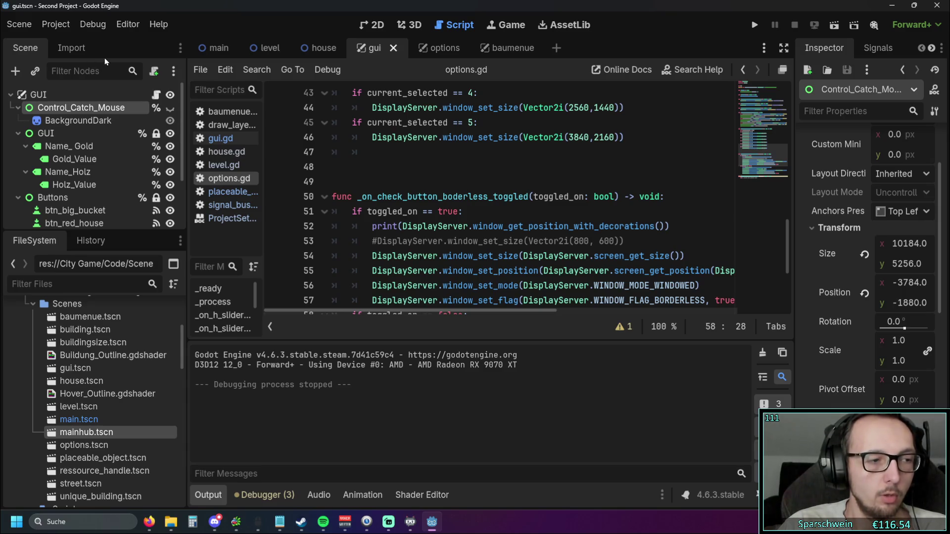
left_click(120, 29)
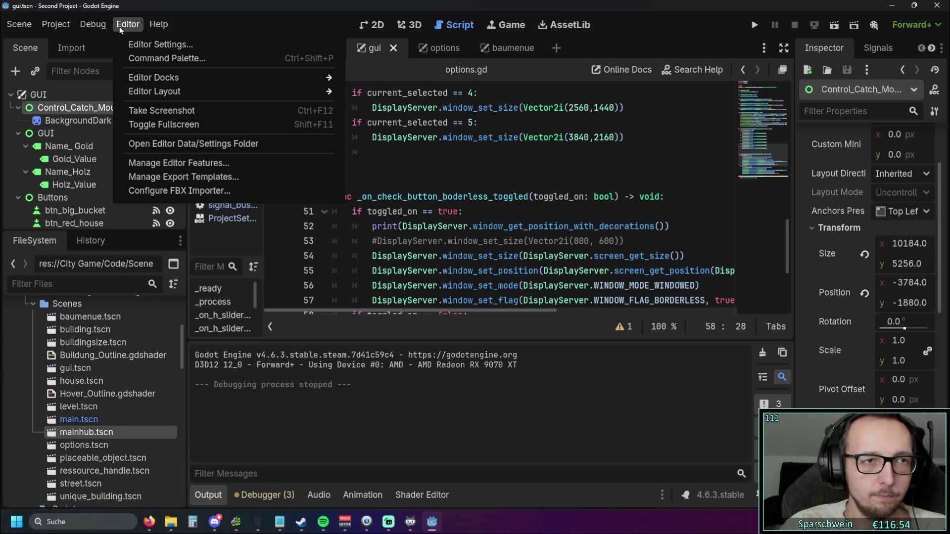
left_click(120, 29)
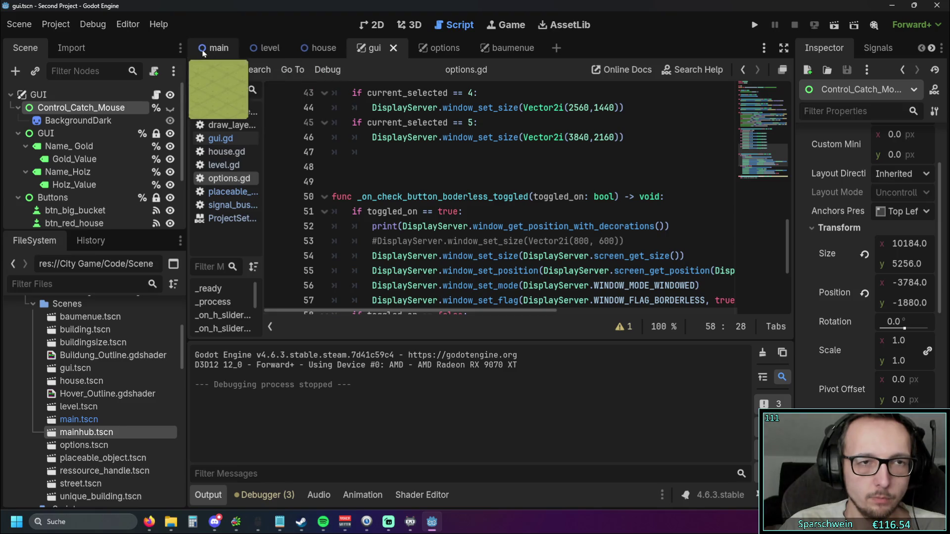
Step: Flip through the main, level and house scene tabs, ending back on the main scene
left_click(218, 48)
left_click(273, 50)
left_click(336, 48)
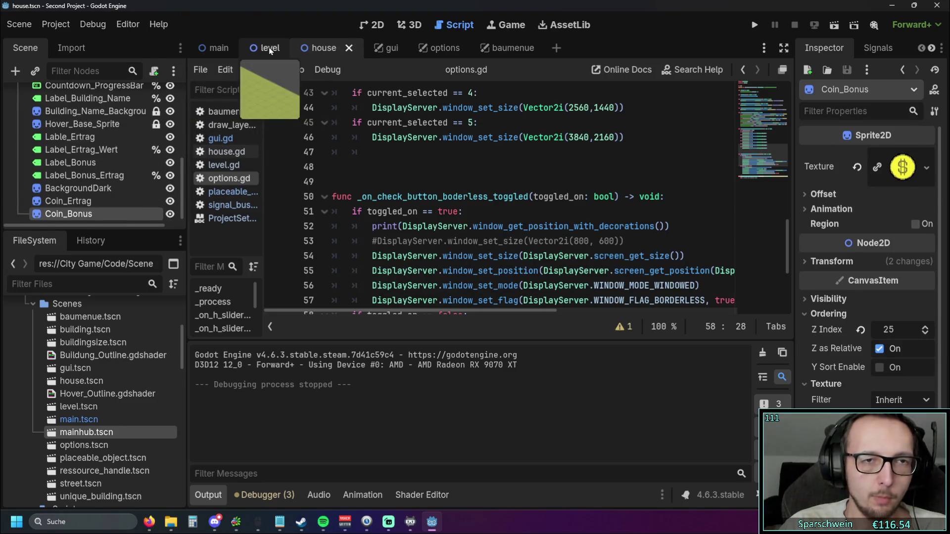
left_click(203, 52)
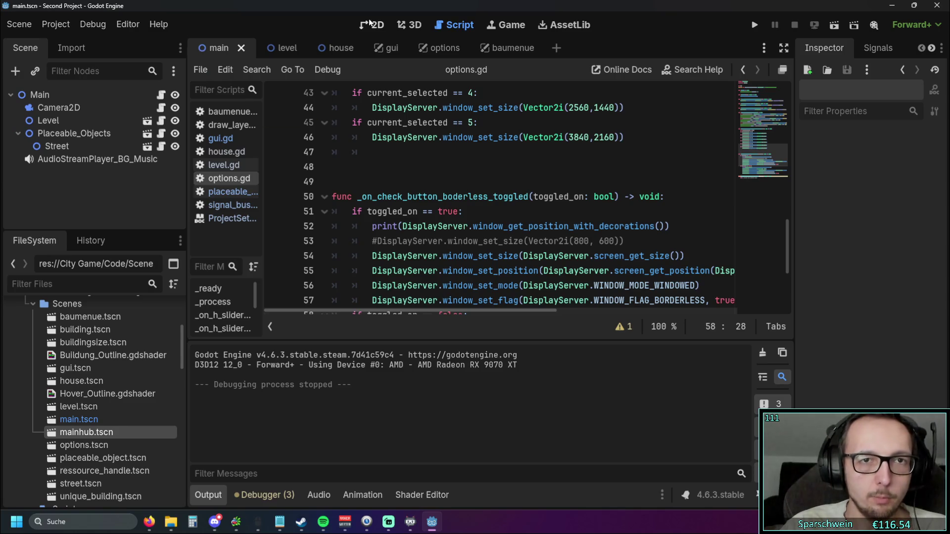
mouse_move(283, 51)
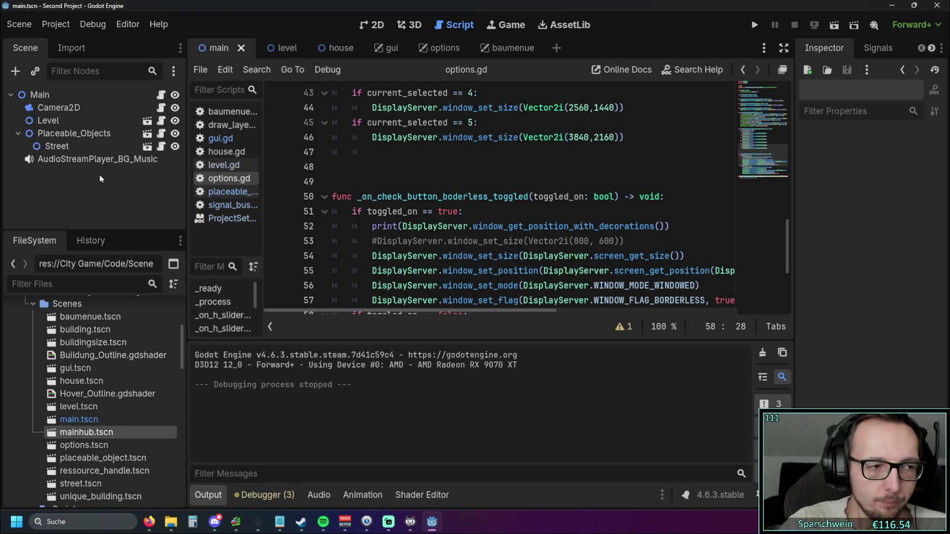
Step: Run the game, pick the house building, and switch to borderless from the options panel
left_click(754, 25)
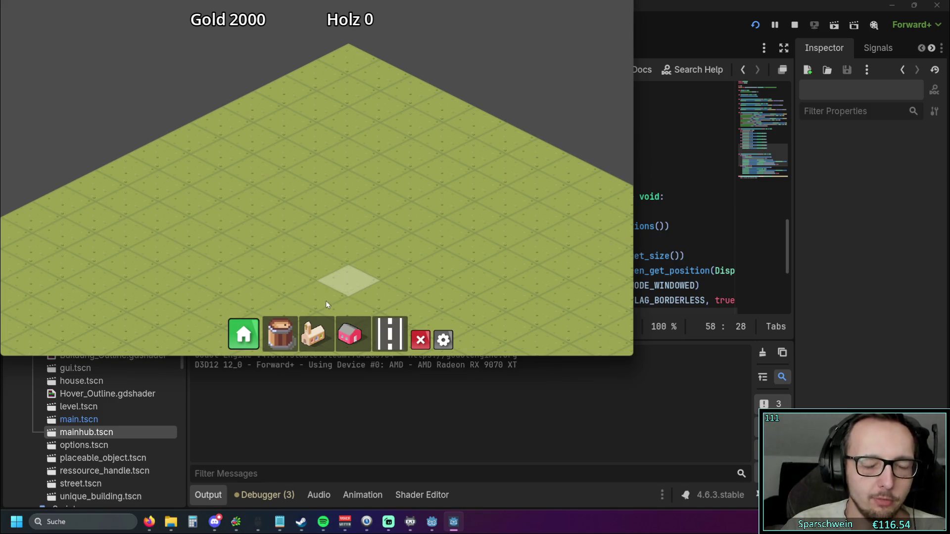
left_click(248, 335)
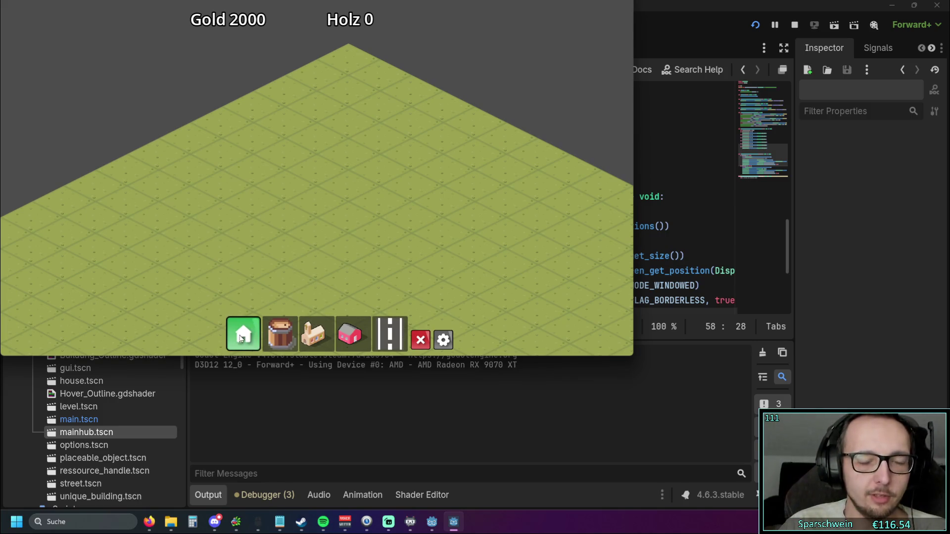
left_click(444, 340)
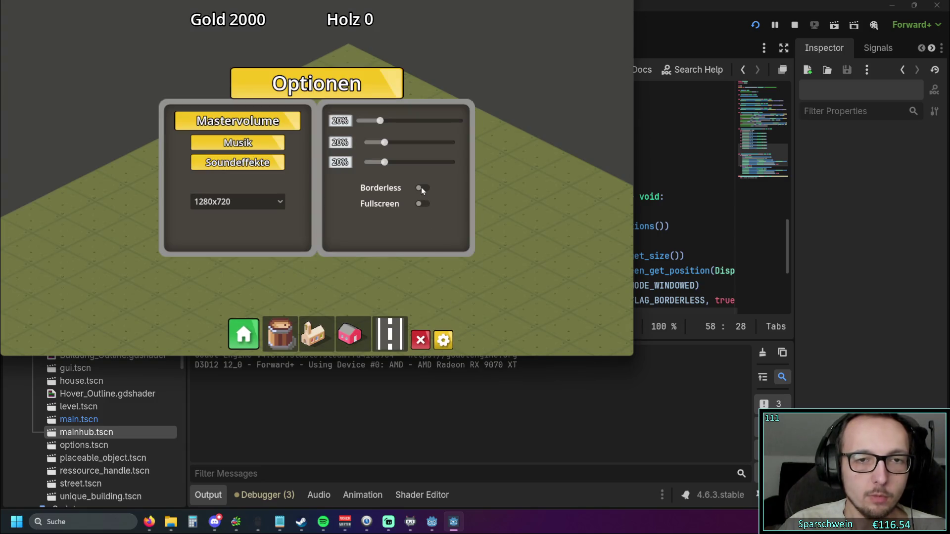
left_click(420, 187)
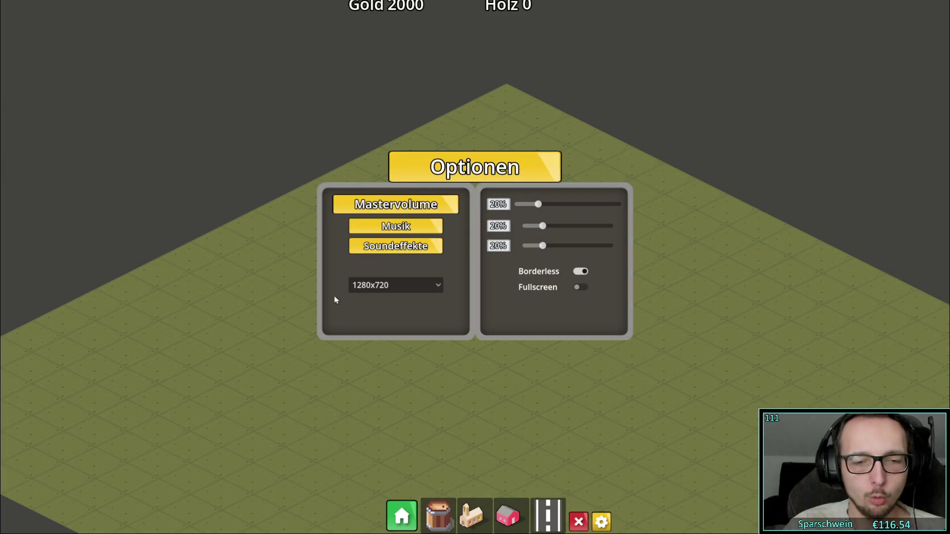
left_click(602, 521)
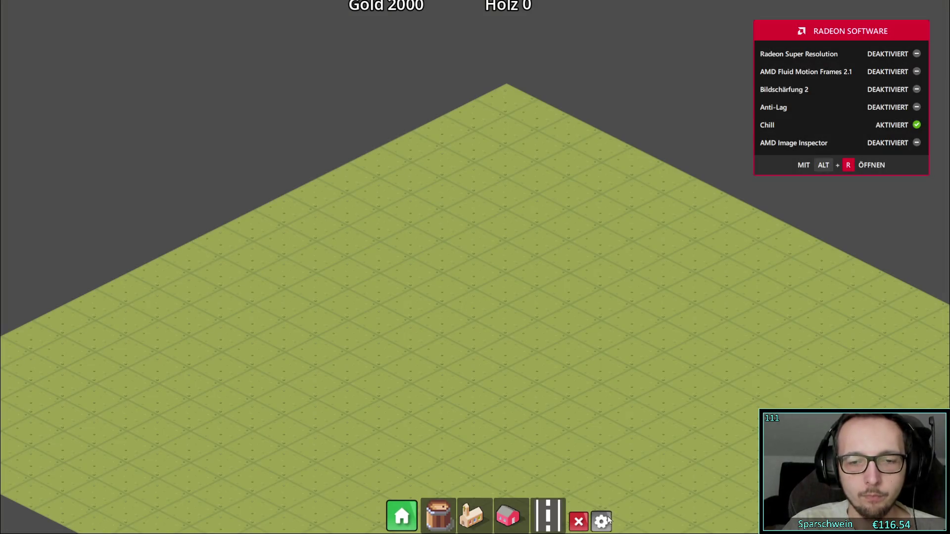
left_click(602, 521)
Step: Turn borderless off, widen the game window slightly, then toggle borderless on and off again
left_click(577, 271)
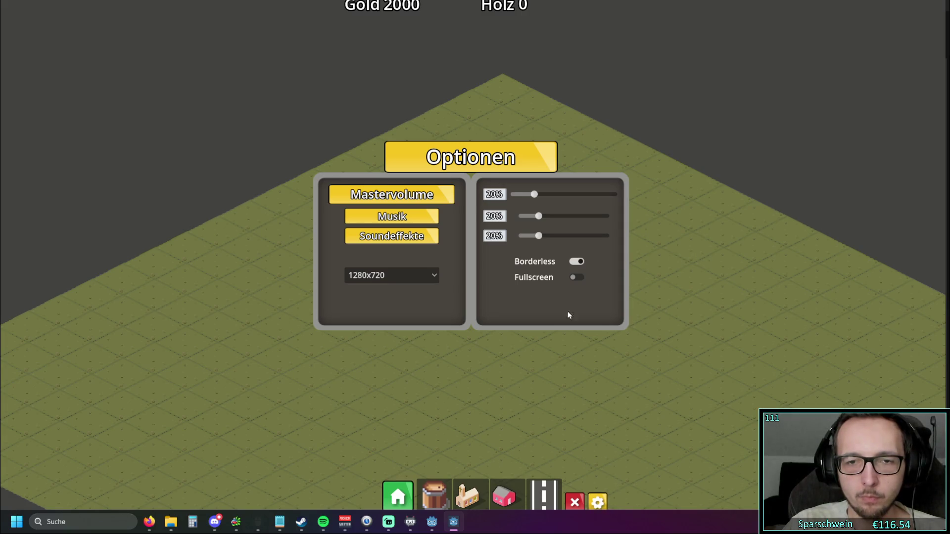
left_click(576, 262)
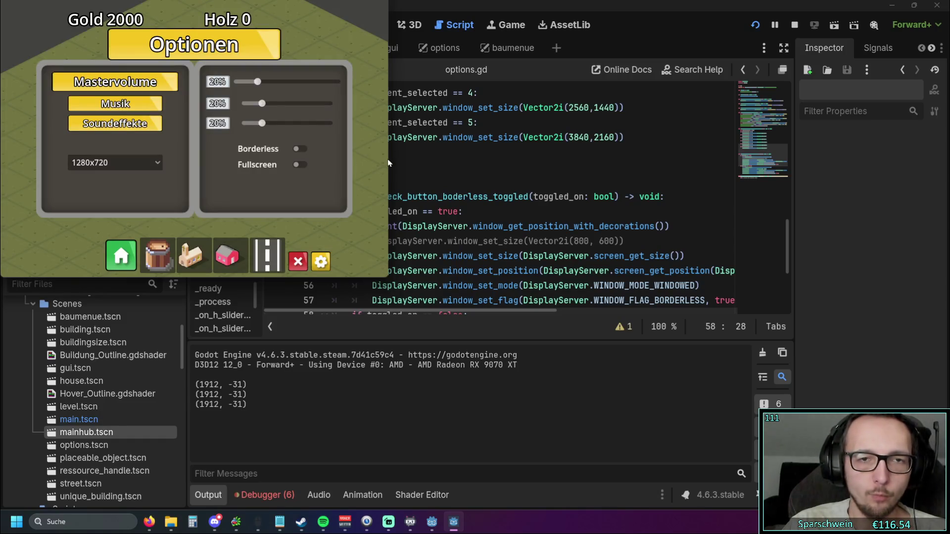
left_click_drag(388, 158, 392, 158)
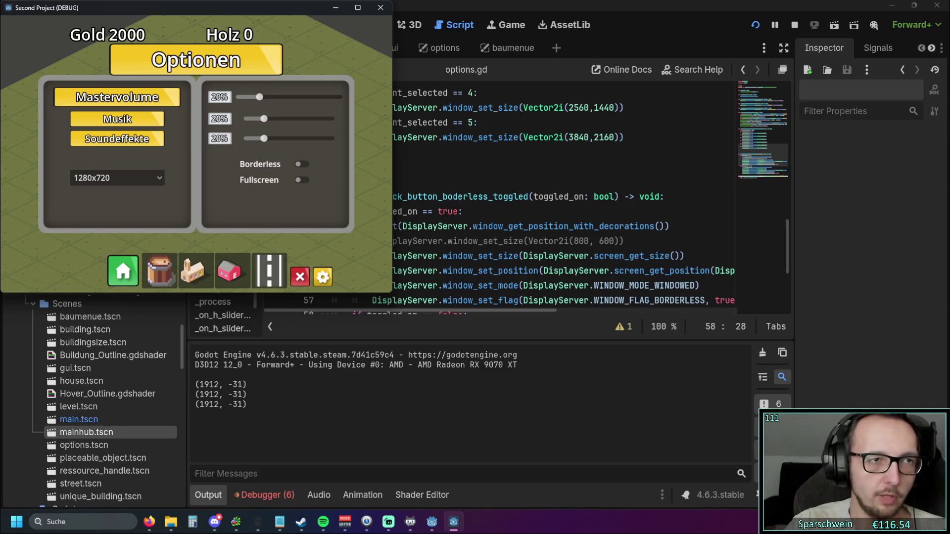
left_click(300, 163)
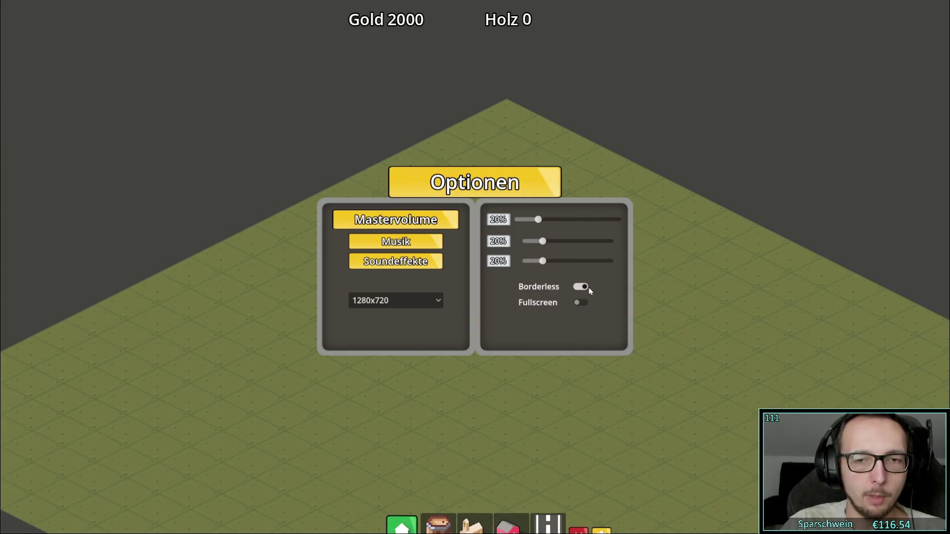
left_click(581, 288)
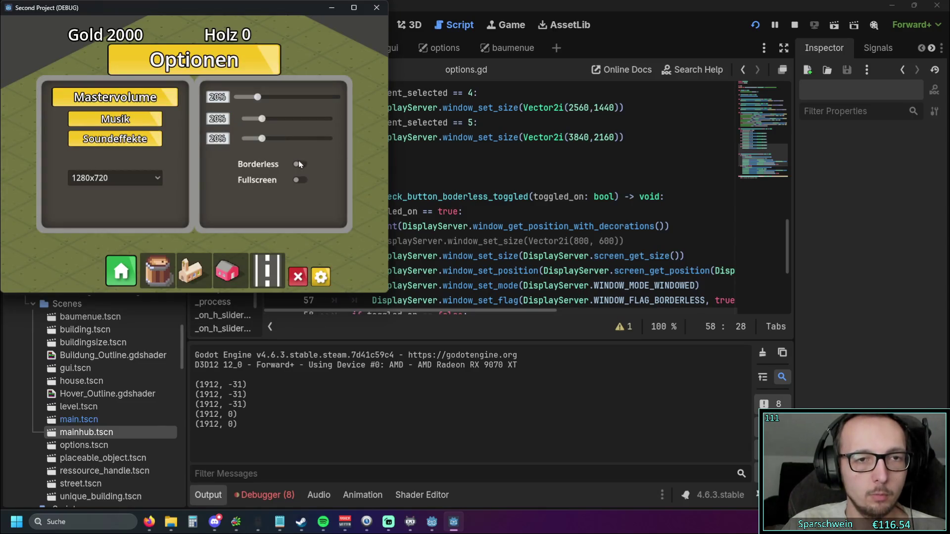
left_click(298, 164)
left_click(583, 288)
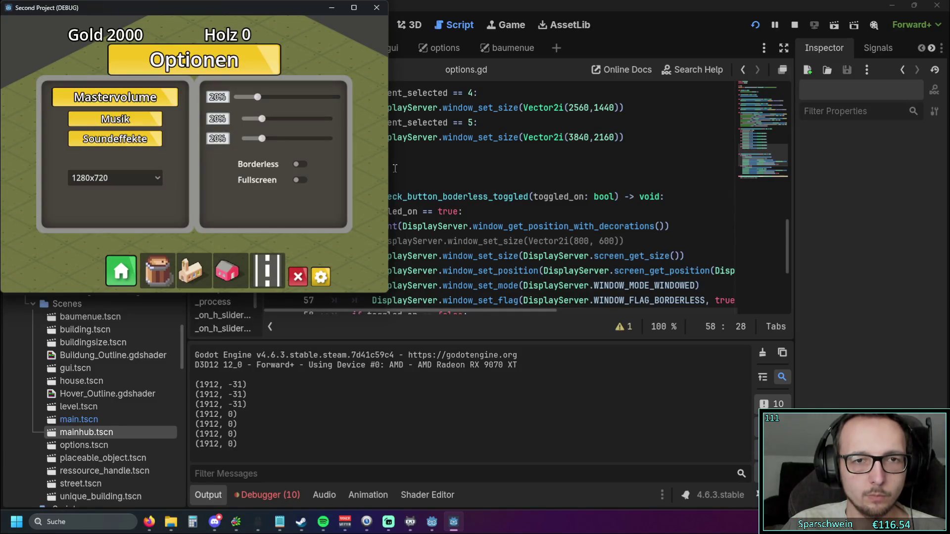
Step: Toggle borderless on and off twice more to log positions, then stop the game
left_click(299, 165)
left_click(581, 290)
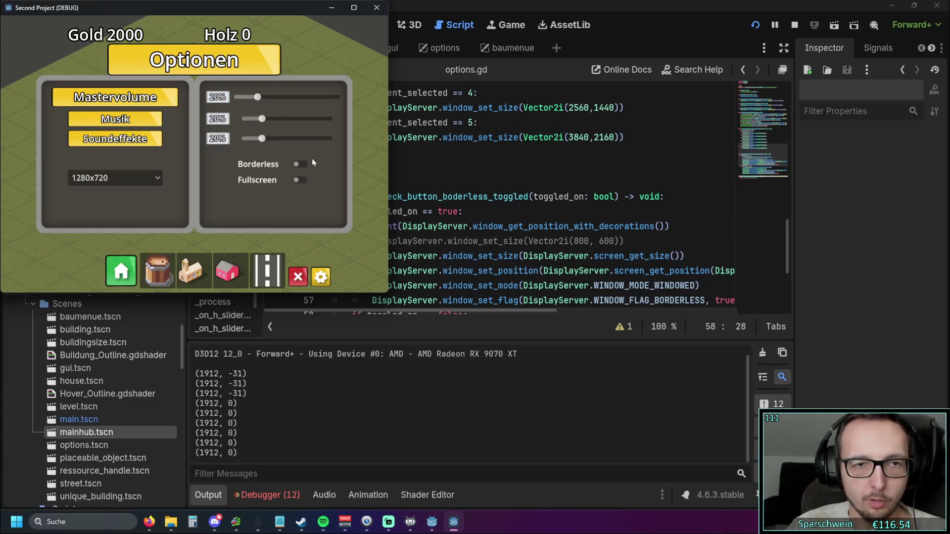
left_click(299, 164)
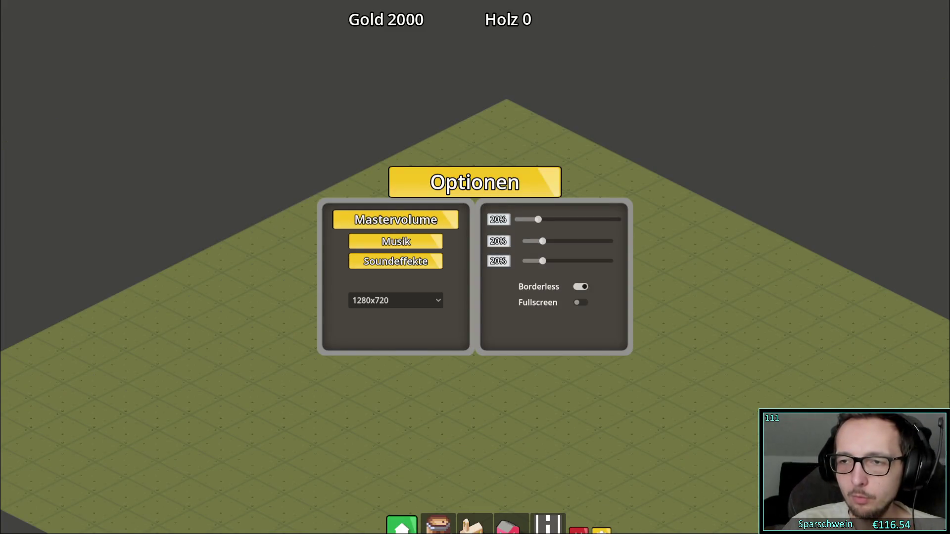
left_click(580, 287)
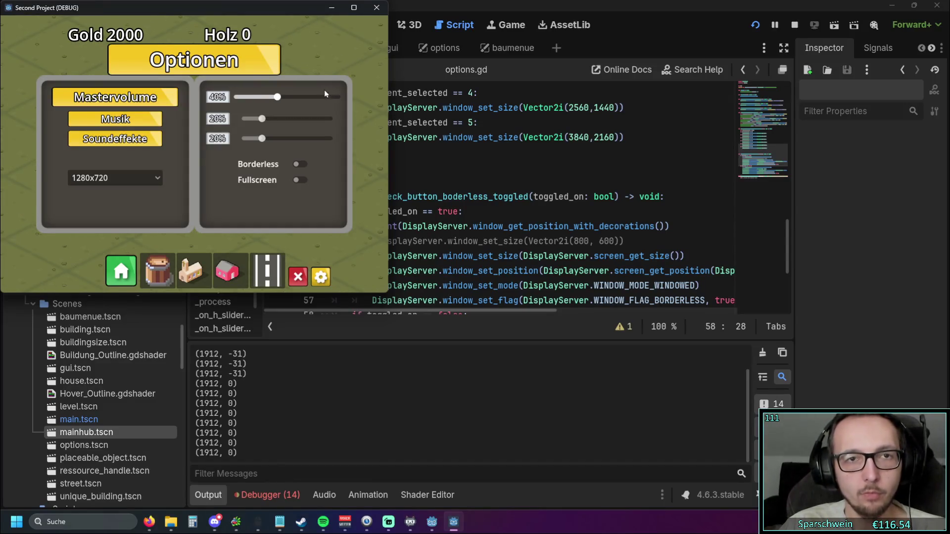
left_click(376, 7)
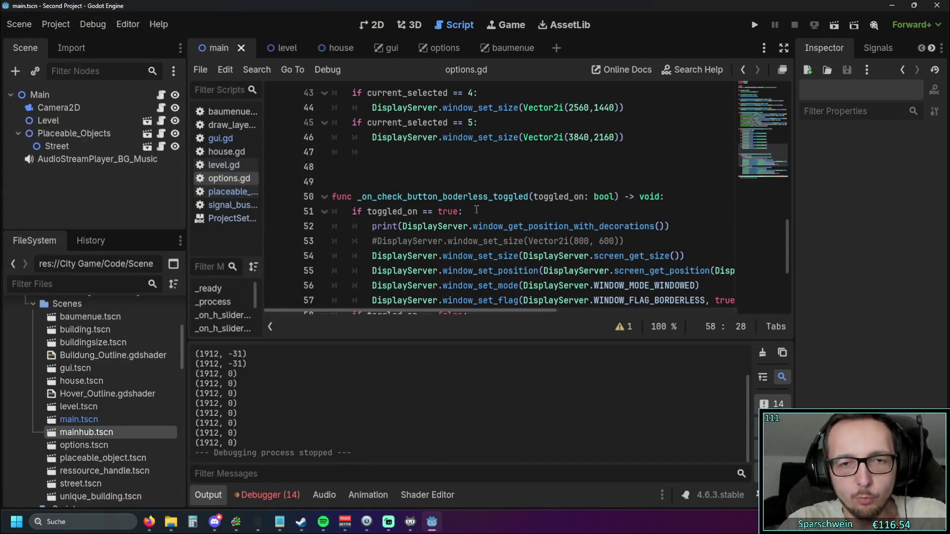
Step: Duplicate line 52's decorated-position print statement onto a new line 53
scroll(555, 247, "up", 1)
scroll(556, 253, "down", 1)
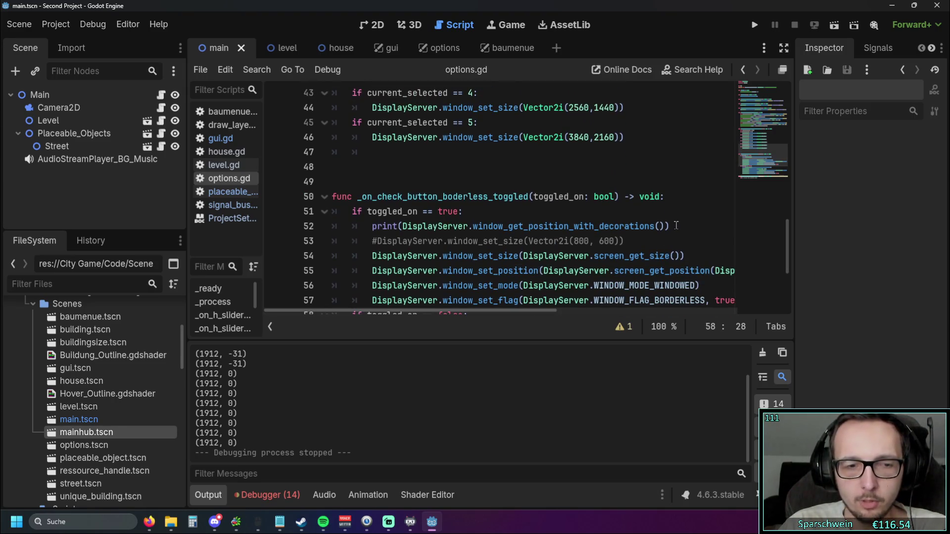
scroll(676, 225, "up", 3)
scroll(646, 233, "down", 4)
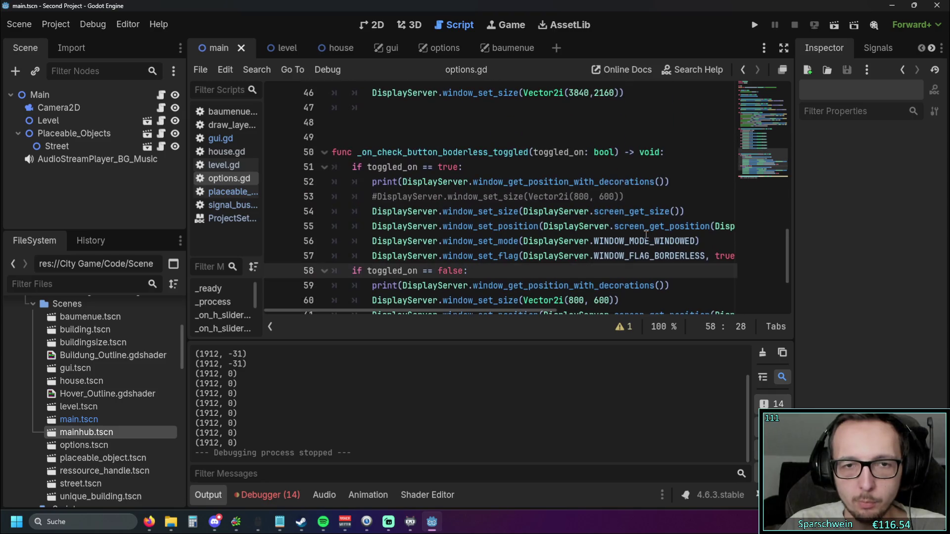
left_click_drag(669, 181, 374, 182)
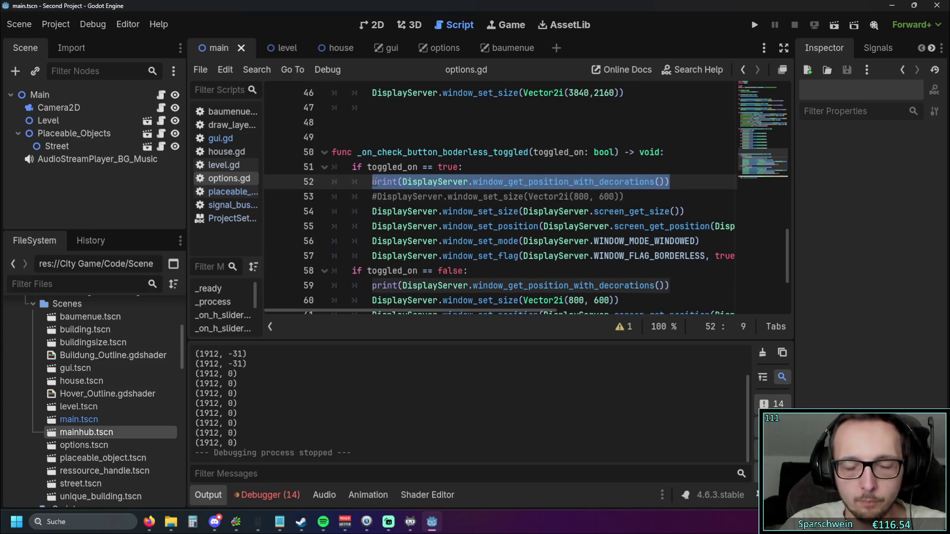
key("ctrl+c")
left_click(670, 181)
key("Return")
key("ctrl+v")
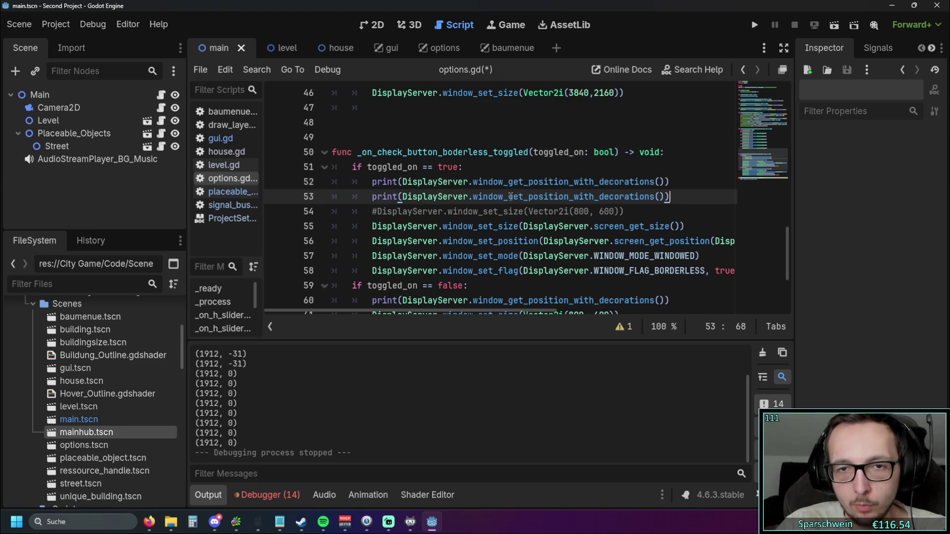
Step: Change the duplicate to print(DisplayServer.window_get_size()) and copy that line
mouse_move(528, 196)
left_mouse_down()
mouse_move(666, 197)
mouse_move(529, 197)
left_mouse_up()
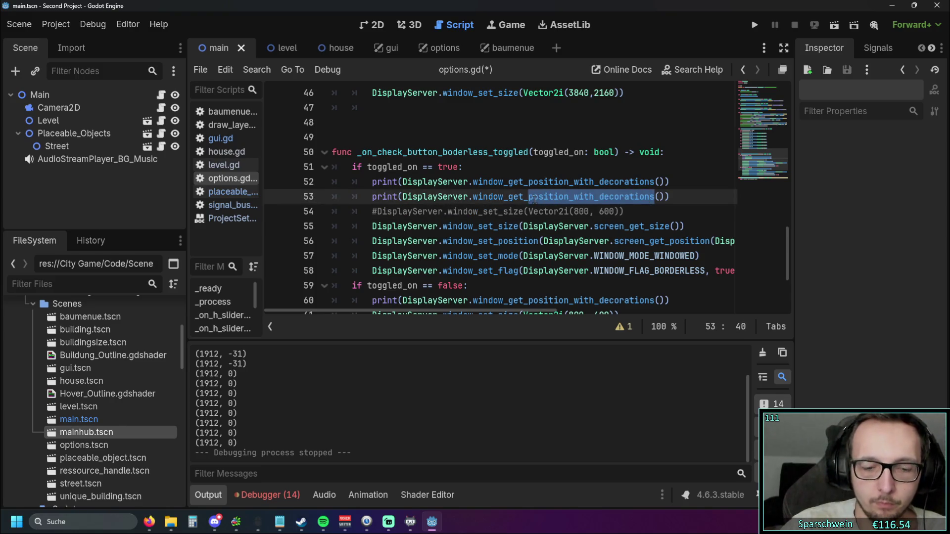
type("size")
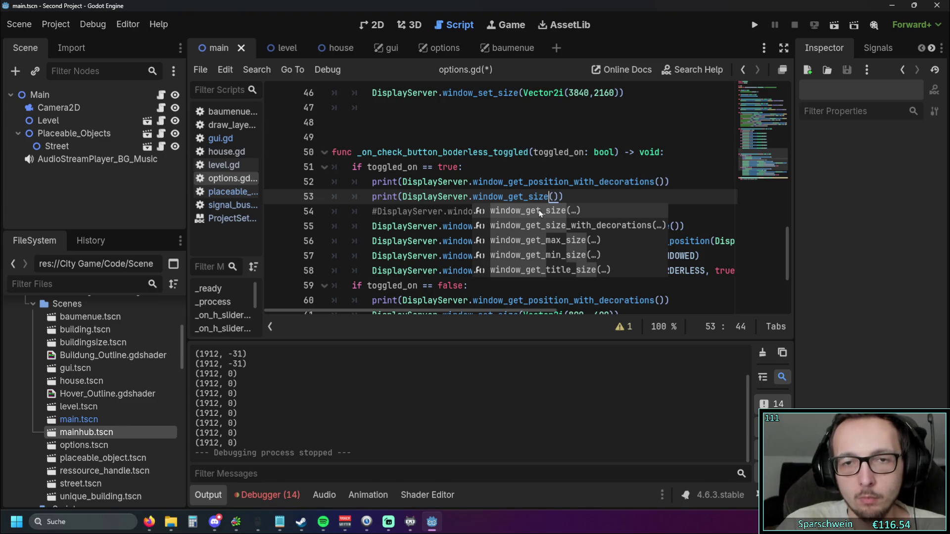
key("Right")
key("Right")
key("Up")
key("Down")
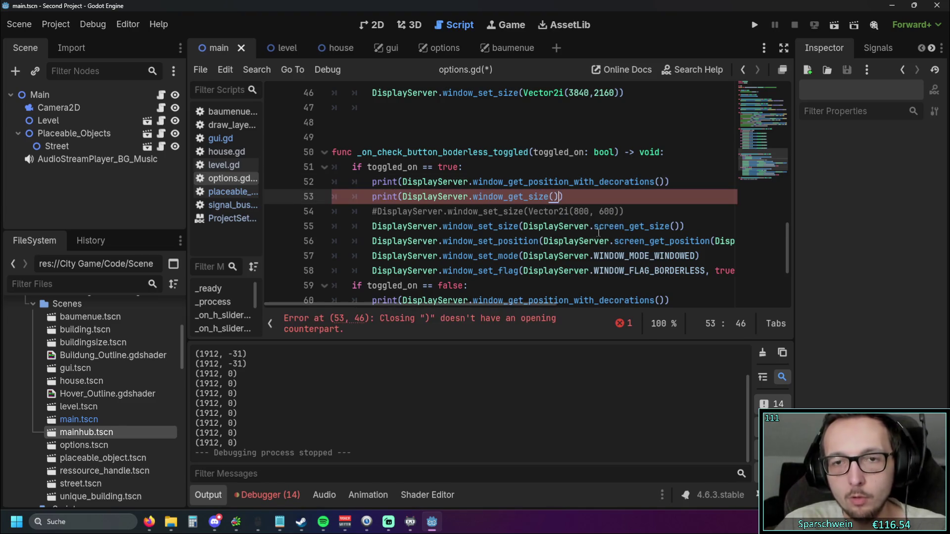
scroll(599, 233, "down", 2)
key("shift+Home")
key("ctrl+c")
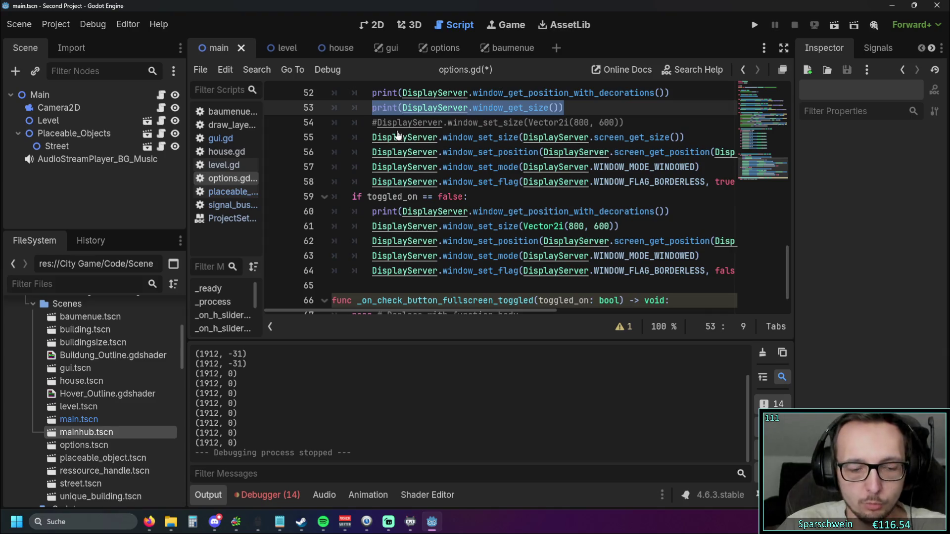
Step: Paste the window size print into the false branch and comment out both position prints with #
left_click(676, 213)
key("Return")
key("ctrl+v")
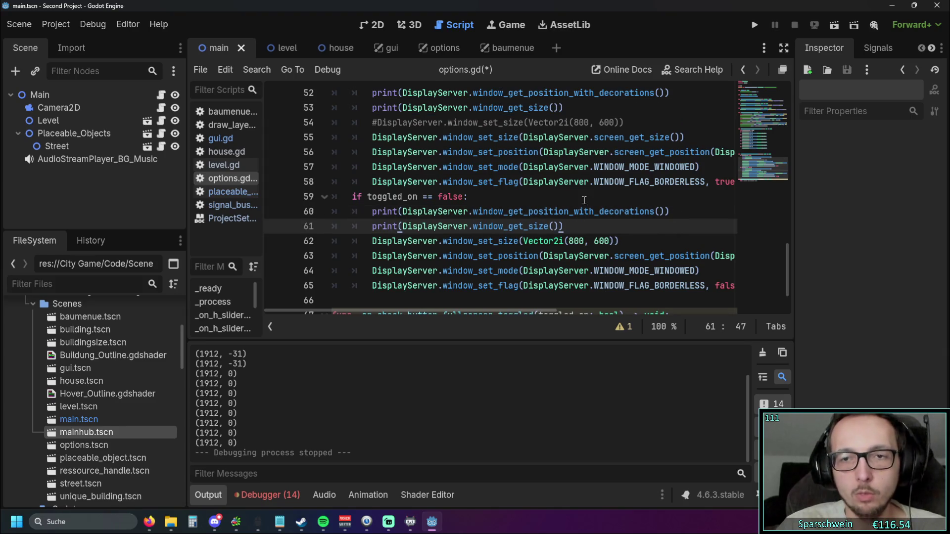
left_click(371, 211)
type("#")
scroll(379, 174, "up", 2)
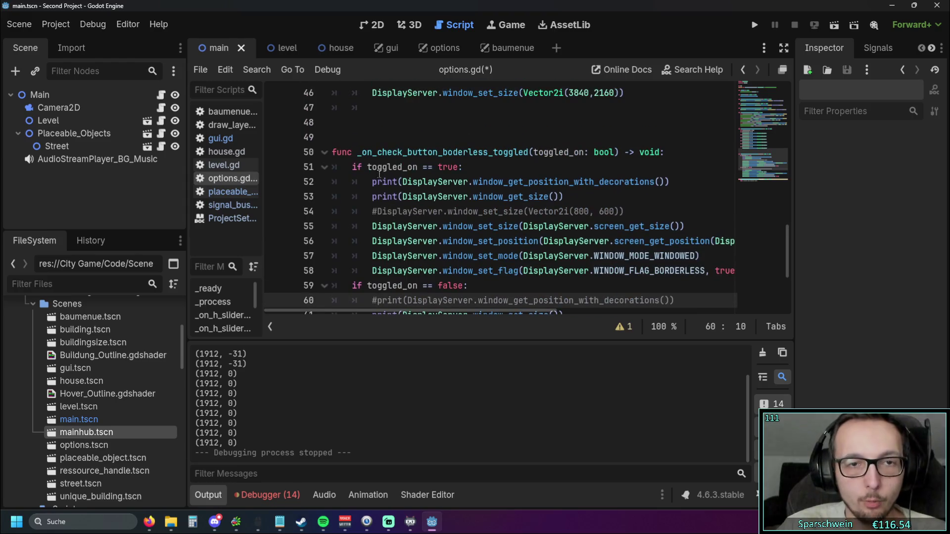
left_click(372, 181)
type("#")
left_click(465, 167)
scroll(544, 148, "down", 2)
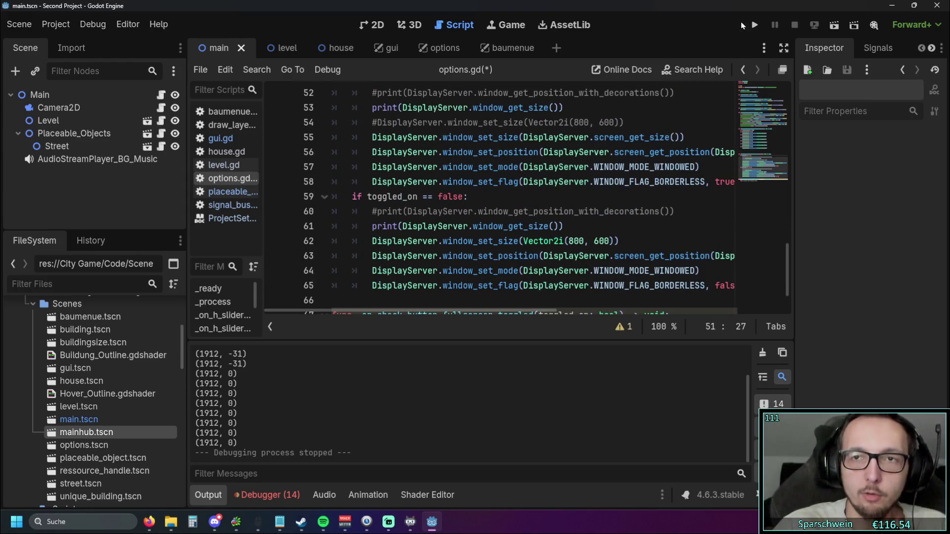
Step: Rerun the game, open Optionen, and toggle Borderless on then off to log sizes (1280, 720) and (1936, 1119)
left_click(755, 25)
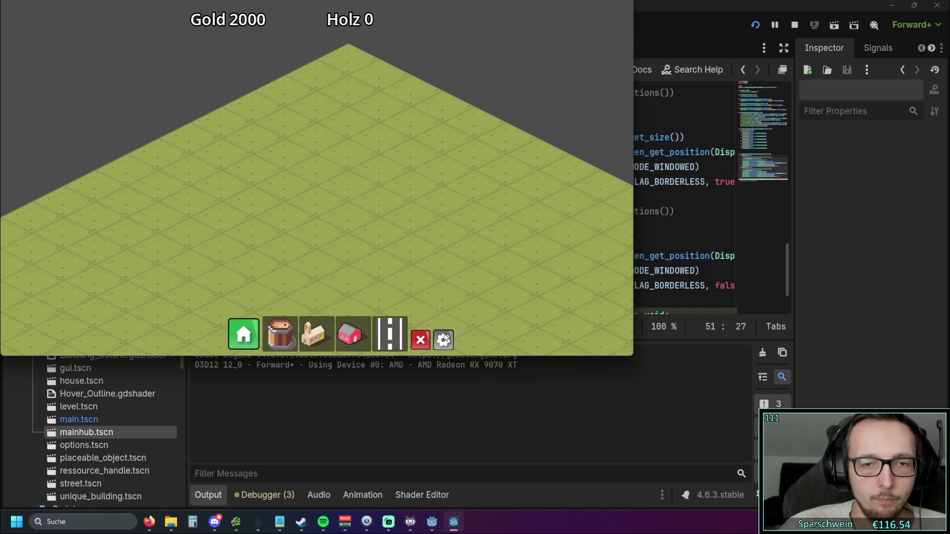
left_click(444, 338)
left_click(425, 187)
left_click(579, 272)
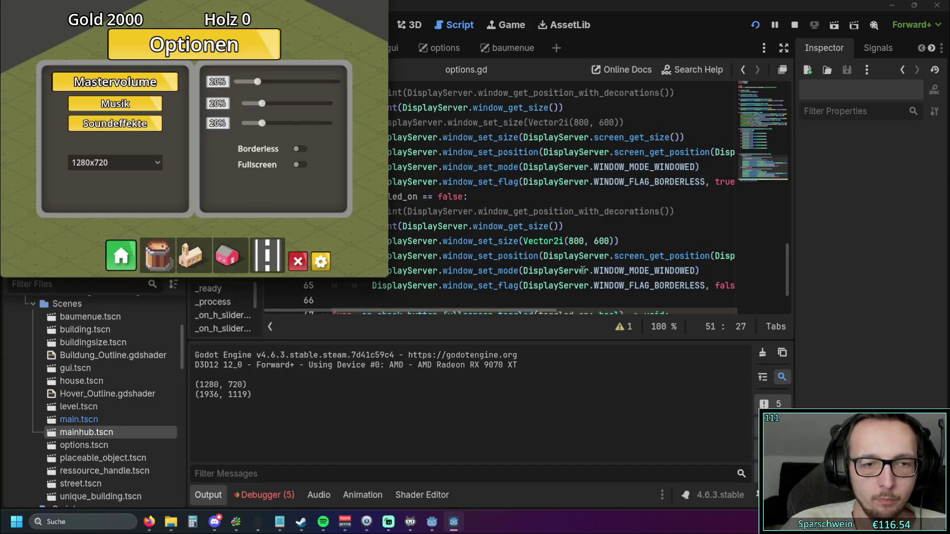
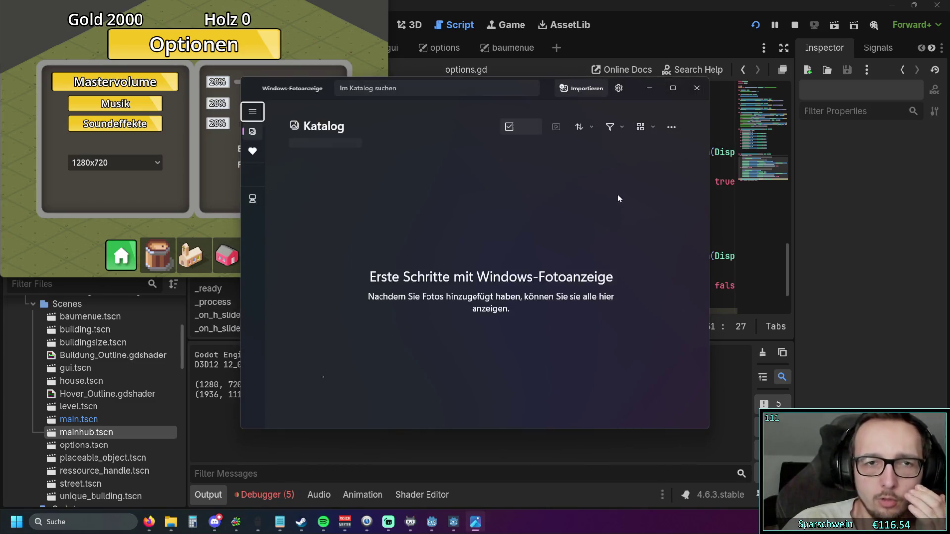
Step: Close the photo viewer and look through the colour profile and colour management display settings
left_click(697, 89)
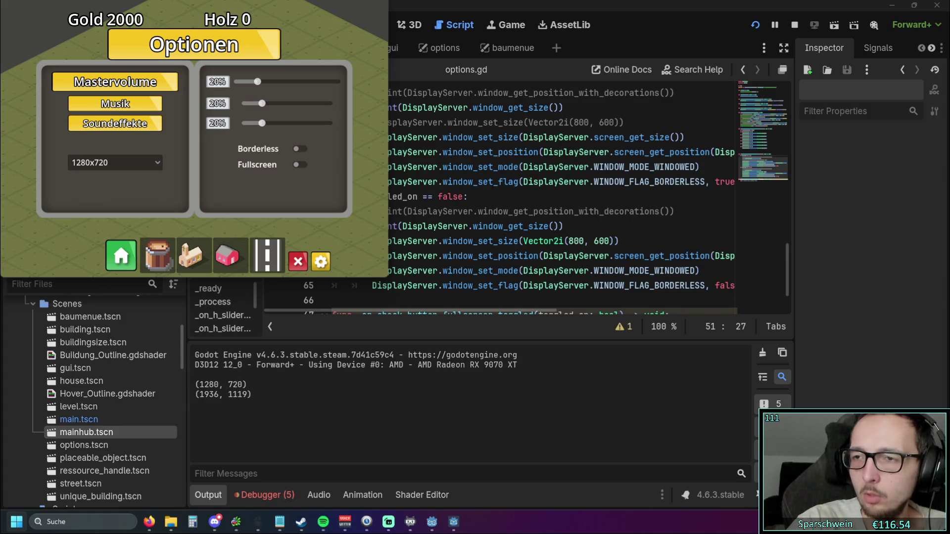
scroll(497, 348, "down", 3)
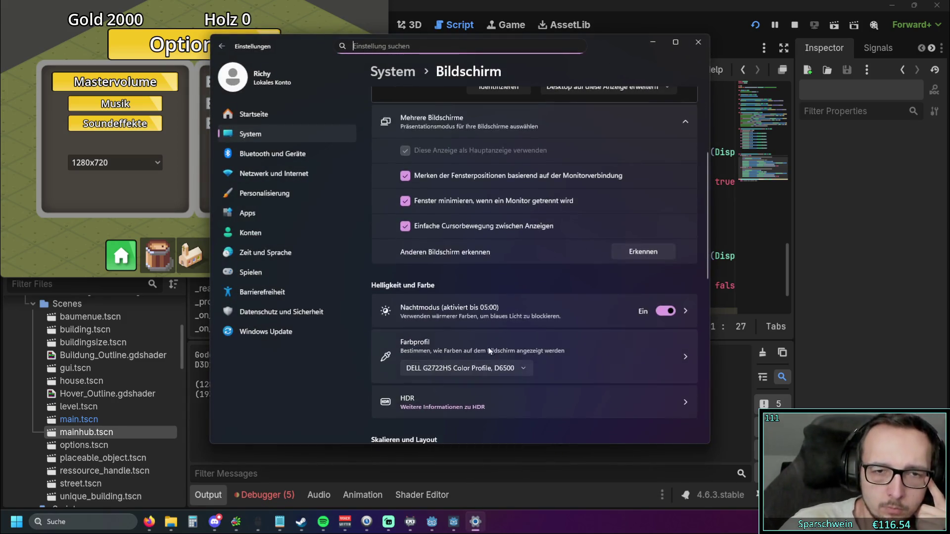
scroll(488, 351, "down", 3)
left_click(524, 265)
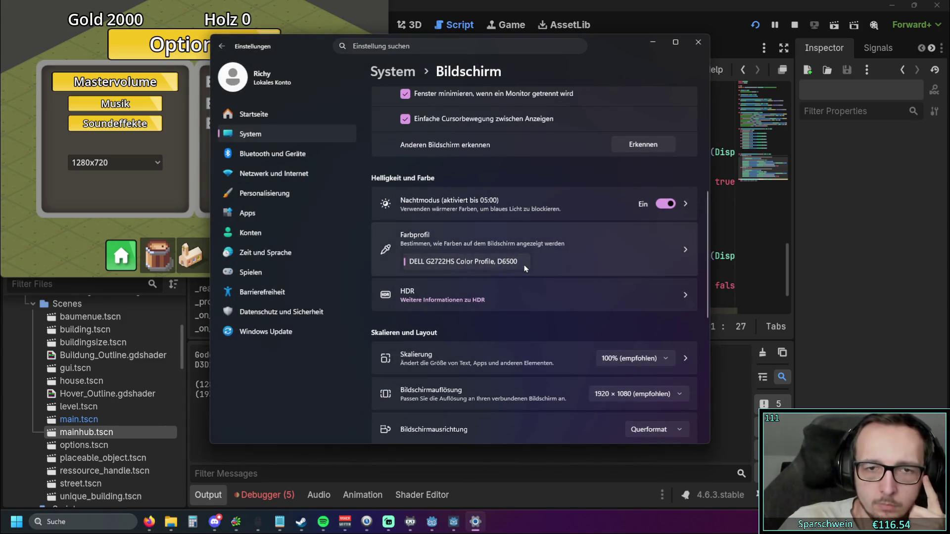
left_click(584, 262)
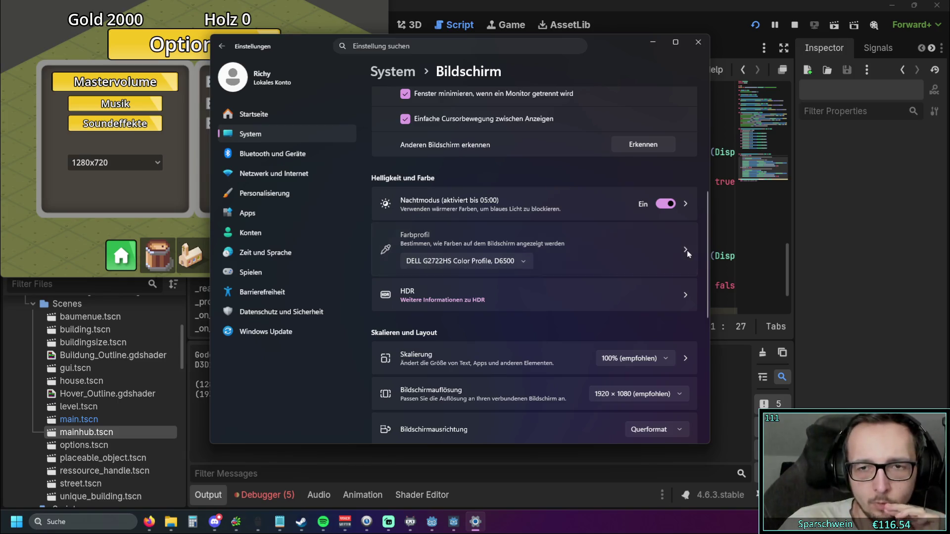
left_click(686, 251)
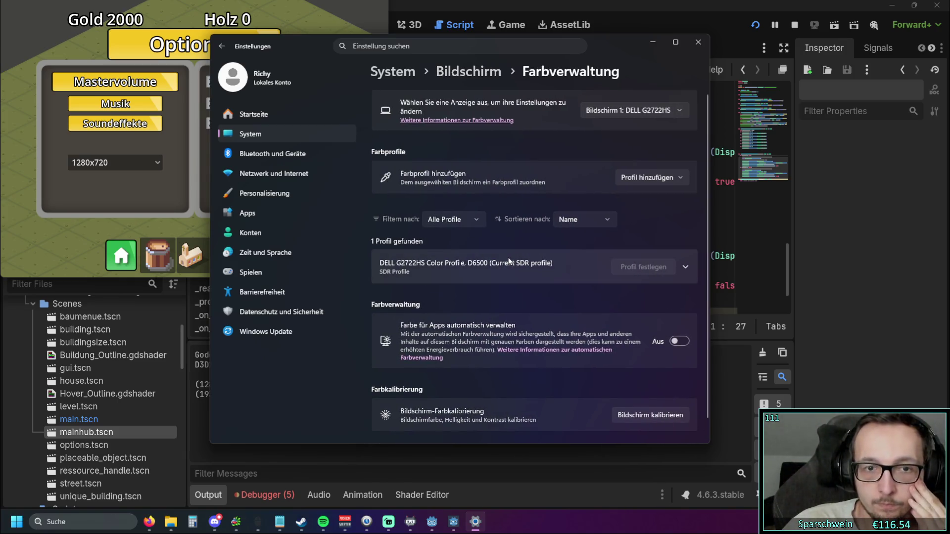
scroll(509, 260, "down", 1)
scroll(509, 260, "up", 1)
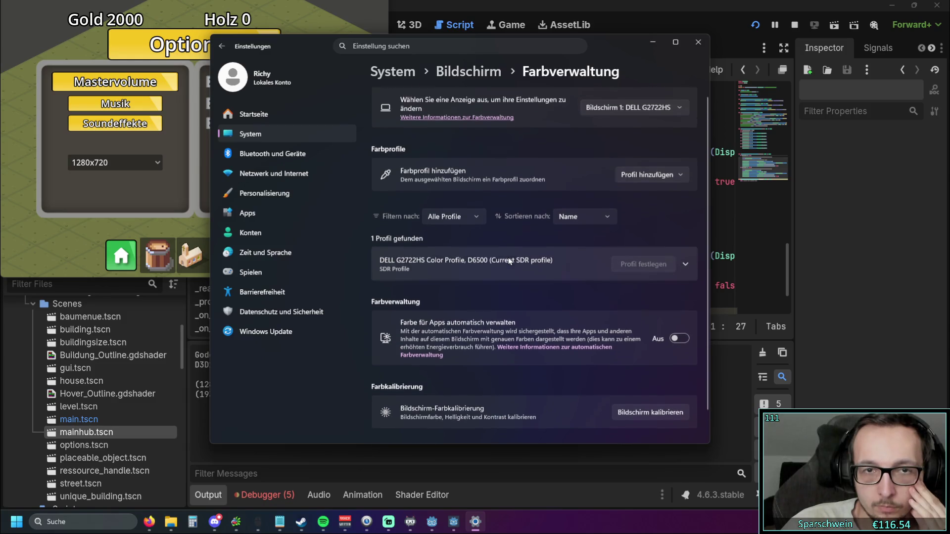
left_click(221, 50)
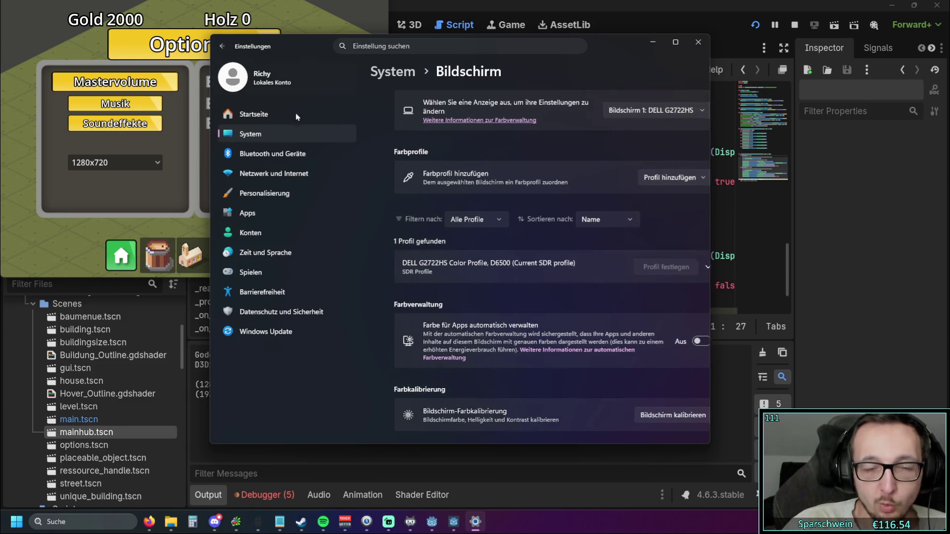
Step: Check the screen resolution list, leaving it at 1920 × 1080
scroll(442, 240, "down", 3)
scroll(441, 240, "down", 5)
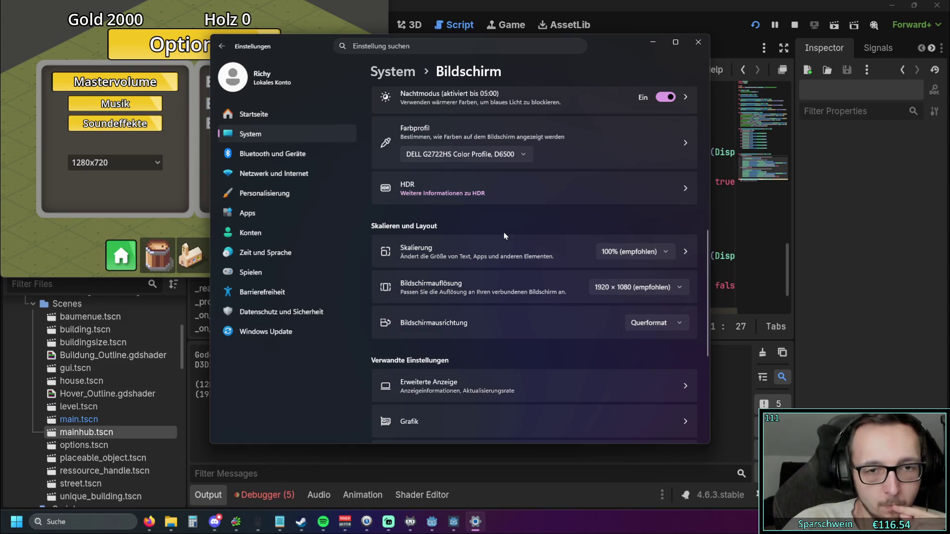
scroll(503, 235, "down", 1)
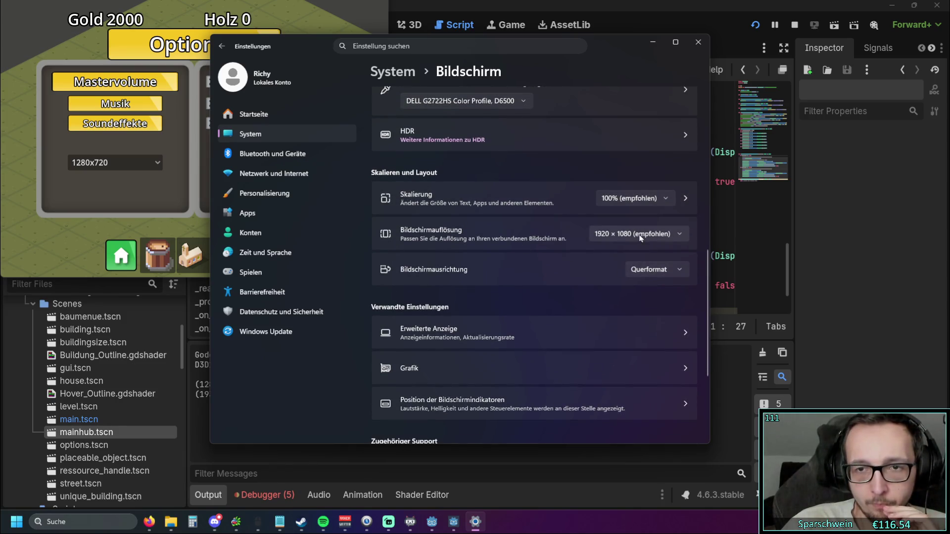
left_click(640, 235)
left_click(641, 147)
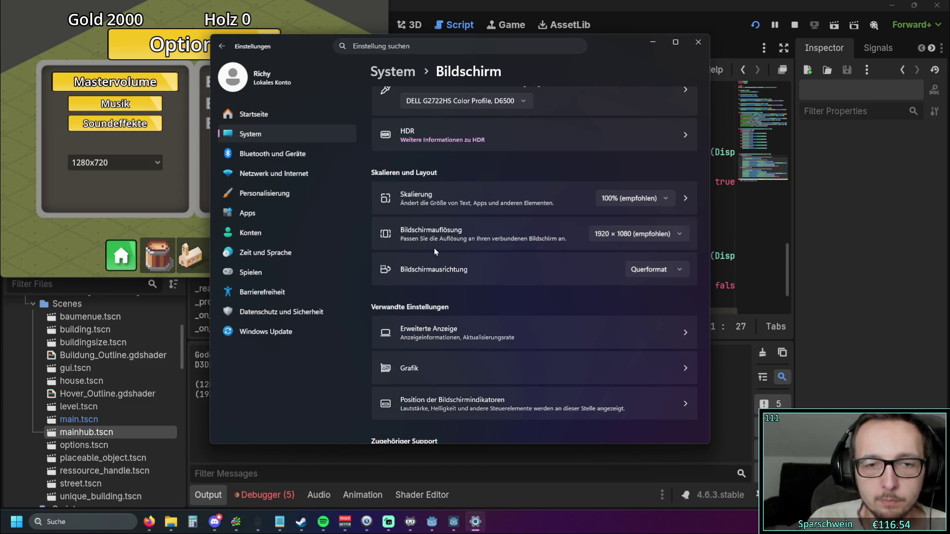
scroll(434, 249, "down", 1)
Step: Open the advanced display page for the DELL G2722HS and its adapter properties' monitor section
left_click(544, 276)
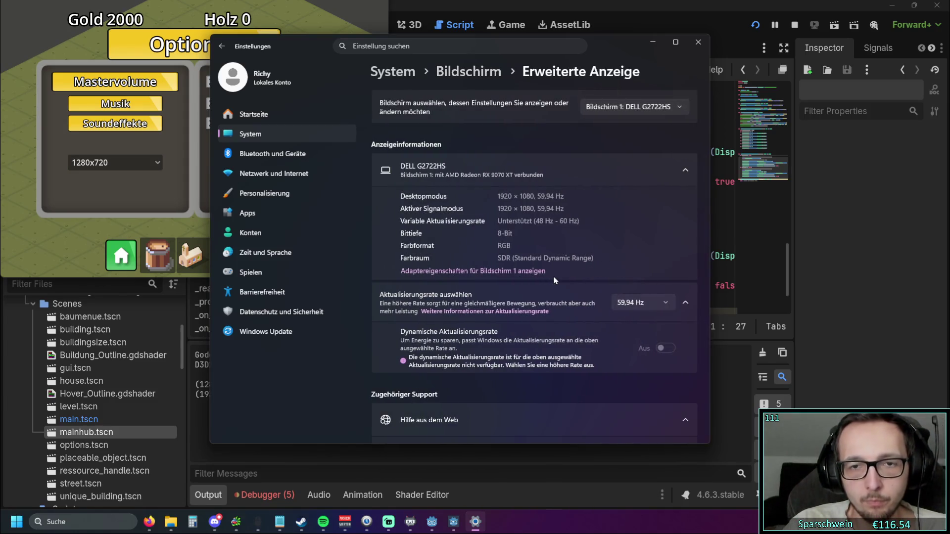
left_click(665, 178)
left_click(686, 174)
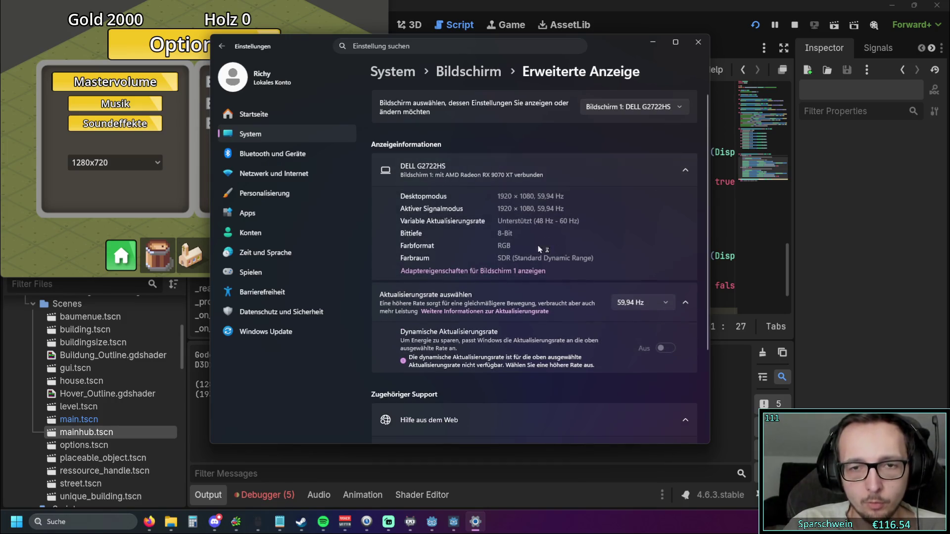
left_click(514, 272)
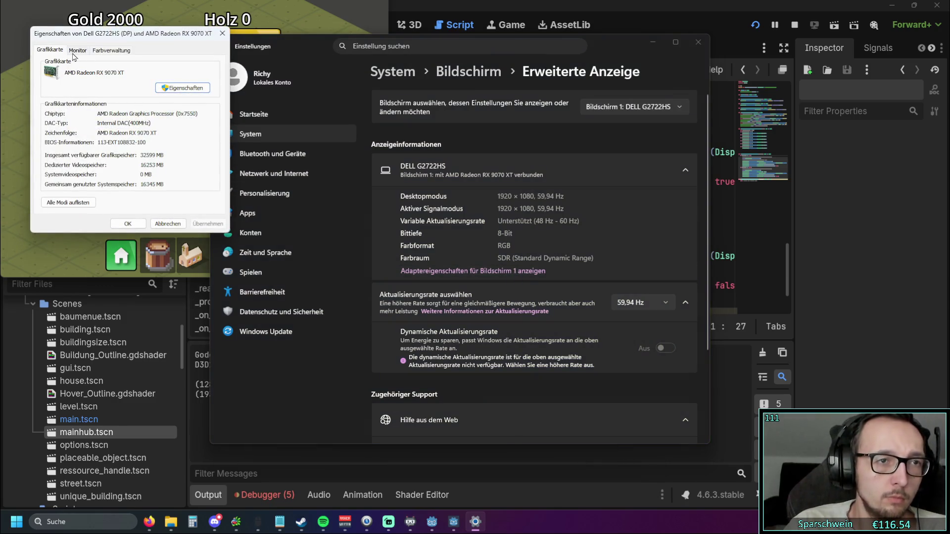
left_click(77, 50)
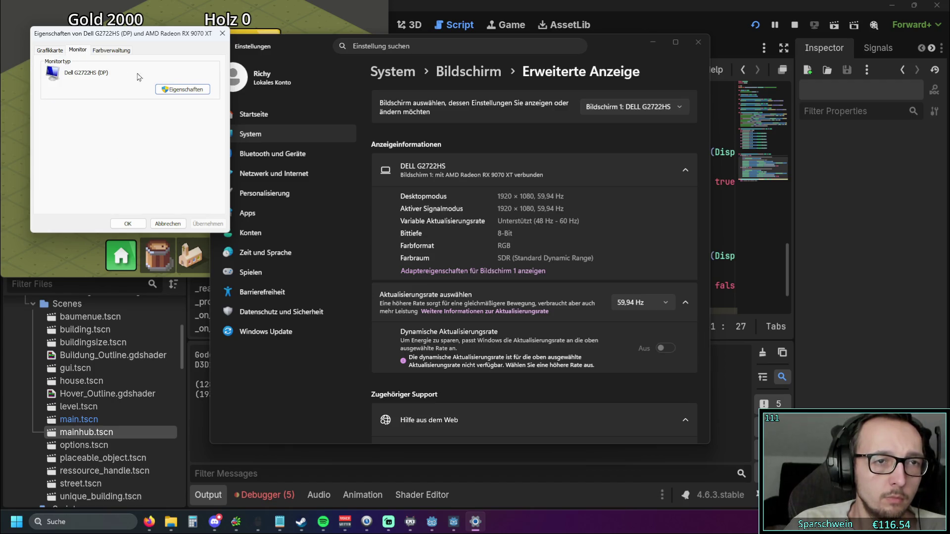
Step: Browse the Dell G2722HS monitor properties' driver, details and events tabs, then close them
left_click(173, 89)
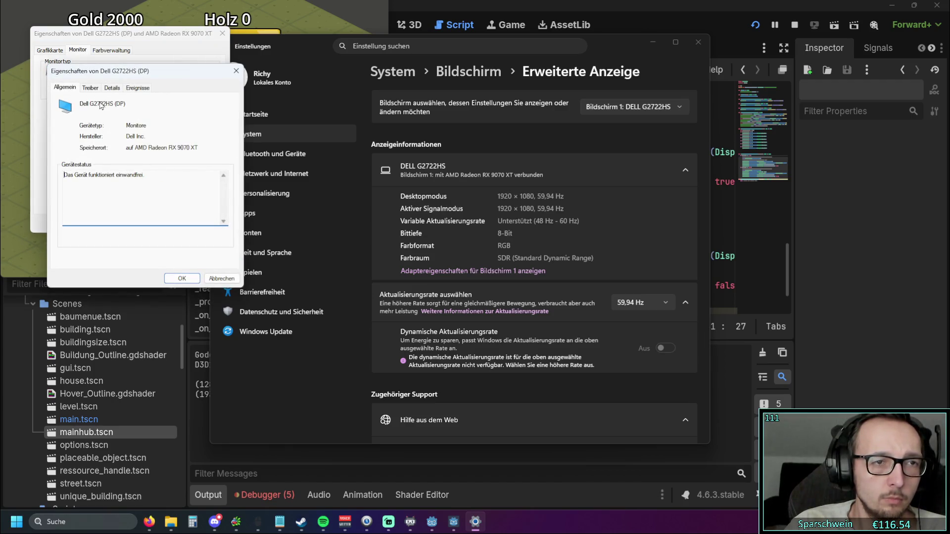
left_click(90, 88)
left_click(112, 88)
left_click(137, 88)
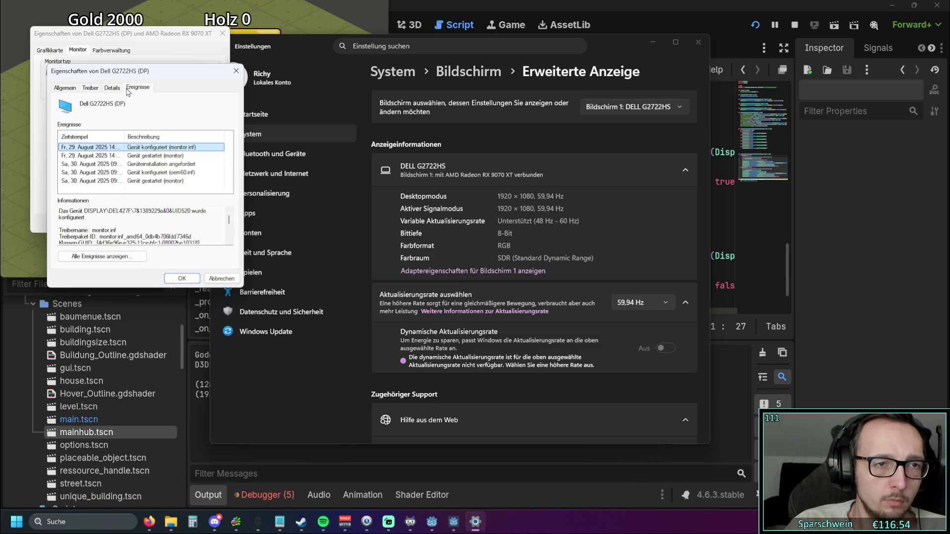
scroll(148, 223, "down", 3)
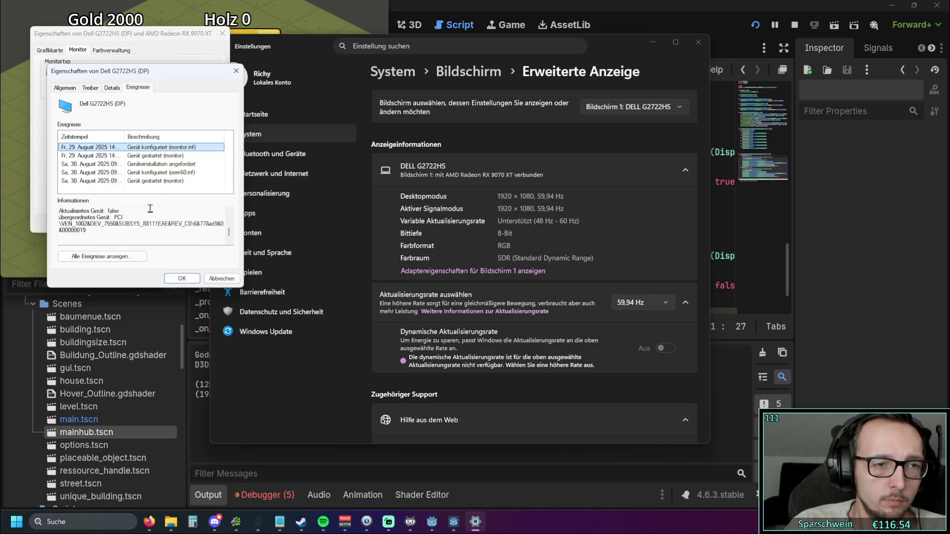
scroll(151, 211, "up", 3)
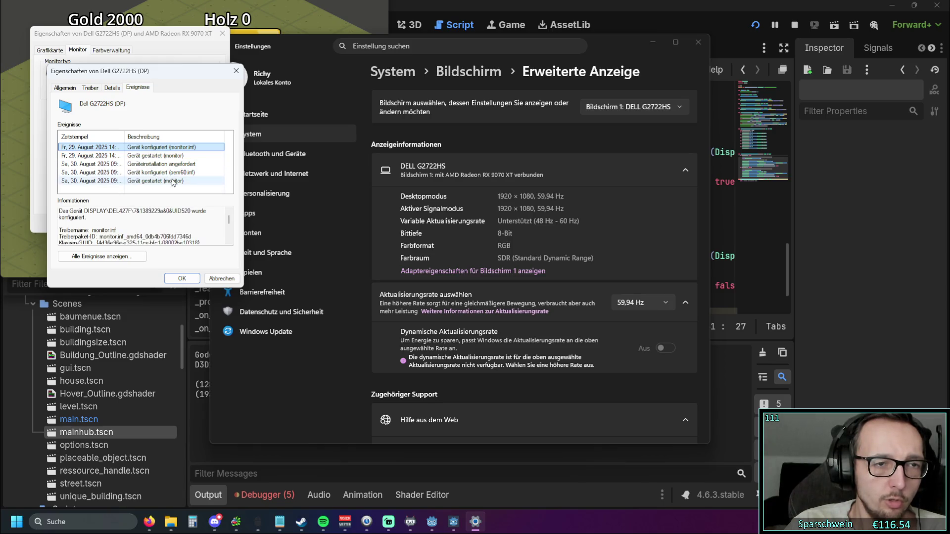
key("Down")
key("Down")
key("Down")
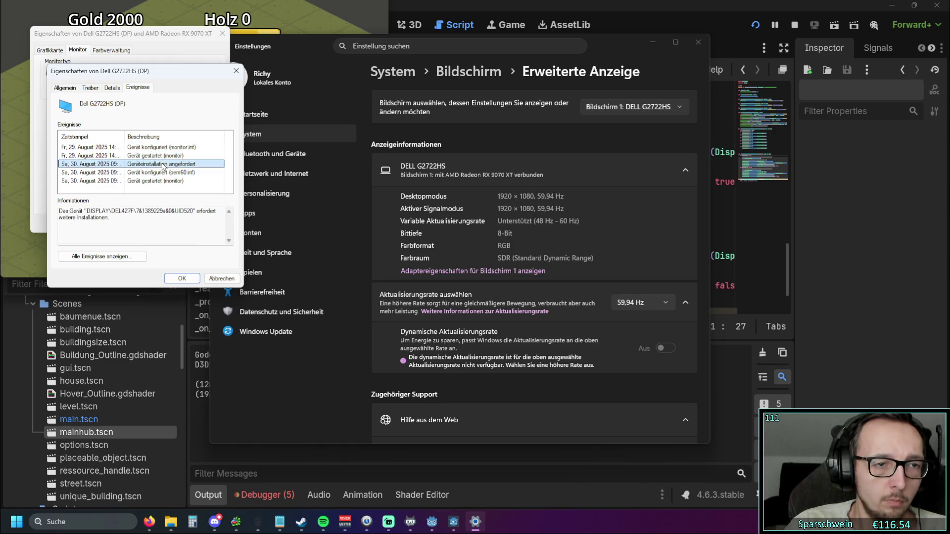
left_click(111, 88)
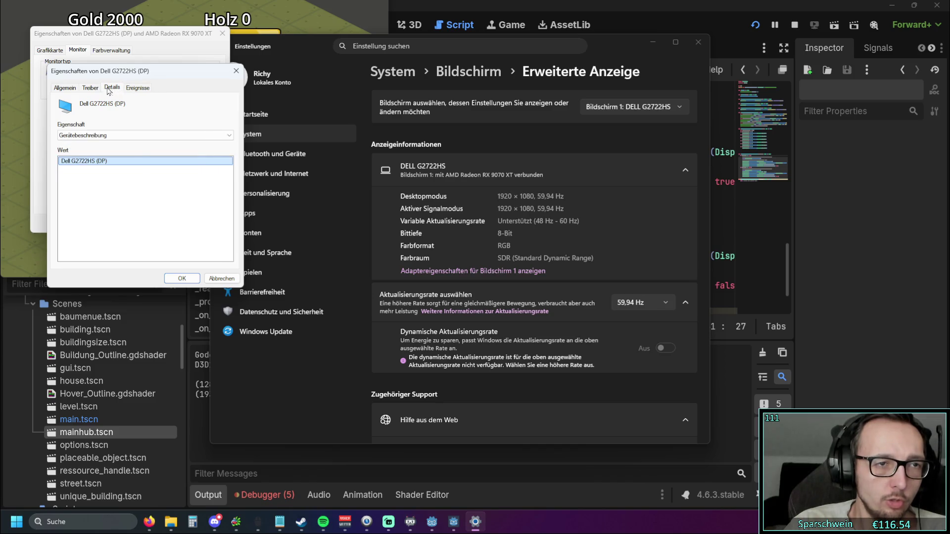
left_click(91, 88)
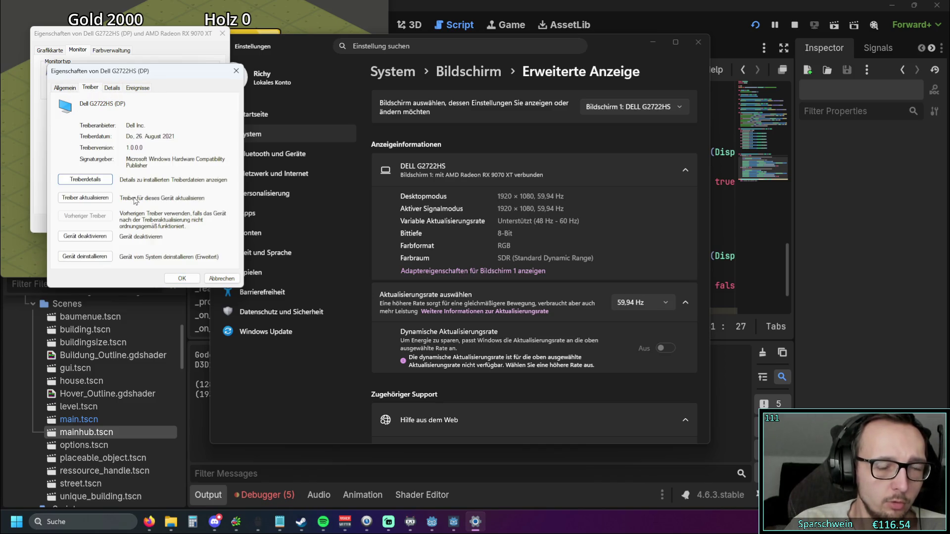
left_click(71, 90)
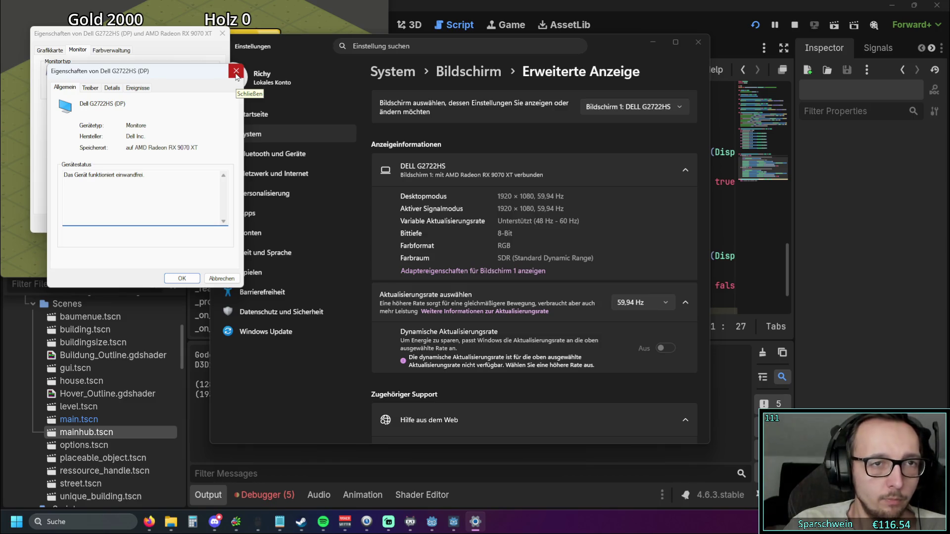
left_click(236, 72)
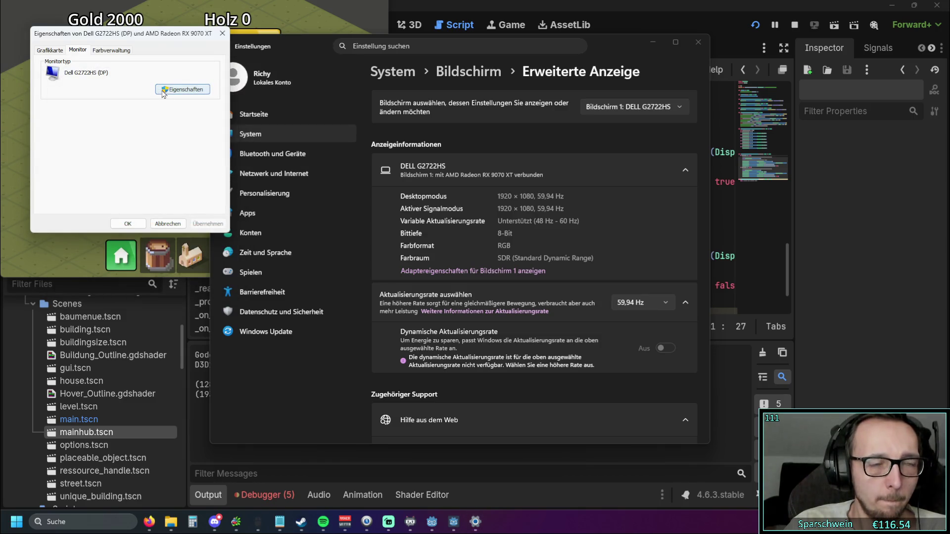
Step: Review the adapter and monitor tabs, then close the adapter dialog and Windows Settings
left_click(65, 51)
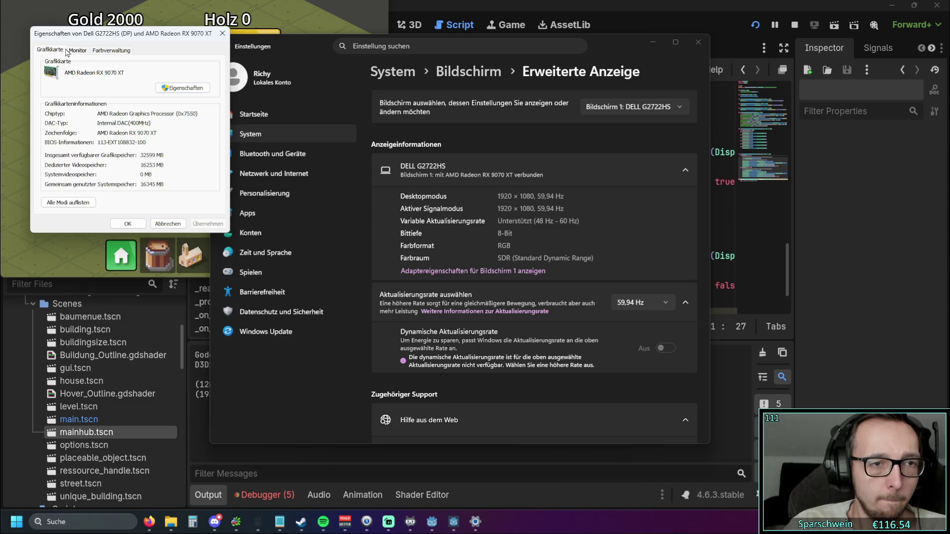
left_click(82, 51)
left_click(222, 34)
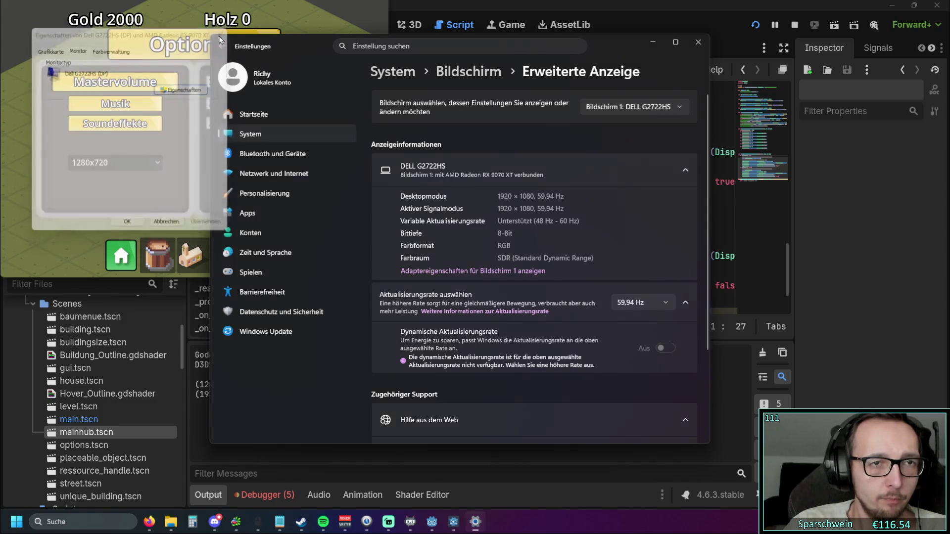
left_click(698, 42)
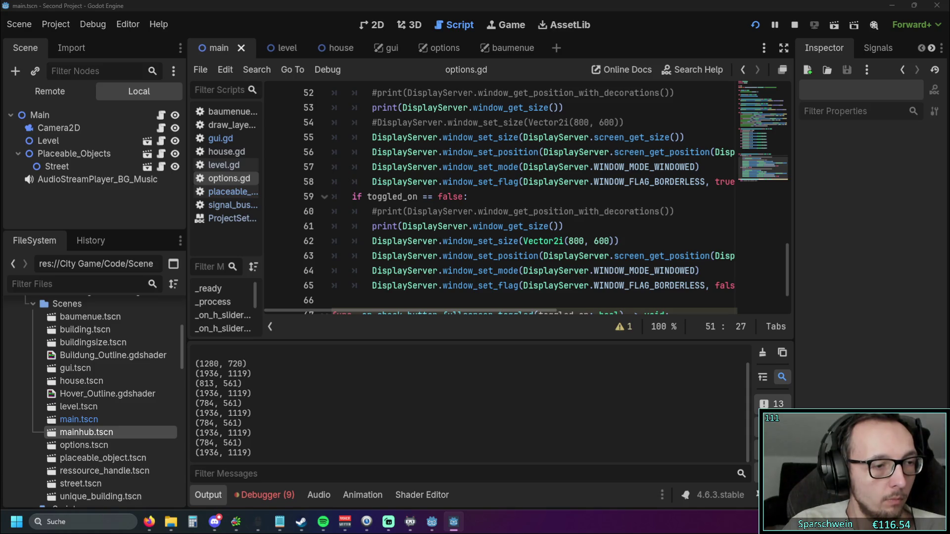
Step: Stop the running game with F8
key("F8")
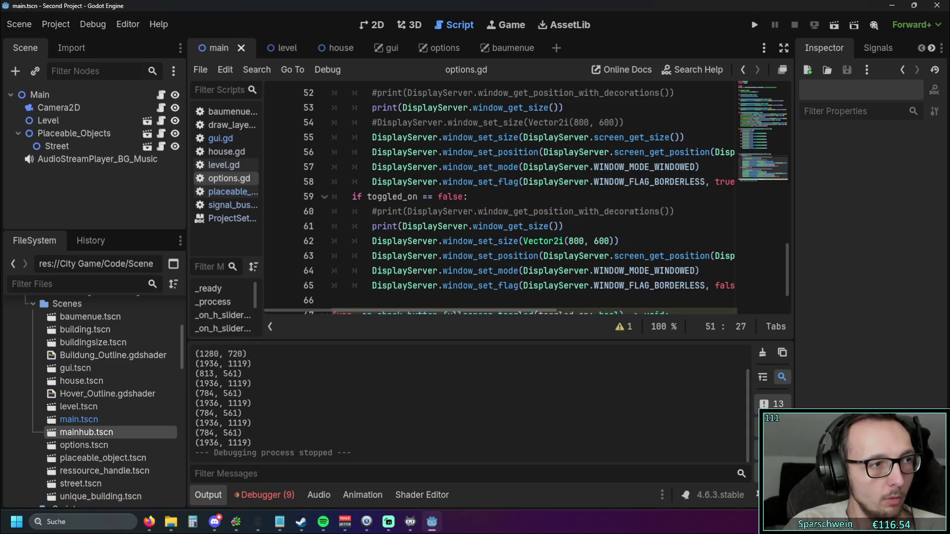
Step: Inspect the window size, position and windowed-mode calls on lines 55–57 of options.gd
left_click(600, 138)
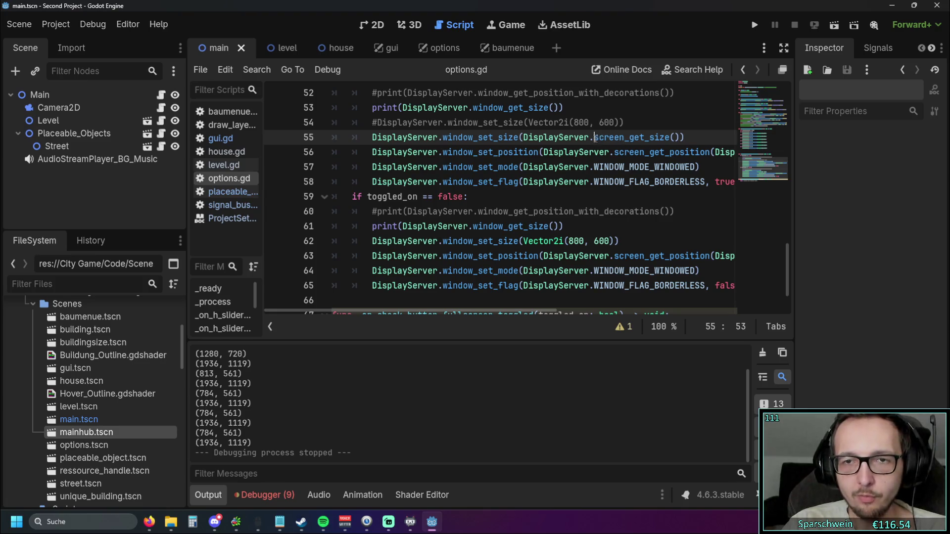
double_click(600, 137)
left_click(677, 167)
scroll(593, 222, "up", 3)
mouse_move(482, 311)
left_mouse_down()
mouse_move(512, 311)
mouse_move(501, 311)
left_mouse_up()
left_click(558, 196)
mouse_move(552, 179)
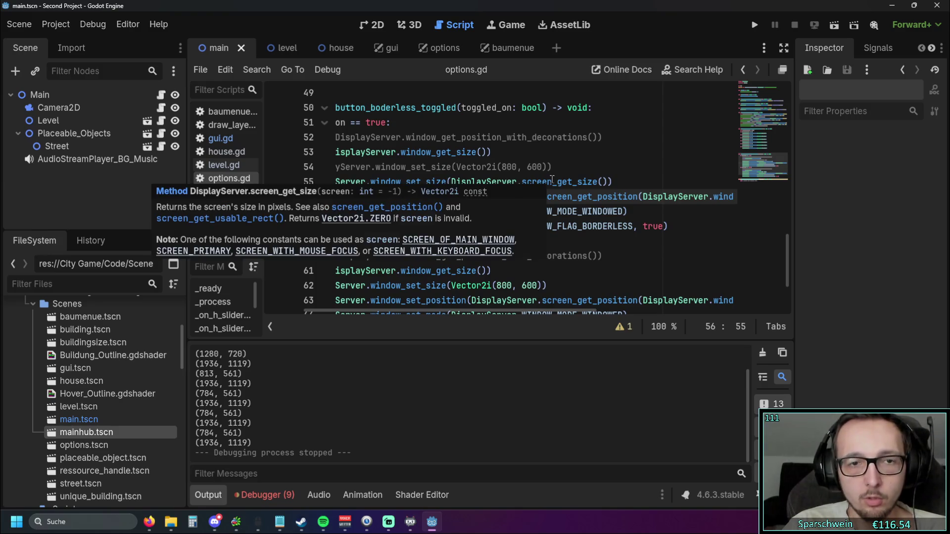
left_click_drag(448, 312, 423, 310)
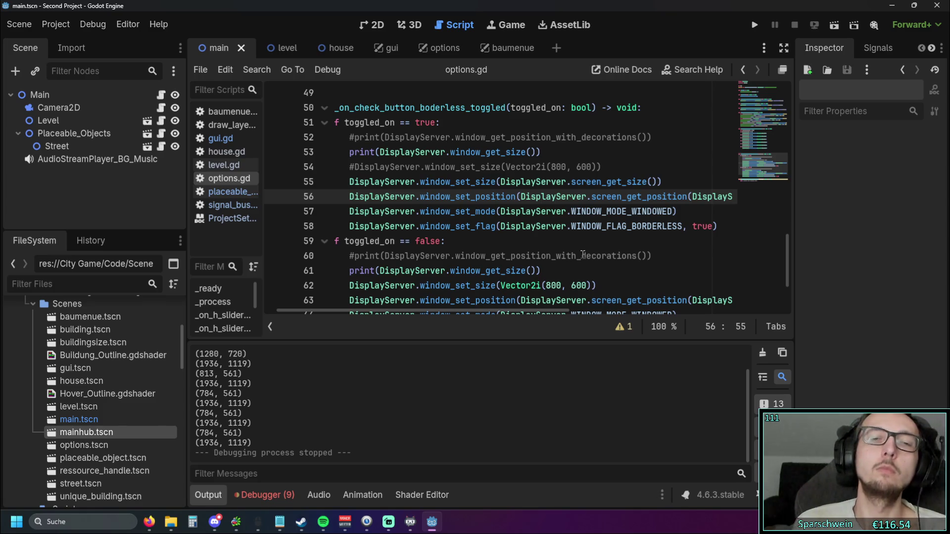
Step: Move the borderless flag line to just after line 54
left_click(720, 227)
key("shift+Home")
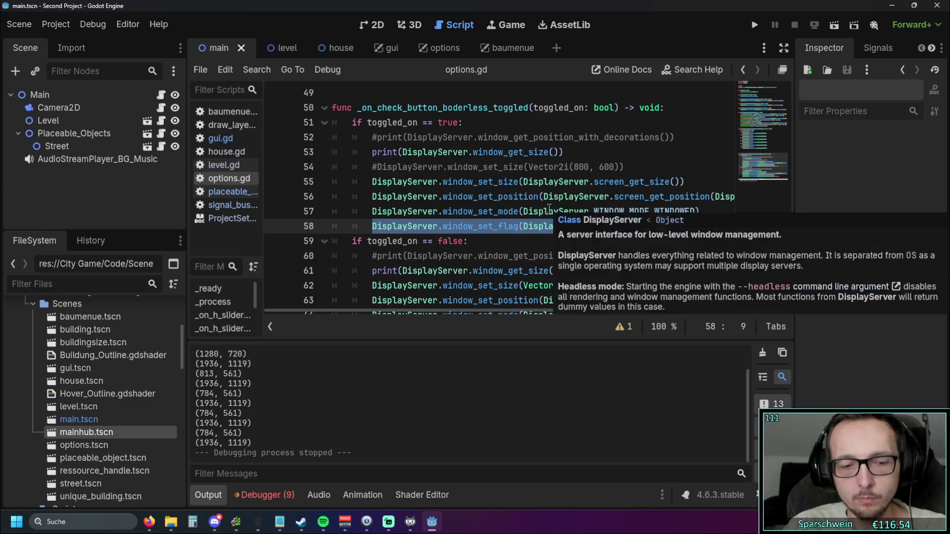
key("ctrl+x")
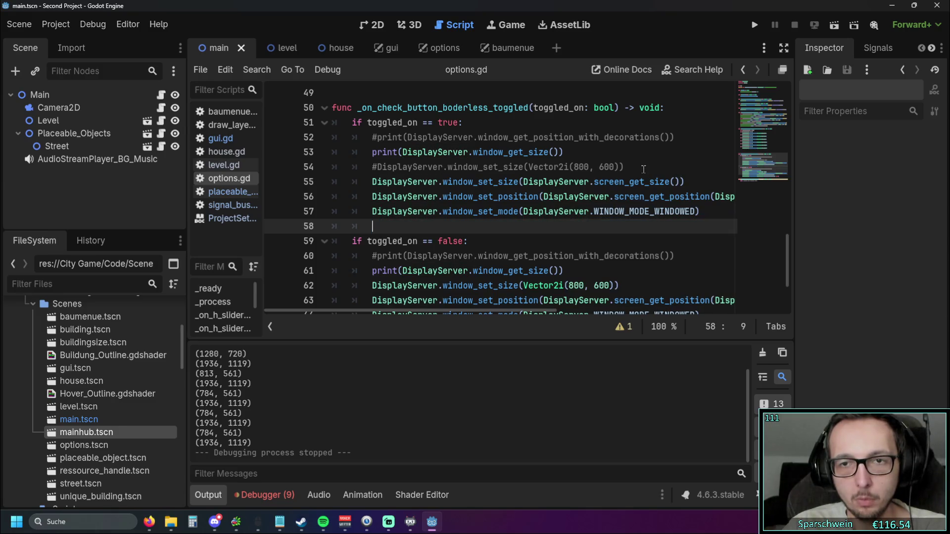
left_click(642, 169)
key("Return")
key("ctrl+v")
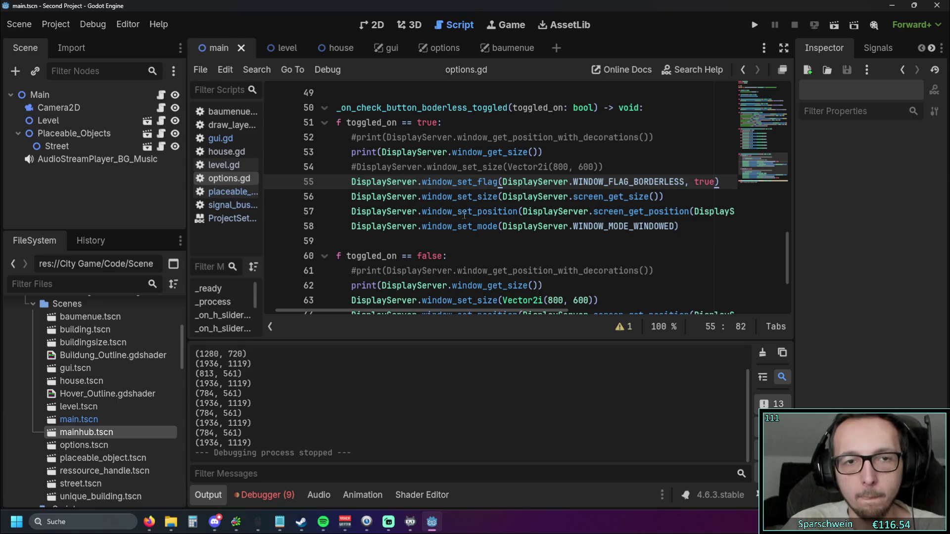
Step: Place the windowed-mode line above the borderless flag and run the game
left_click_drag(686, 225, 351, 226)
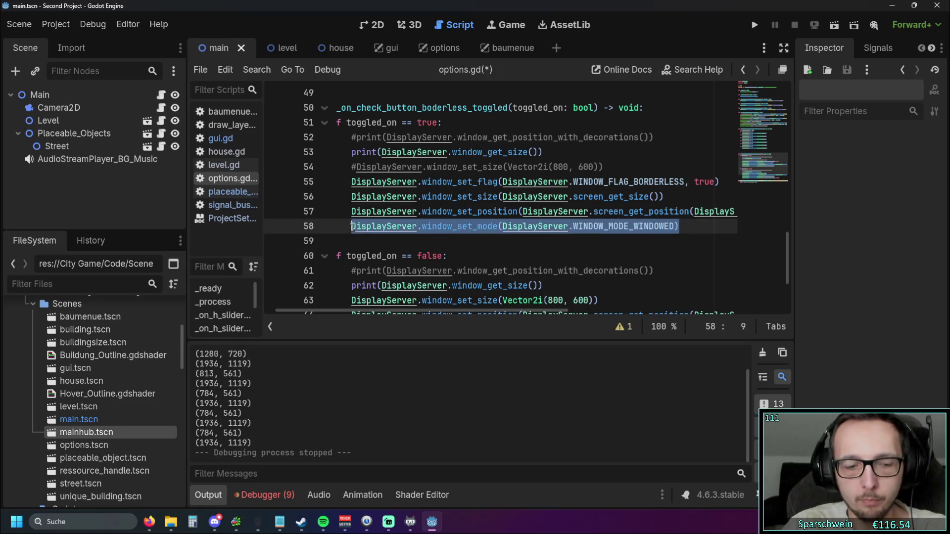
key("BackSpace")
left_click(622, 160)
key("Return")
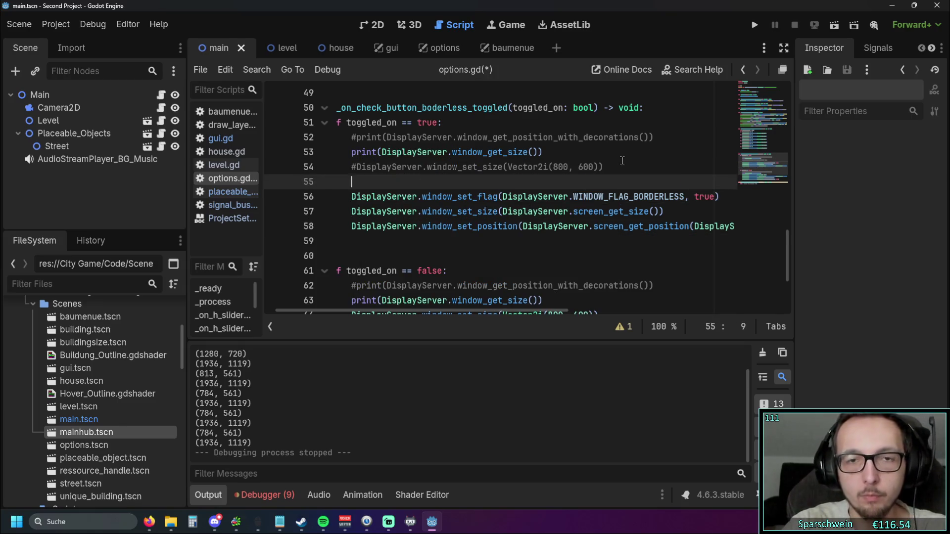
key("ctrl+v")
left_click(591, 152)
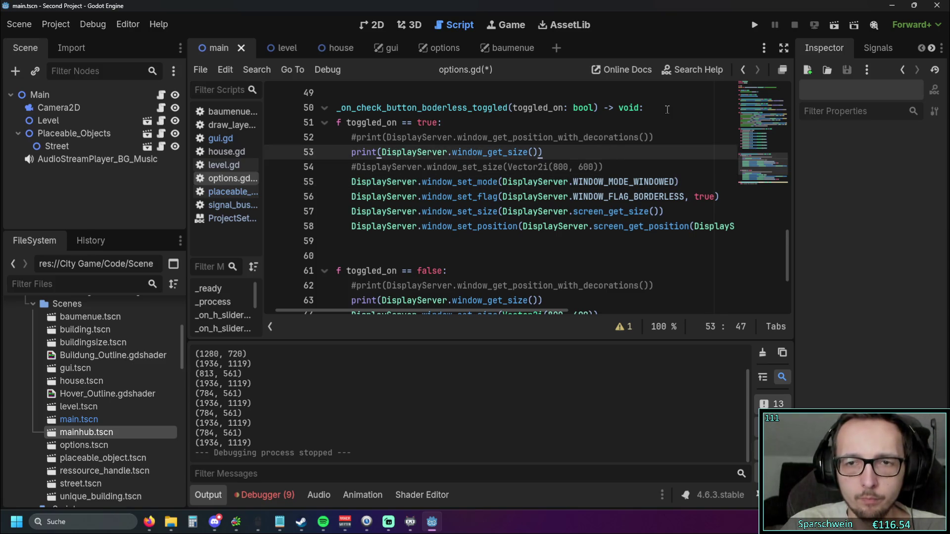
left_click(752, 27)
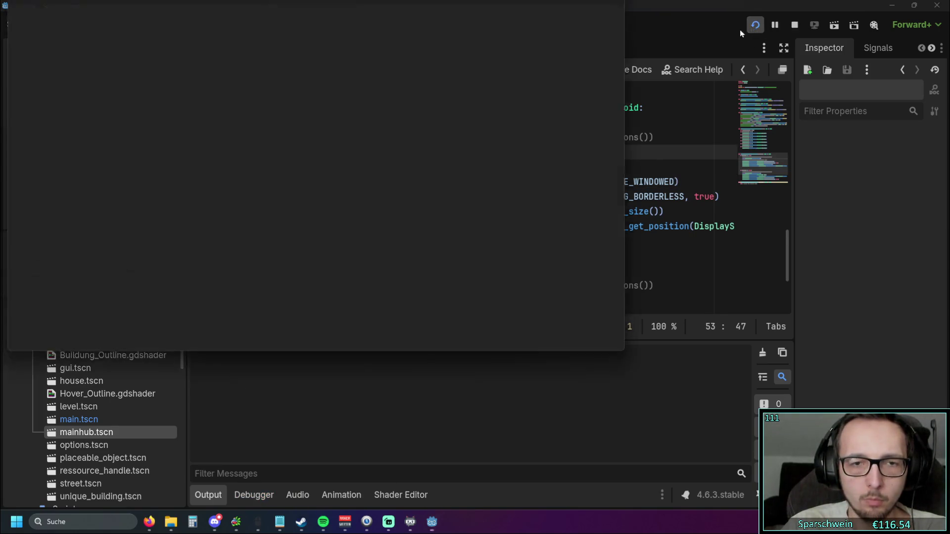
Step: Toggle Borderless on and off five times in the game's options, then close the game window
left_click(444, 339)
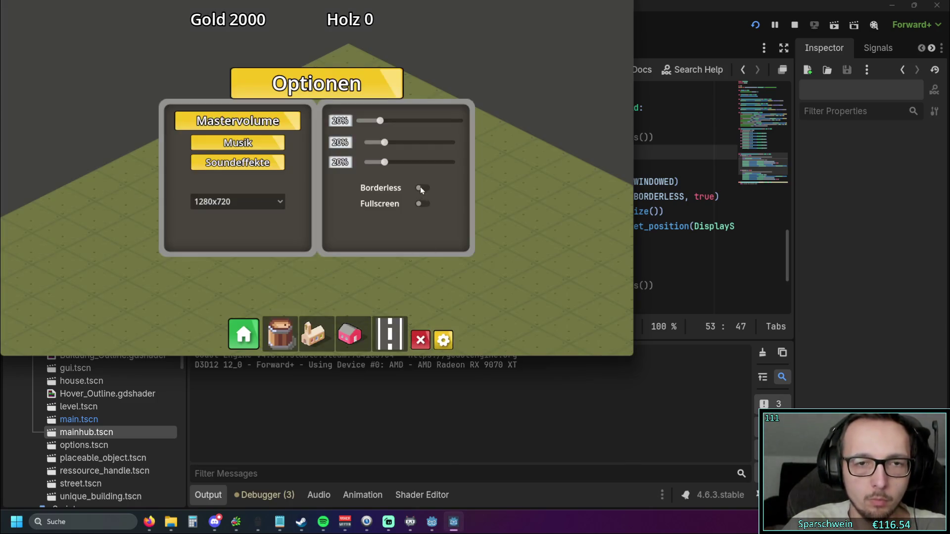
left_click(420, 186)
left_click(578, 262)
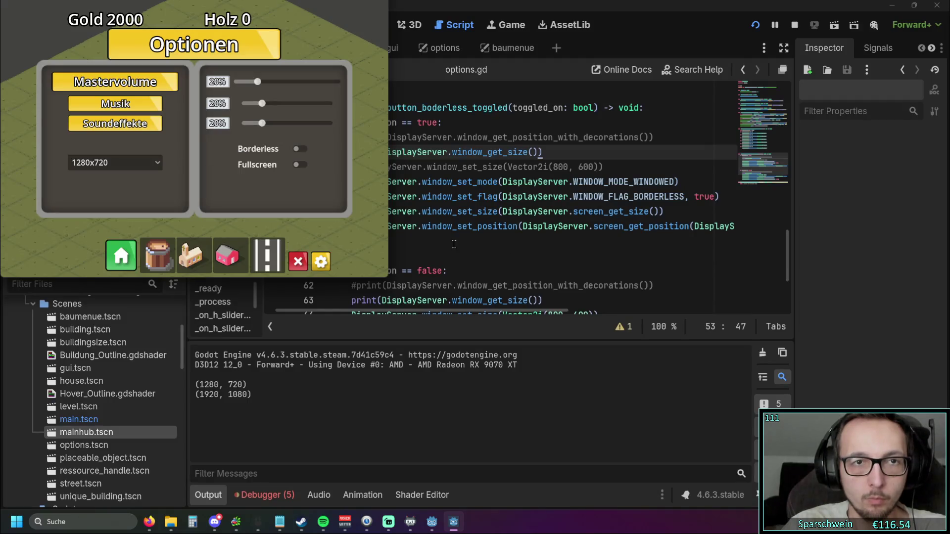
left_click(300, 150)
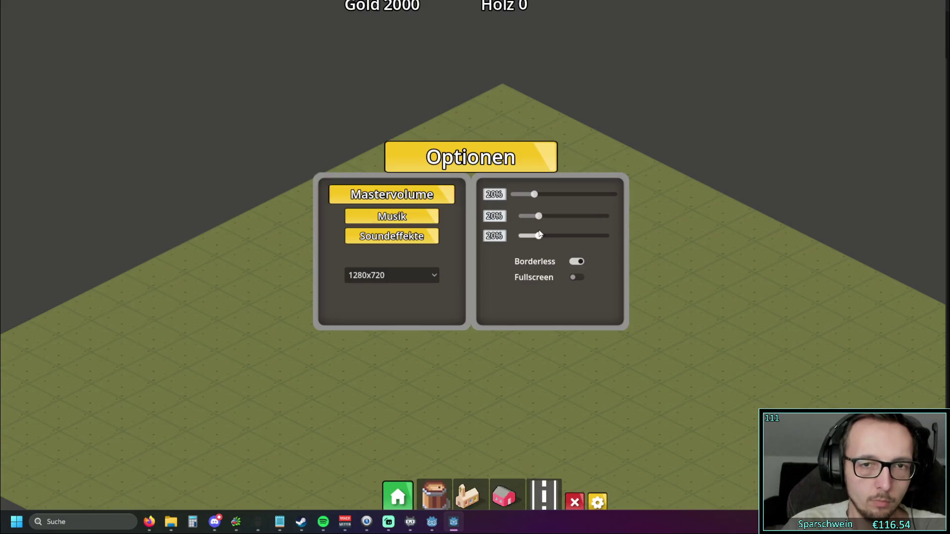
left_click(575, 258)
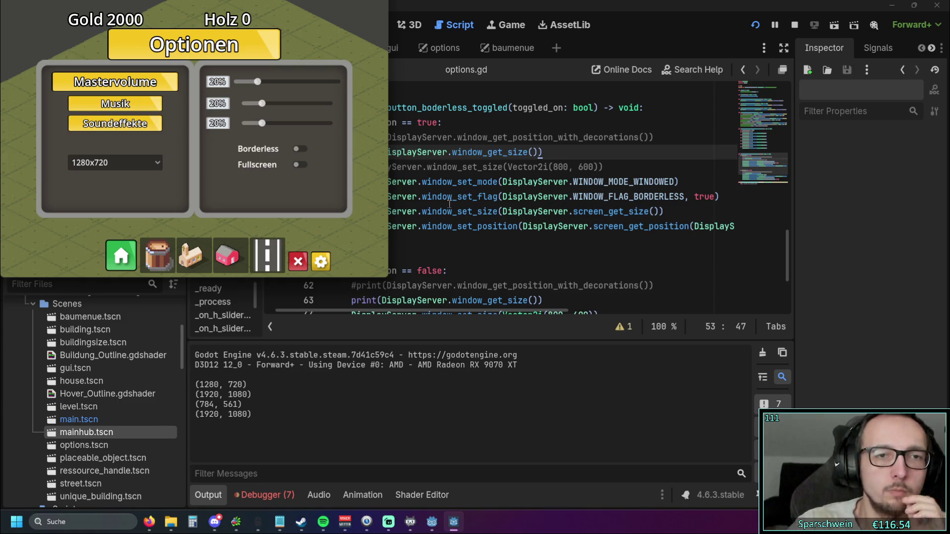
left_click(299, 149)
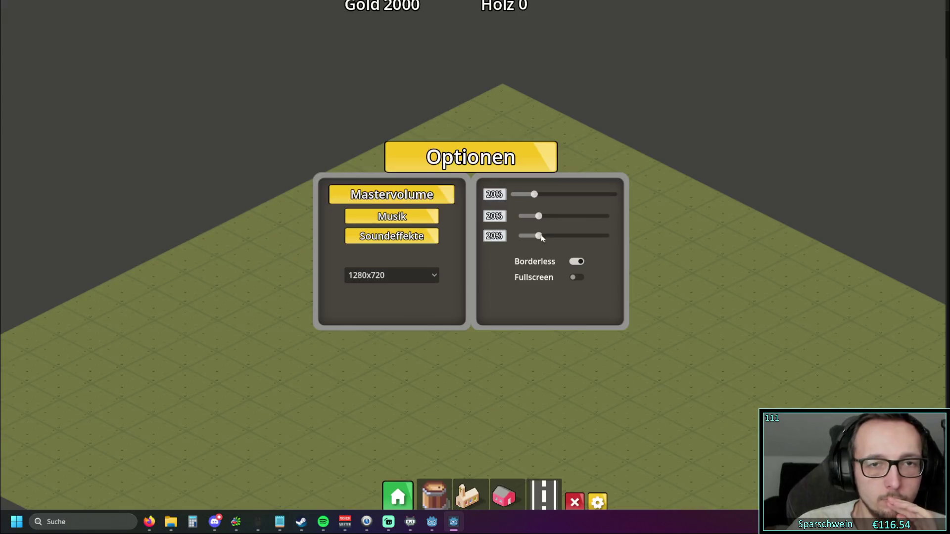
left_click(576, 261)
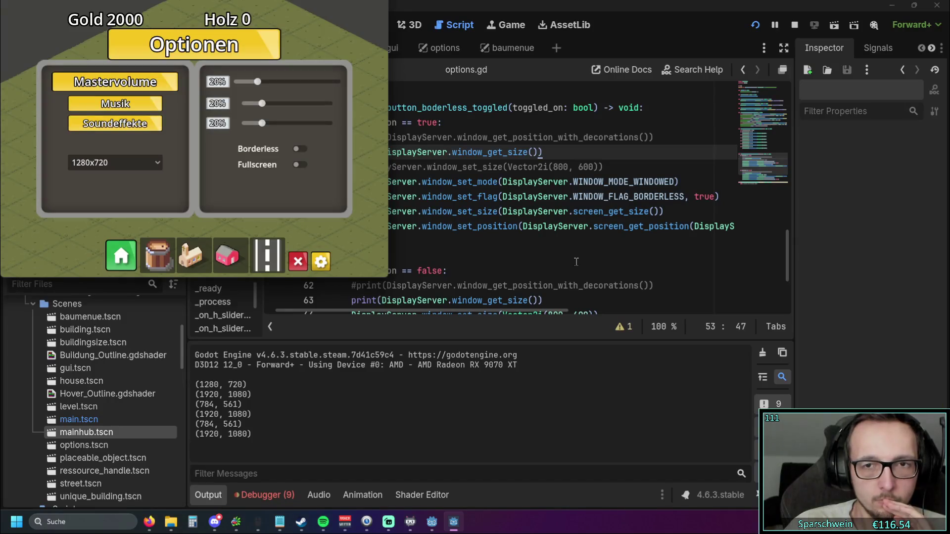
left_click(299, 150)
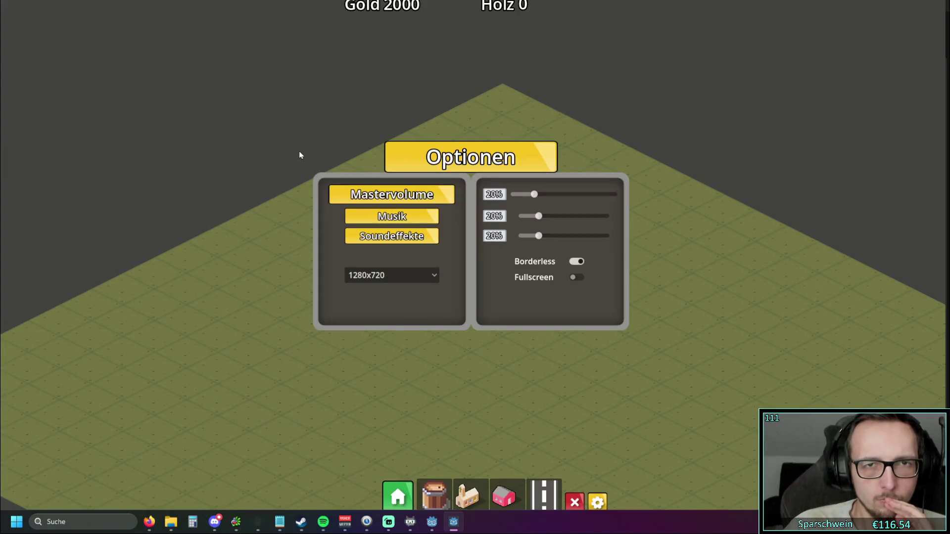
left_click(576, 261)
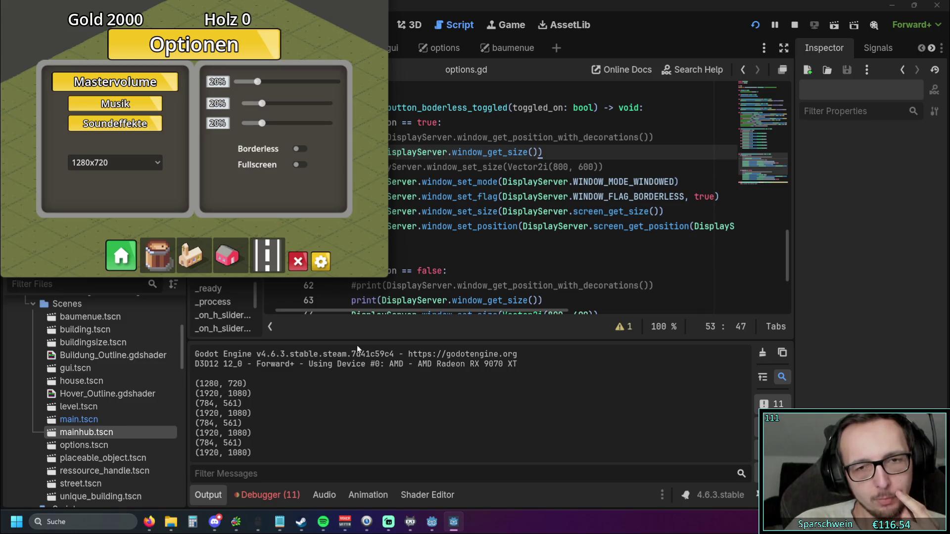
left_click(299, 149)
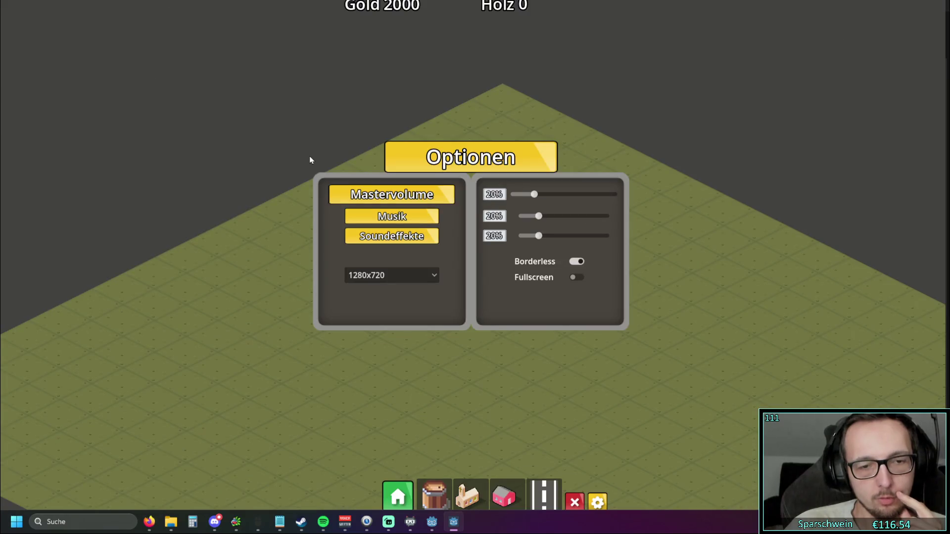
left_click(576, 263)
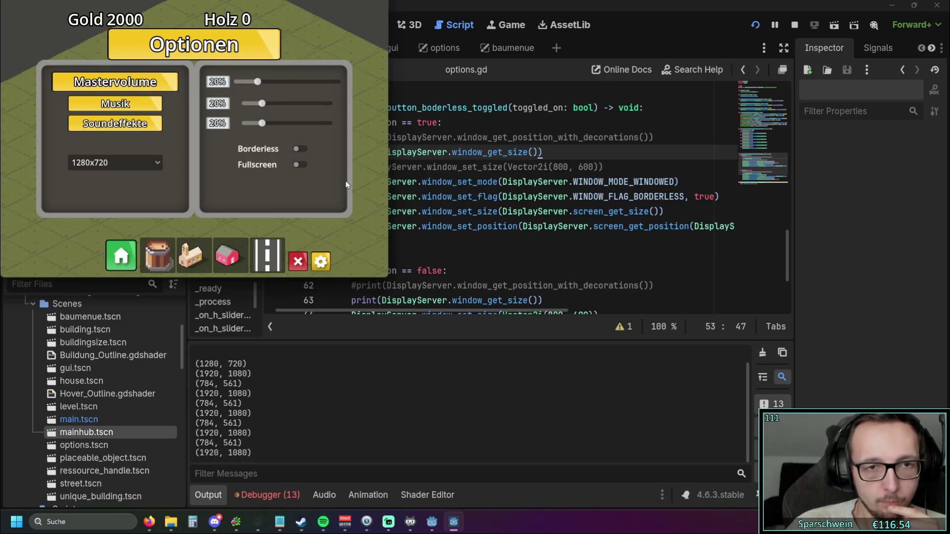
right_click(453, 522)
left_click(455, 495)
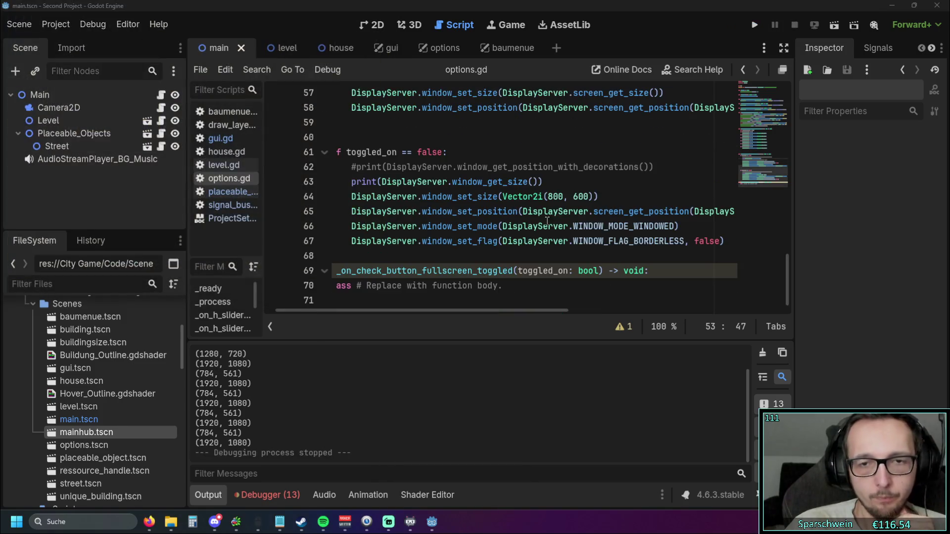
Step: Move the windowed-mode and borderless-off lines after the print on line 63 and fix indentation
left_click_drag(736, 241, 255, 232)
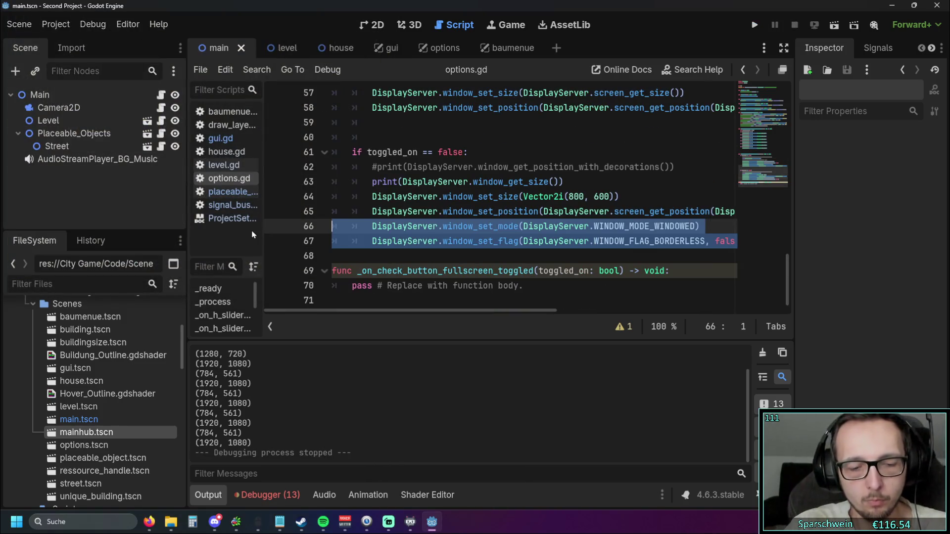
key("BackSpace")
key("BackSpace")
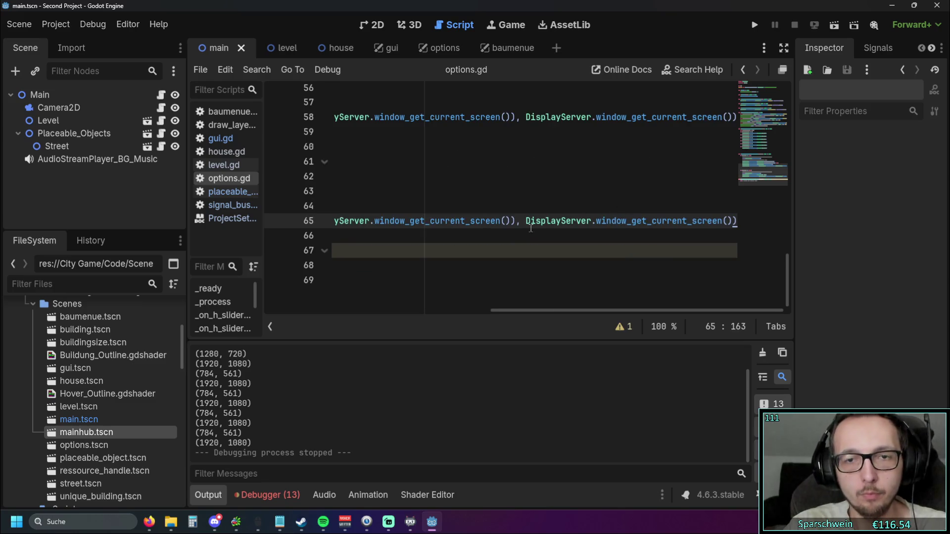
left_click_drag(514, 310, 242, 310)
left_click(624, 213)
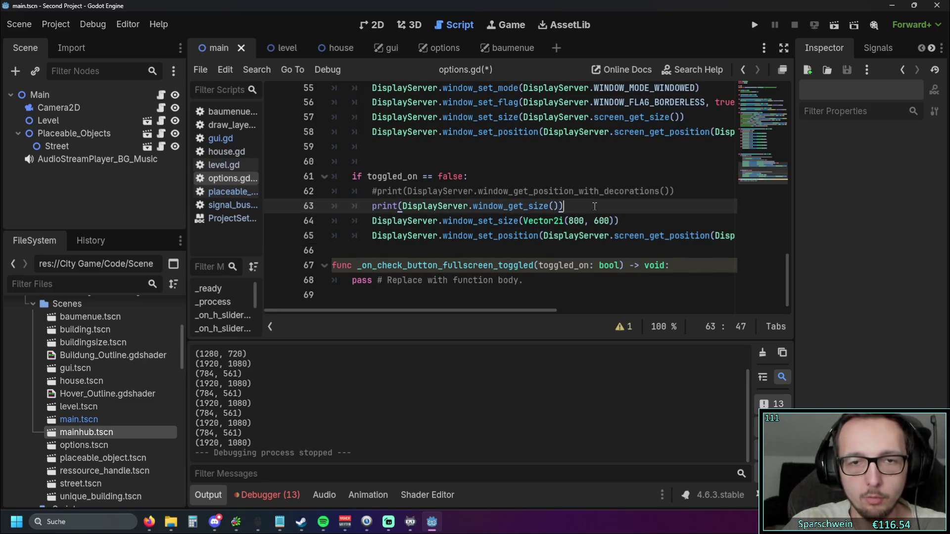
key("Return")
key("ctrl+v")
left_click(390, 223)
key("BackSpace")
key("BackSpace")
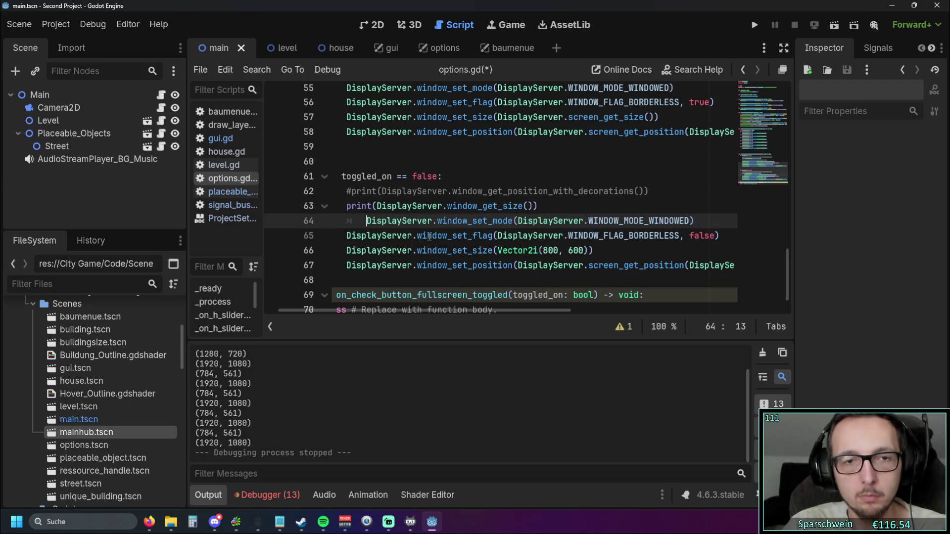
Step: Click through and select code in the Borderless-off branch of options.gd
left_click(457, 283)
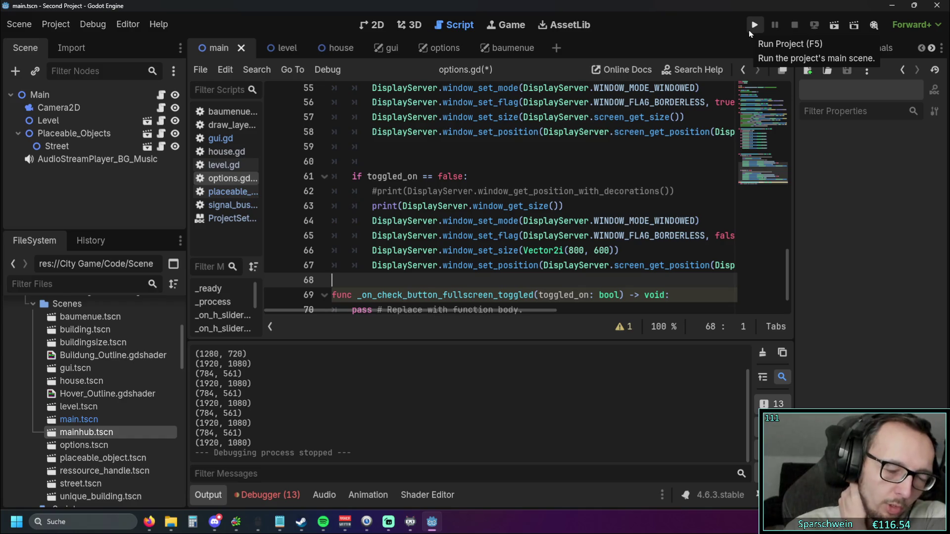
scroll(495, 247, "up", 2)
scroll(483, 247, "right", 3)
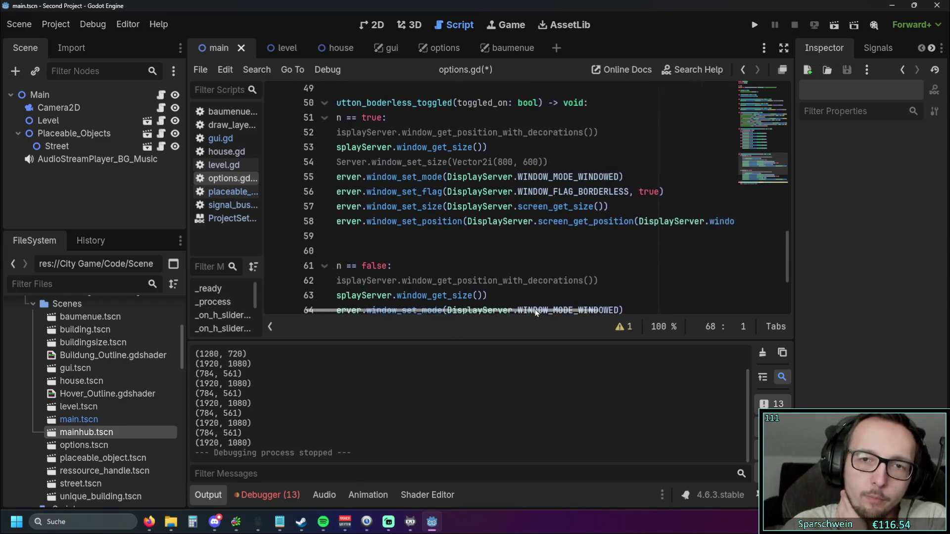
mouse_move(558, 191)
left_mouse_down()
mouse_move(611, 191)
mouse_move(499, 206)
left_mouse_up()
left_click(602, 206)
left_click(498, 237)
left_click_drag(467, 310, 419, 311)
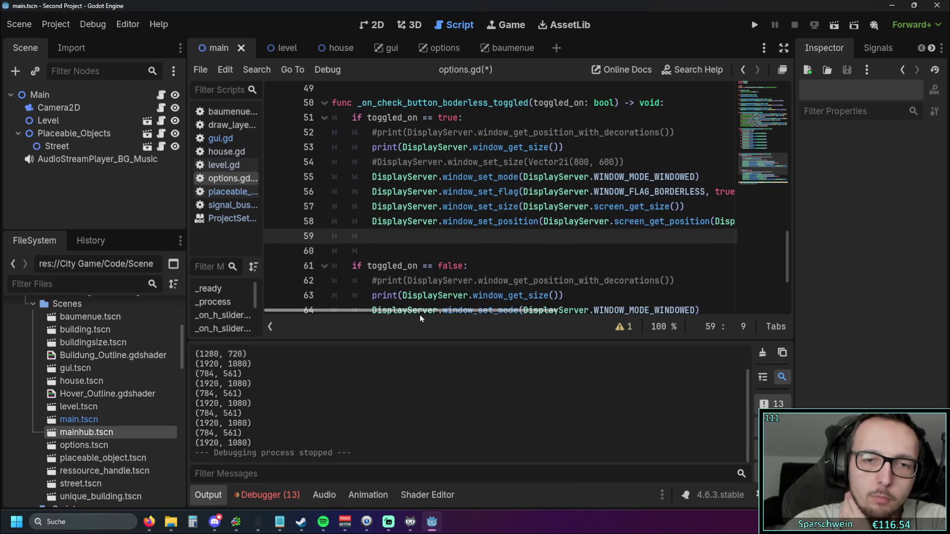
left_click(474, 265)
Step: Relaunch the game and toggle Borderless on and off four times in its options
left_click(752, 26)
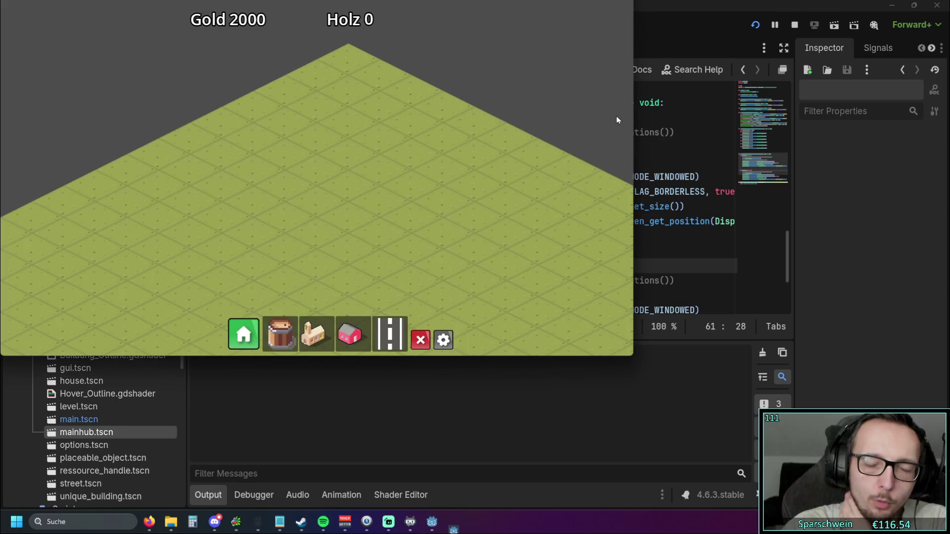
left_click(447, 342)
left_click(419, 188)
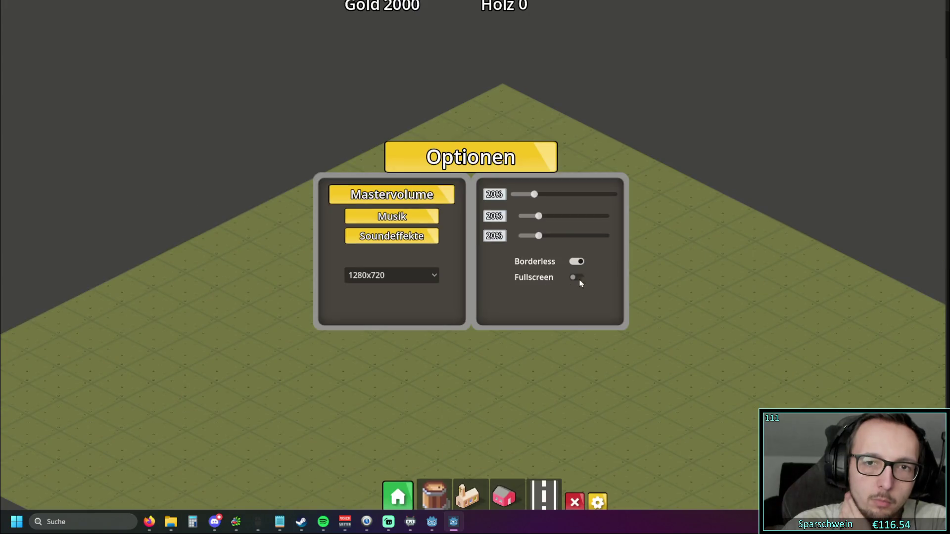
left_click(575, 260)
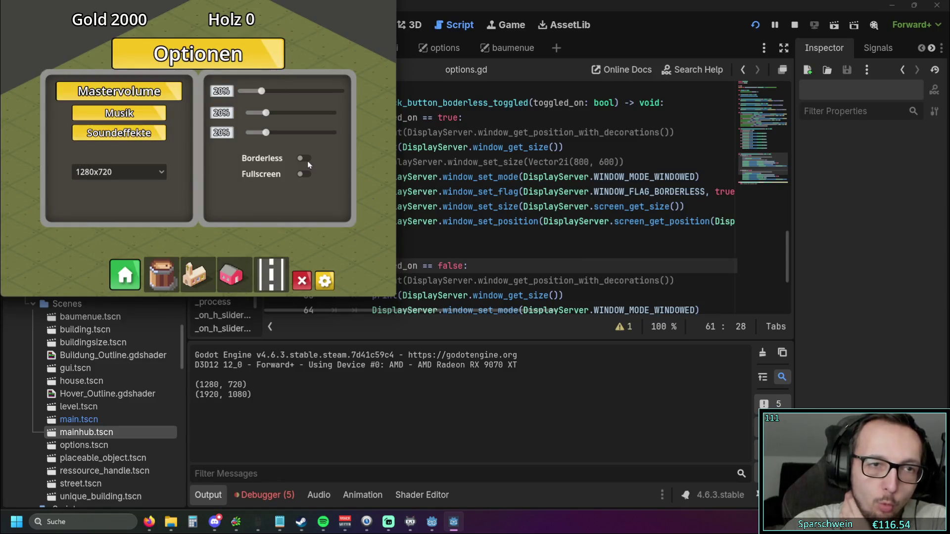
left_click(306, 159)
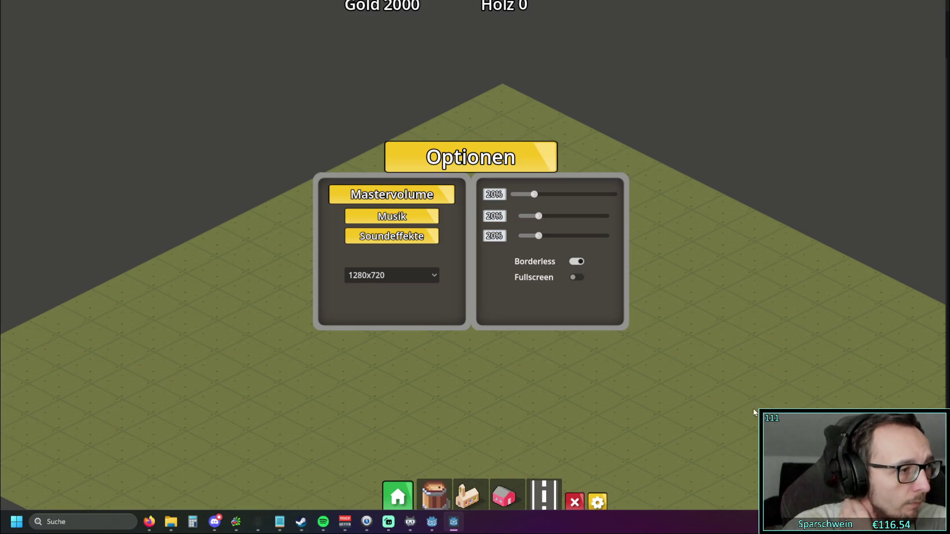
left_click(578, 261)
left_click(303, 159)
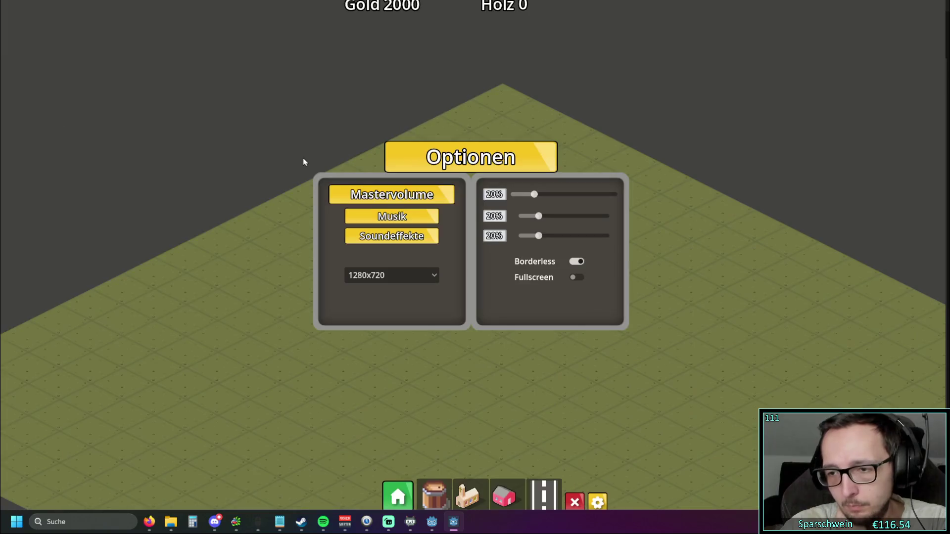
left_click(578, 261)
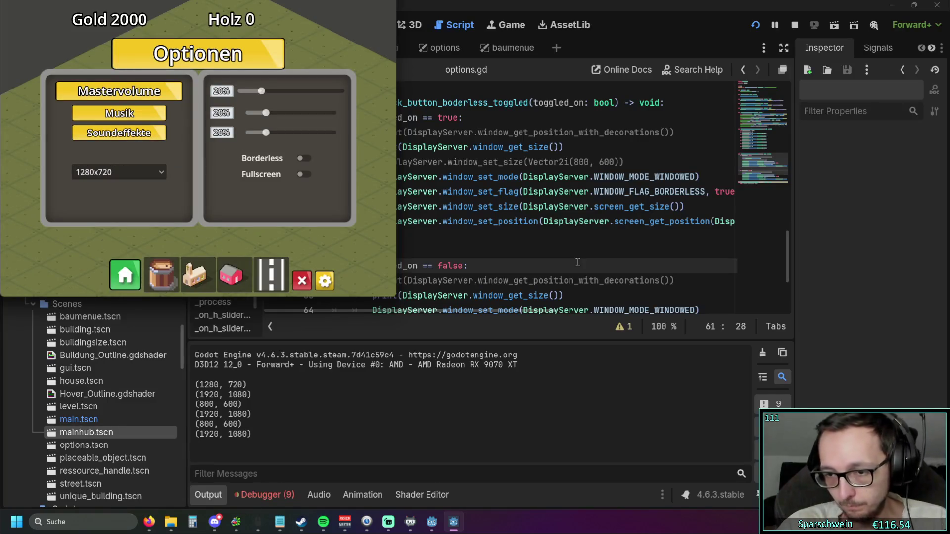
left_click(303, 159)
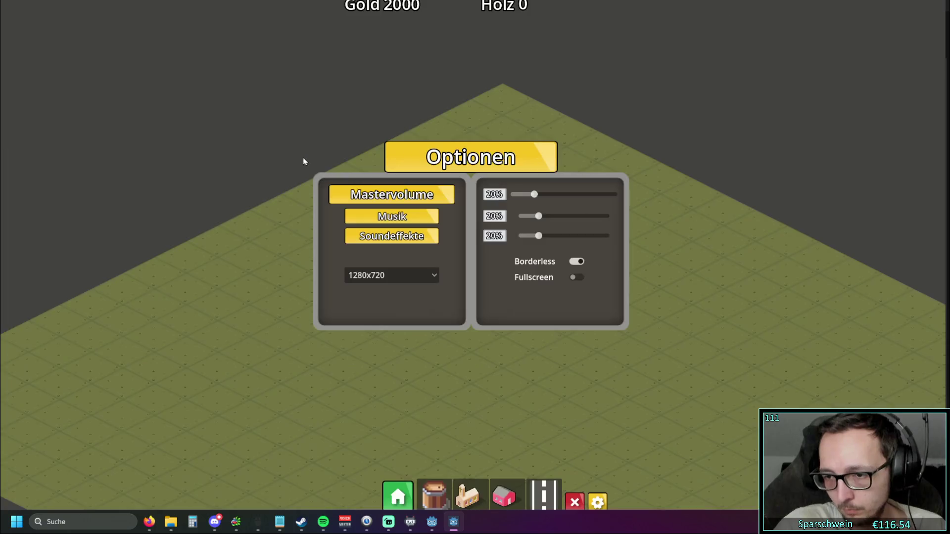
left_click(576, 262)
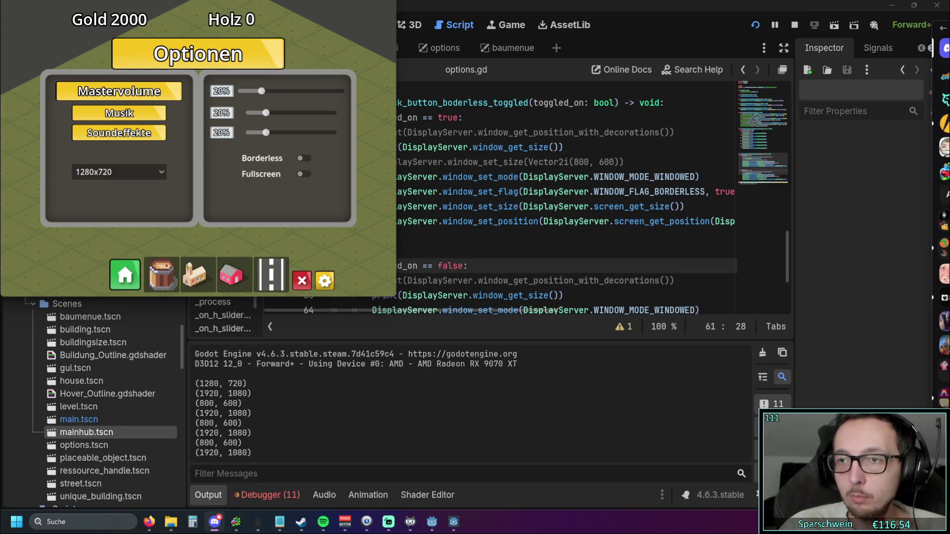
Step: Toggle Borderless five more times, watching (1920, 1080) vs (800, 600), then return to options.gd
left_click(301, 158)
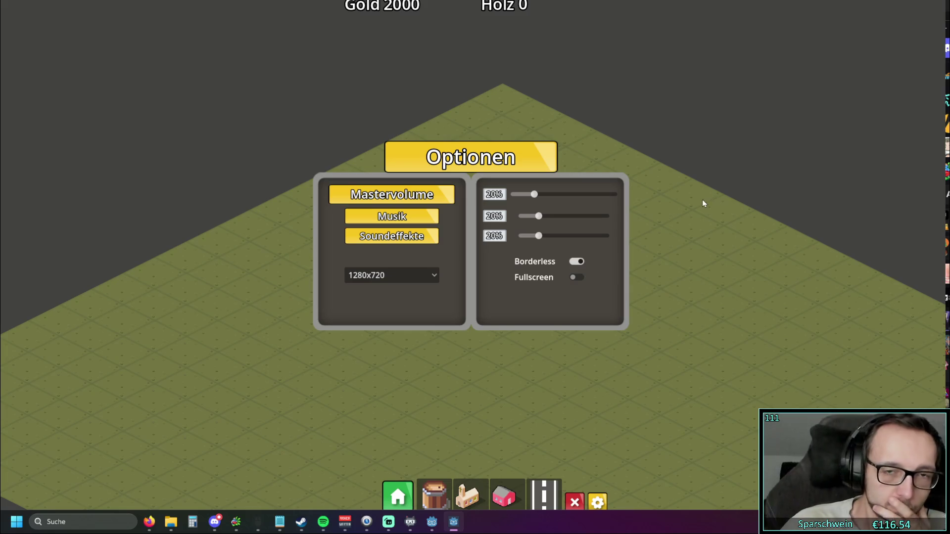
left_click(583, 263)
left_click(307, 157)
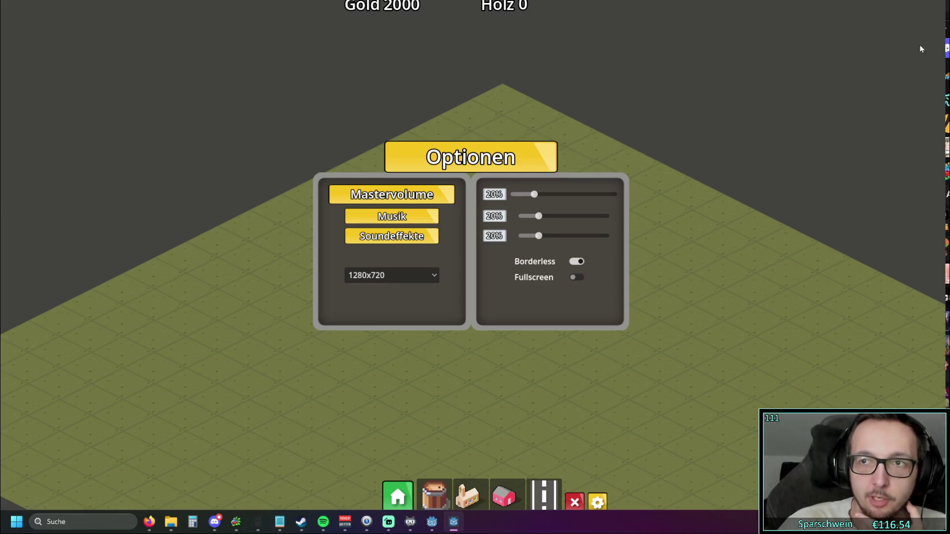
left_click(576, 262)
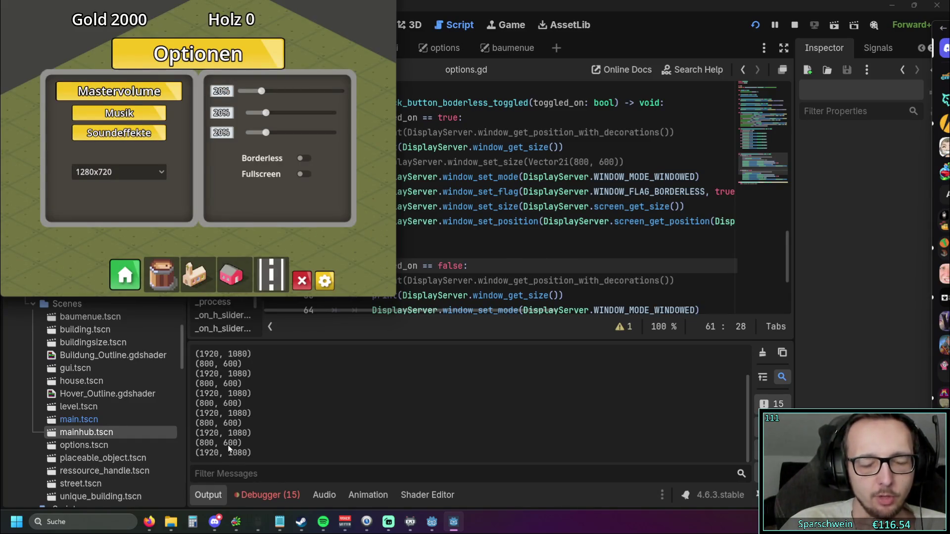
left_click(306, 158)
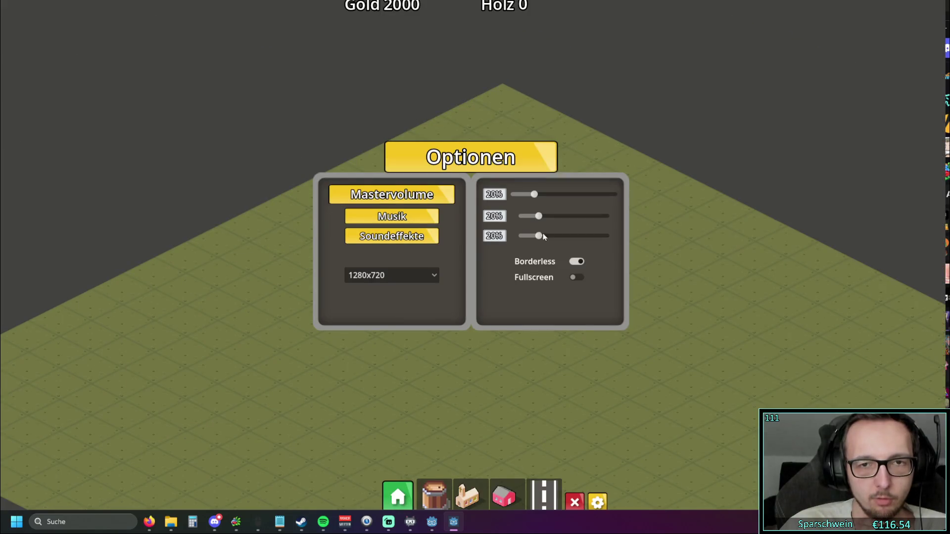
left_click(575, 262)
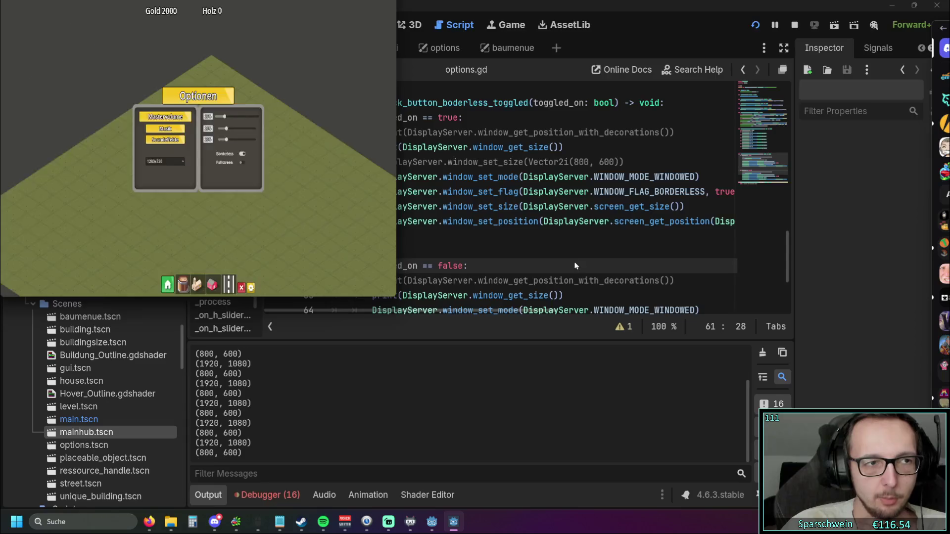
left_click(304, 158)
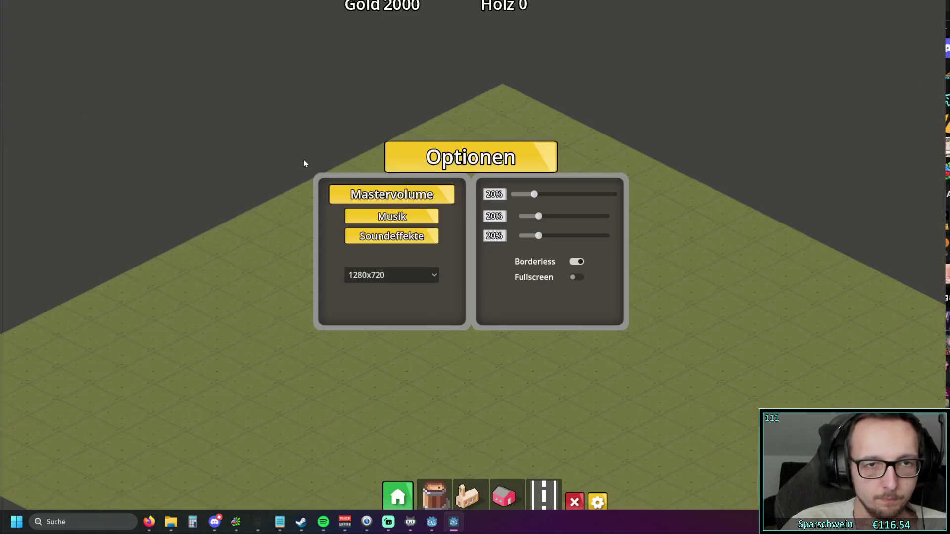
left_click(575, 262)
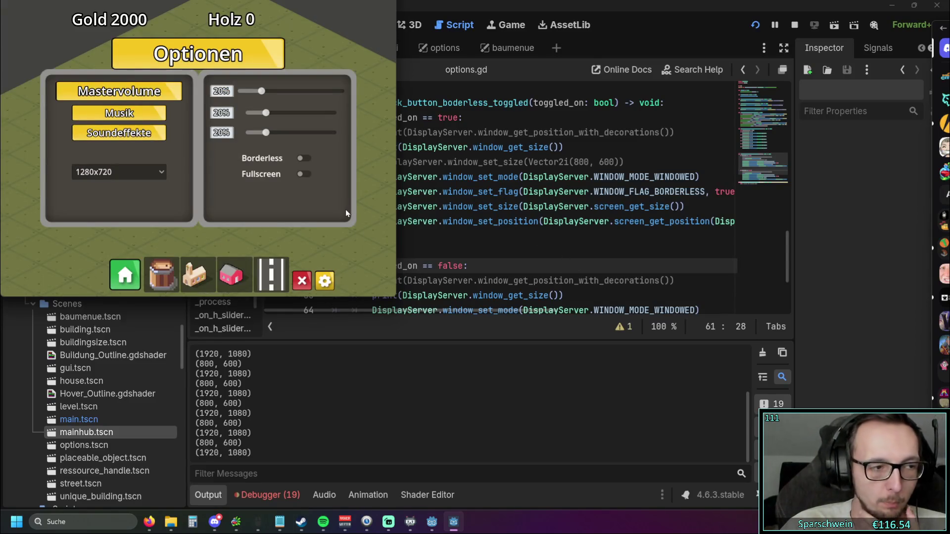
left_click(301, 158)
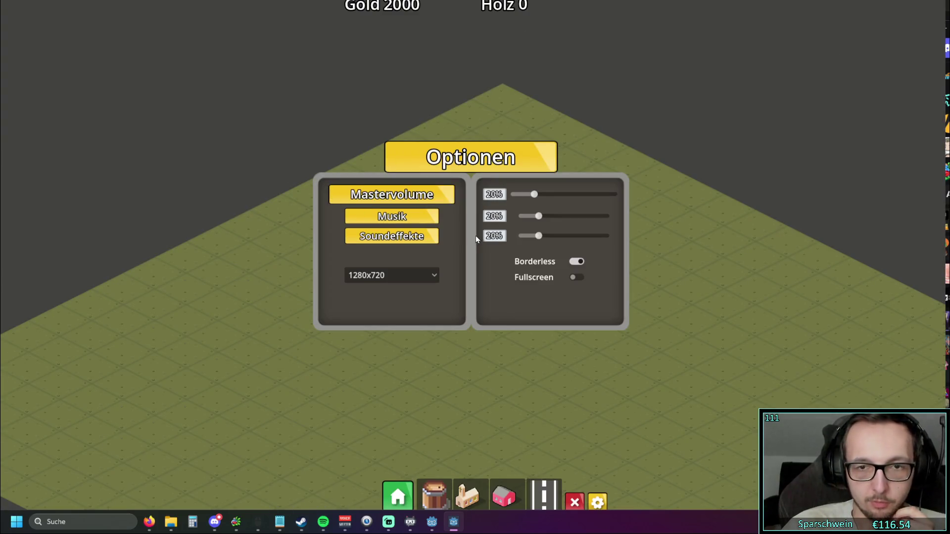
left_click(579, 262)
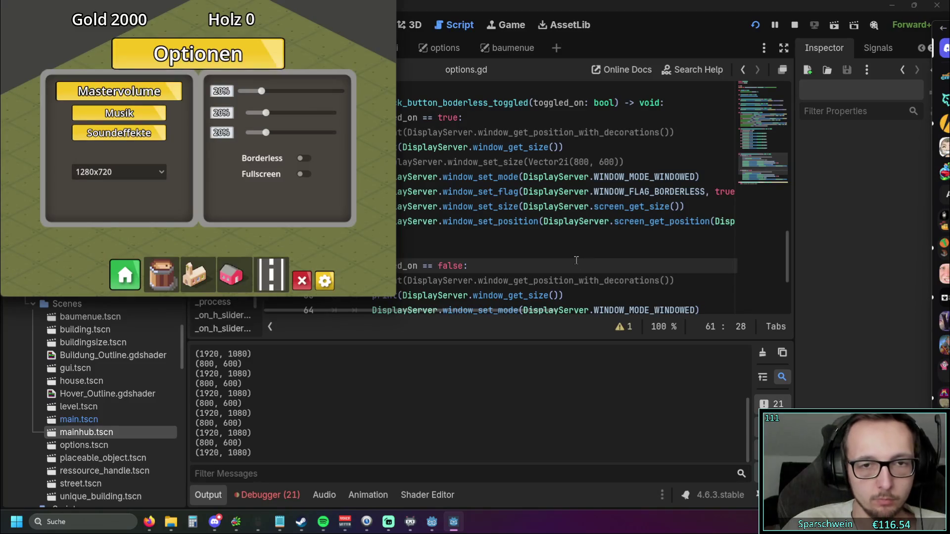
left_click(547, 250)
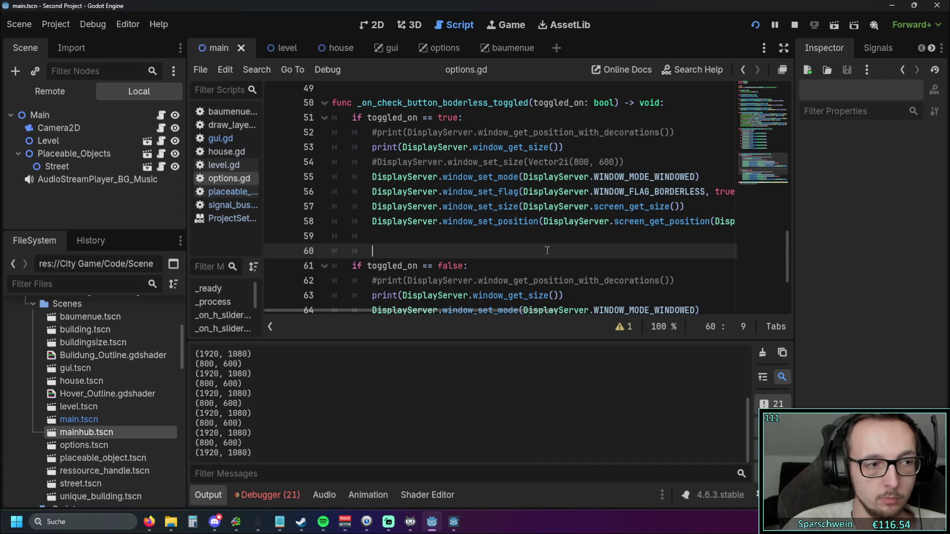
Step: Uncomment the window_get_position_with_decorations prints on lines 52 and 62
left_click(374, 132)
key("Delete")
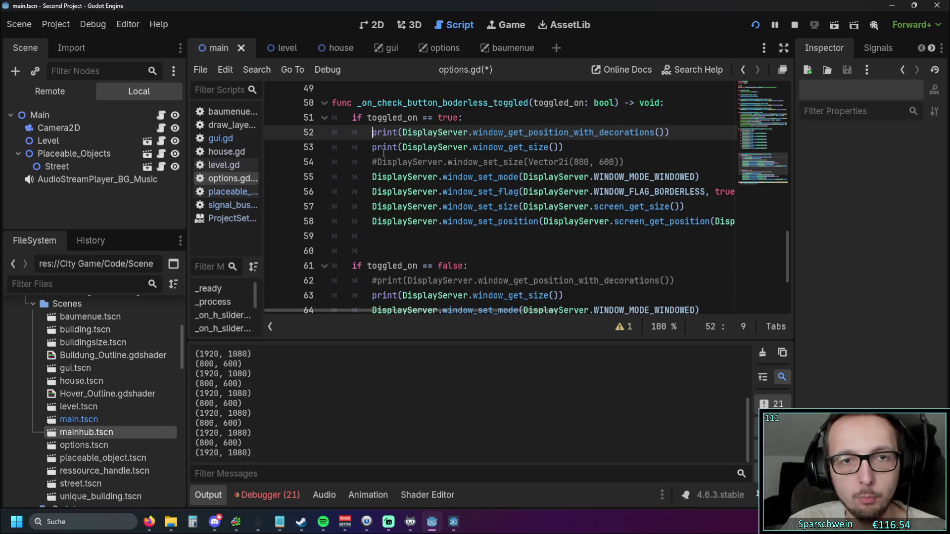
left_click(375, 279)
key("BackSpace")
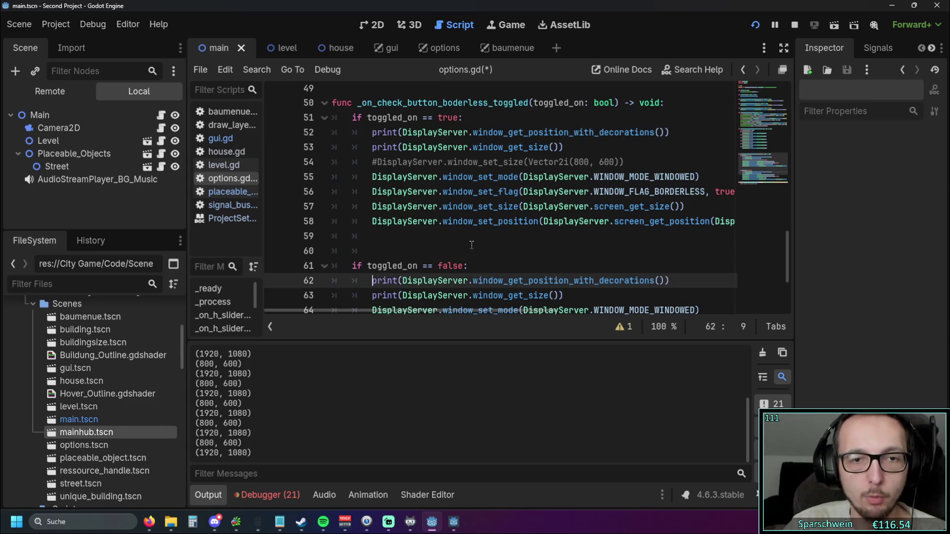
key("Up")
key("Up")
key("Up")
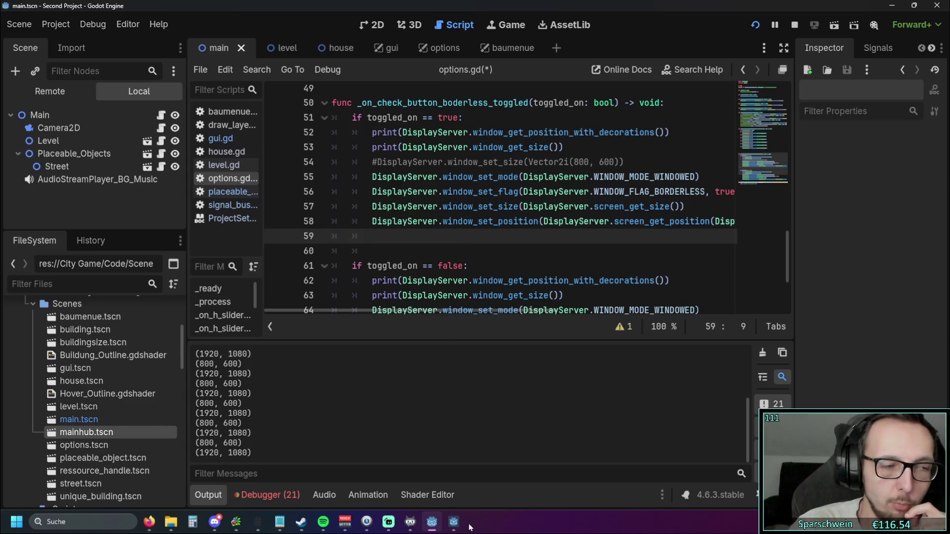
left_click(457, 525)
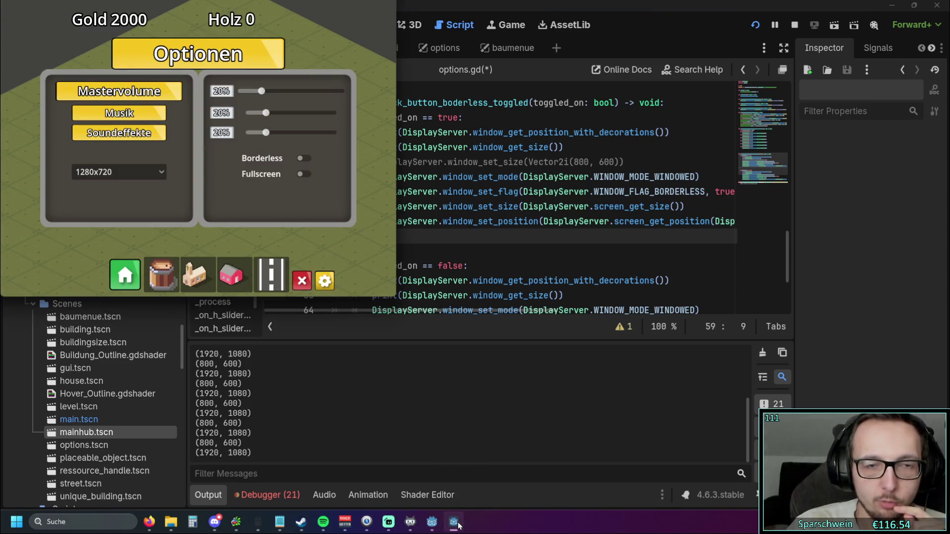
left_click(458, 526)
Step: Comment out the window_get_size prints on lines 53 and 63 with Ctrl+K, then restart the game
left_click(373, 147)
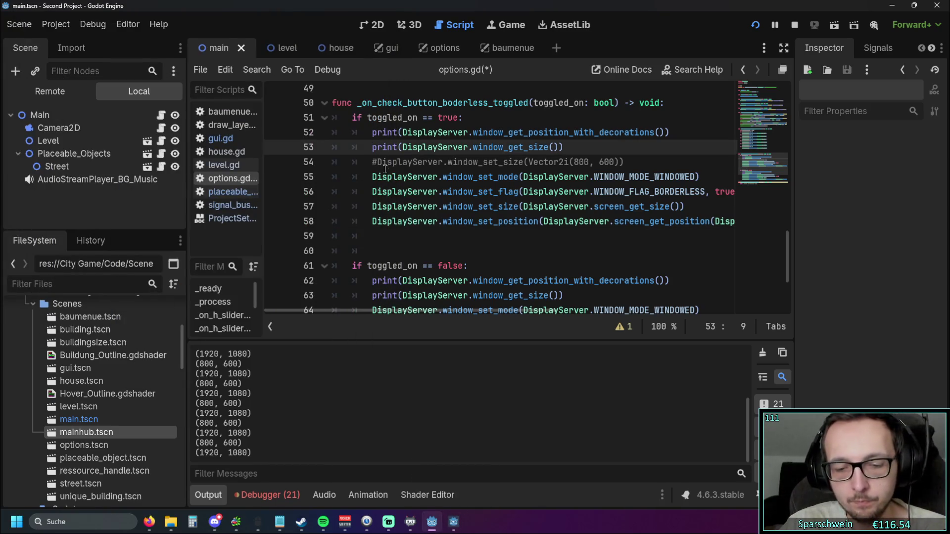
key("ctrl+k")
key("Down")
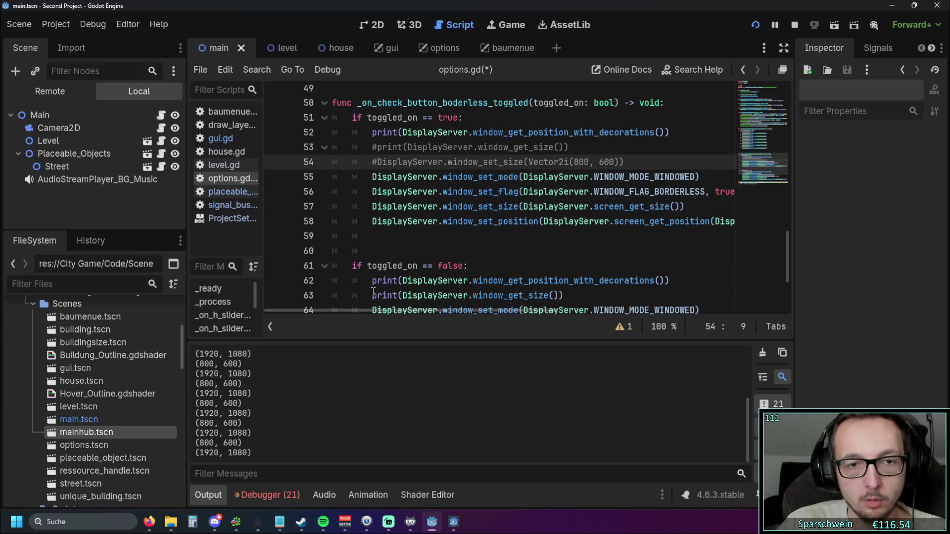
left_click(373, 296)
key("ctrl+k")
left_click(489, 250)
left_click(754, 25)
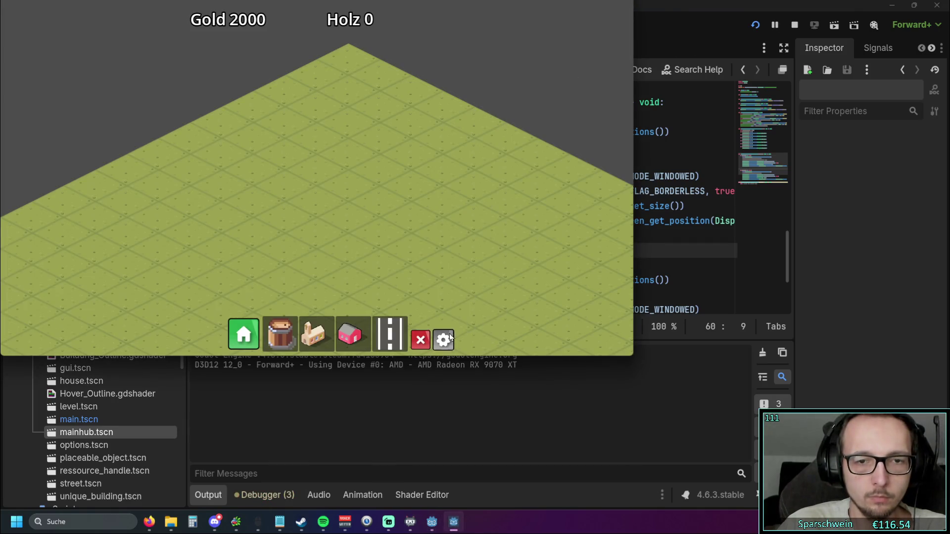
Step: Toggle Borderless on and off twice, logging position (1912, -31), then close the game window
left_click(443, 339)
left_click(424, 191)
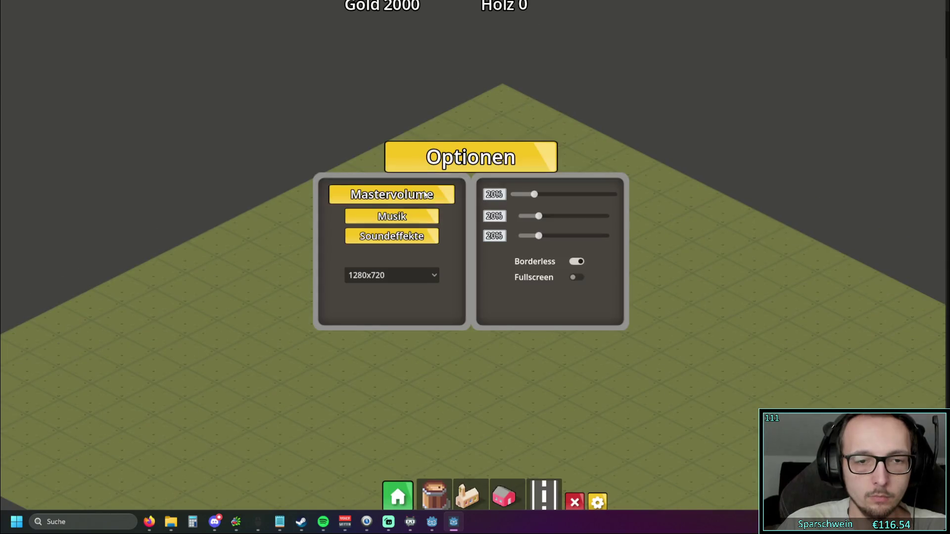
left_click(575, 263)
left_click(303, 158)
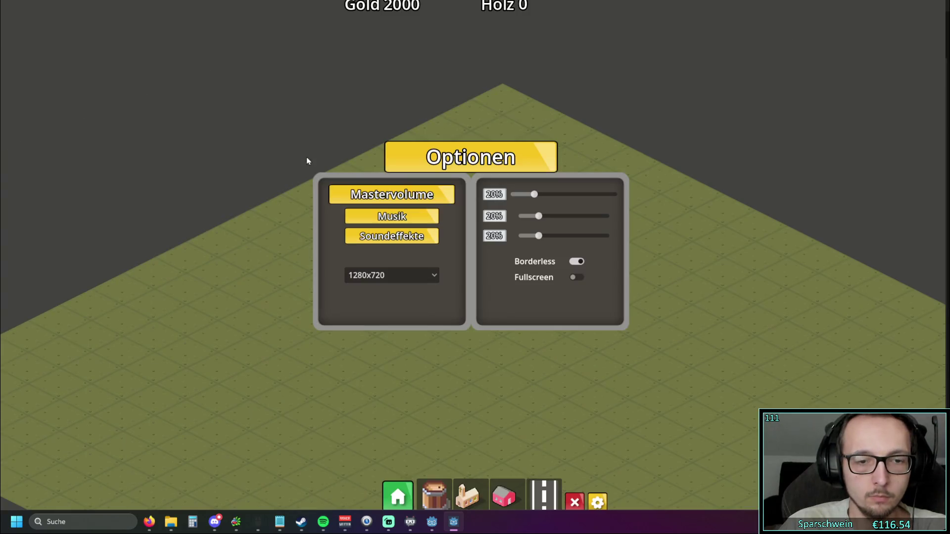
left_click(576, 261)
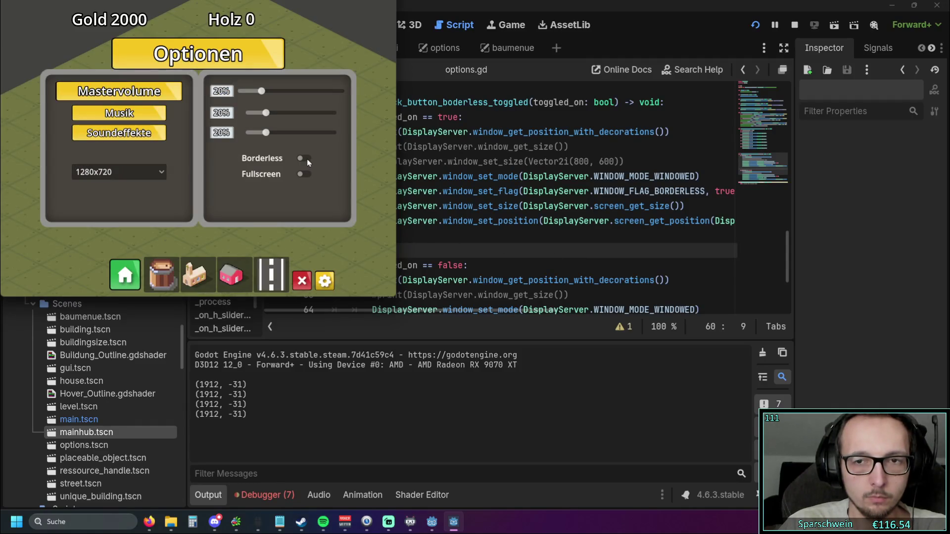
left_click(324, 281)
left_click(327, 282)
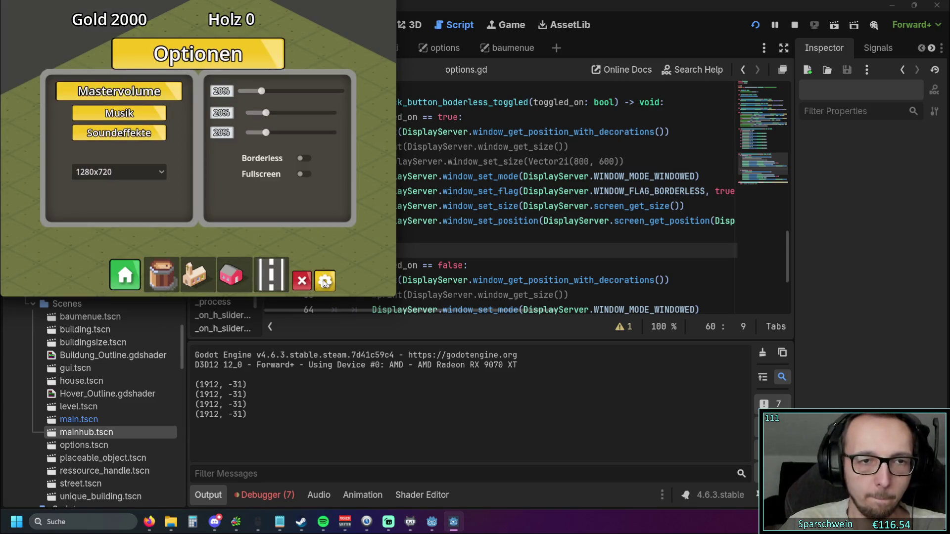
right_click(454, 522)
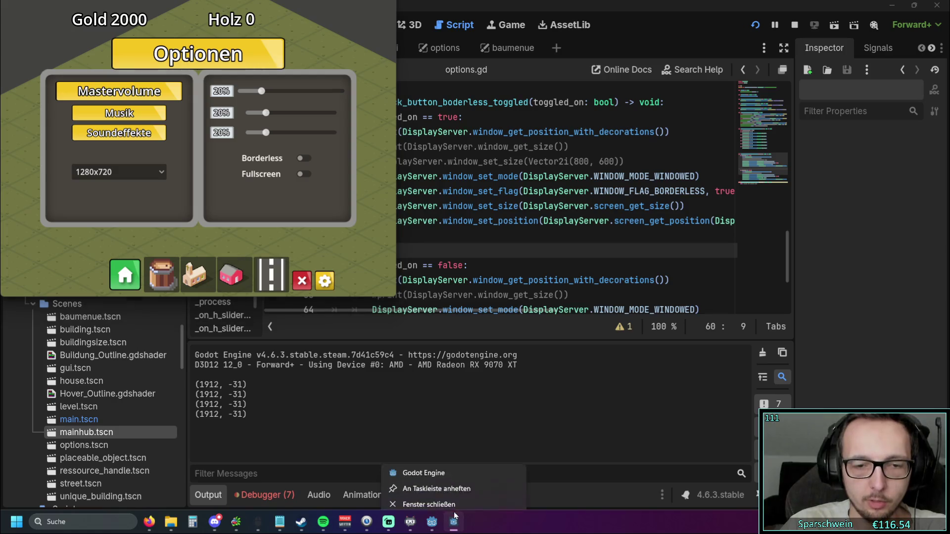
left_click(439, 494)
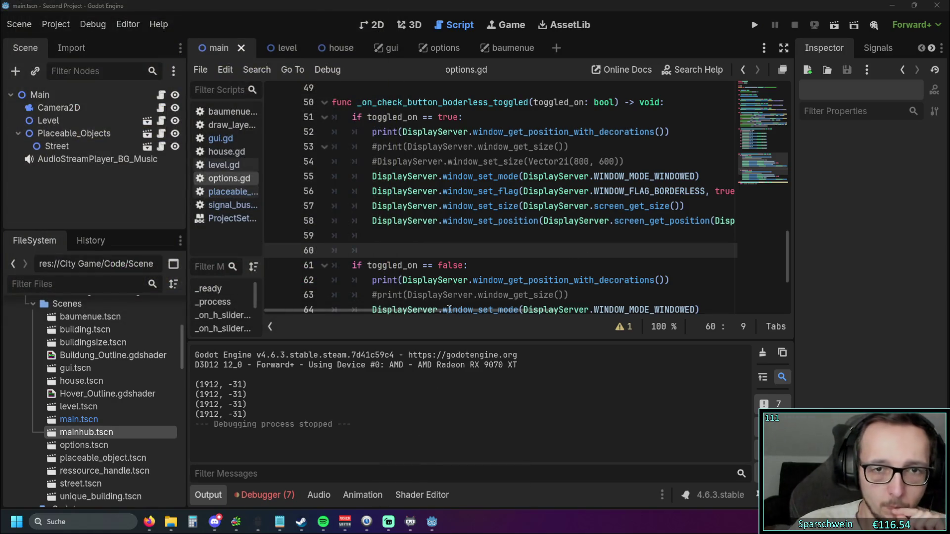
Step: Review the _on_check_button_boderless_toggled code, then relaunch the game
mouse_move(449, 310)
left_mouse_down()
mouse_move(499, 308)
mouse_move(431, 309)
left_mouse_up()
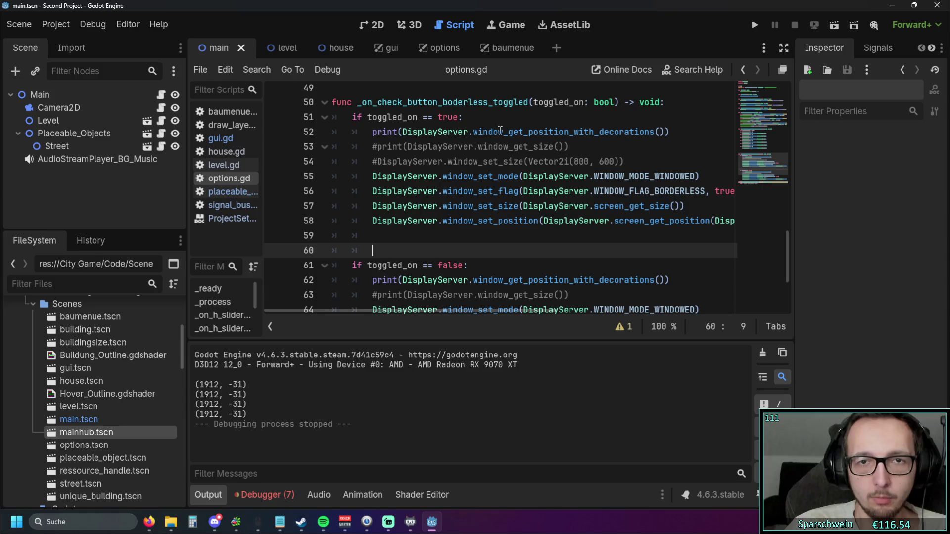
left_click(470, 132)
left_click(549, 237)
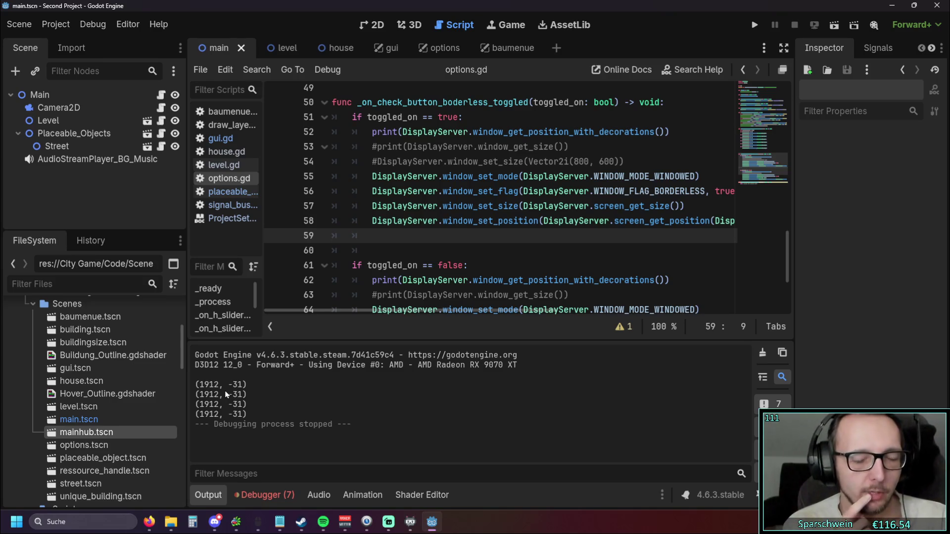
left_click(754, 25)
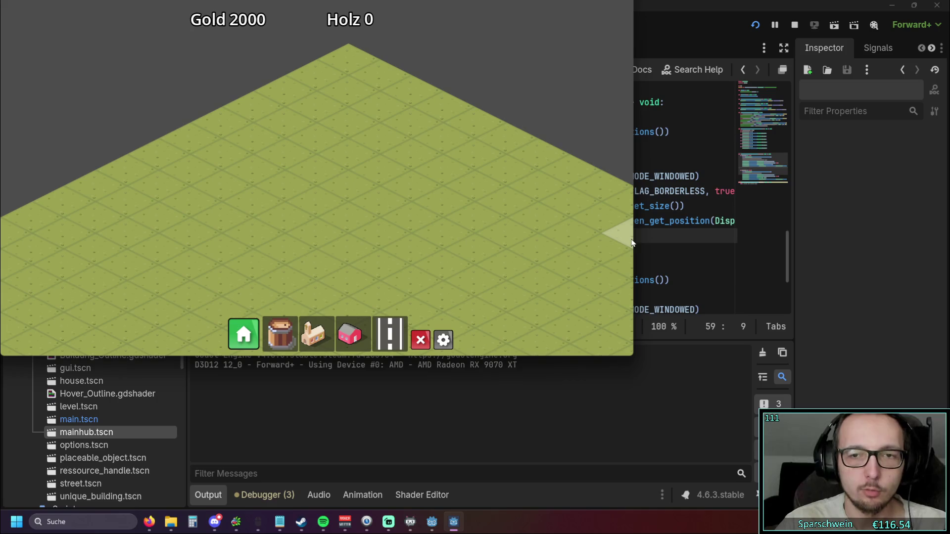
Step: Maximize the running game, open Optionen from the gear button, and toggle Borderless on then off
double_click(426, 11)
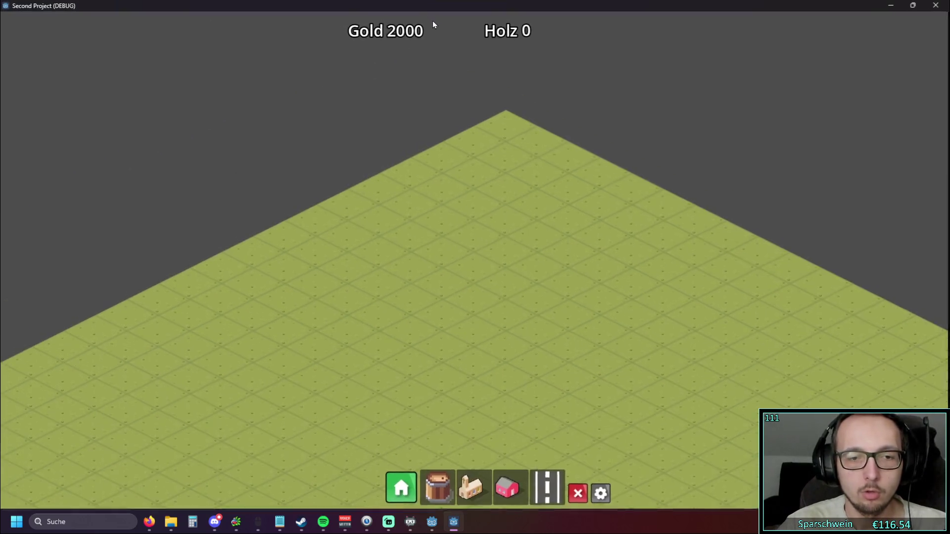
left_click(605, 497)
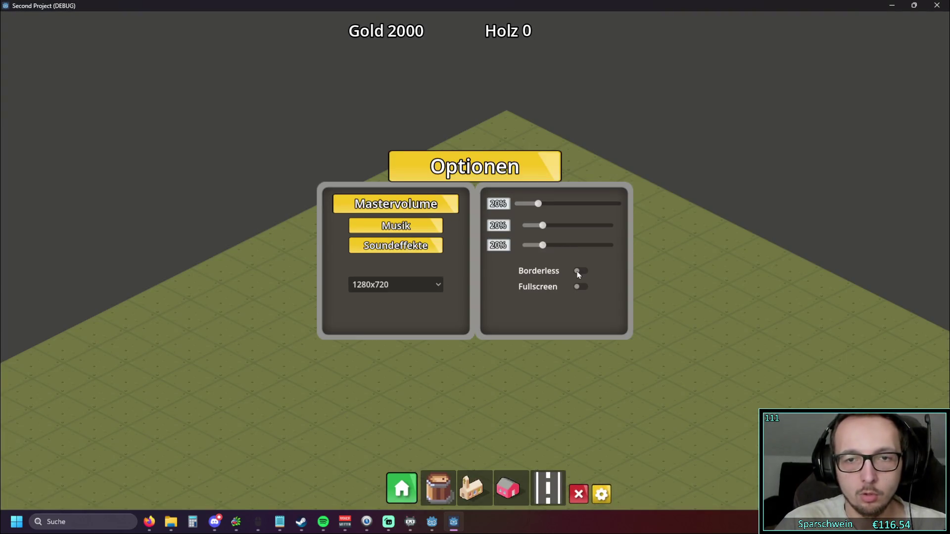
left_click(579, 274)
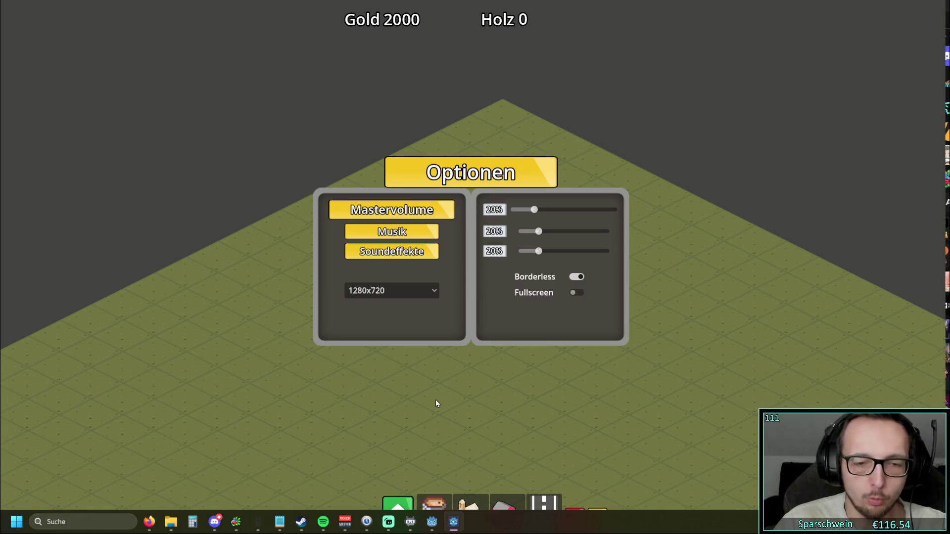
mouse_move(451, 528)
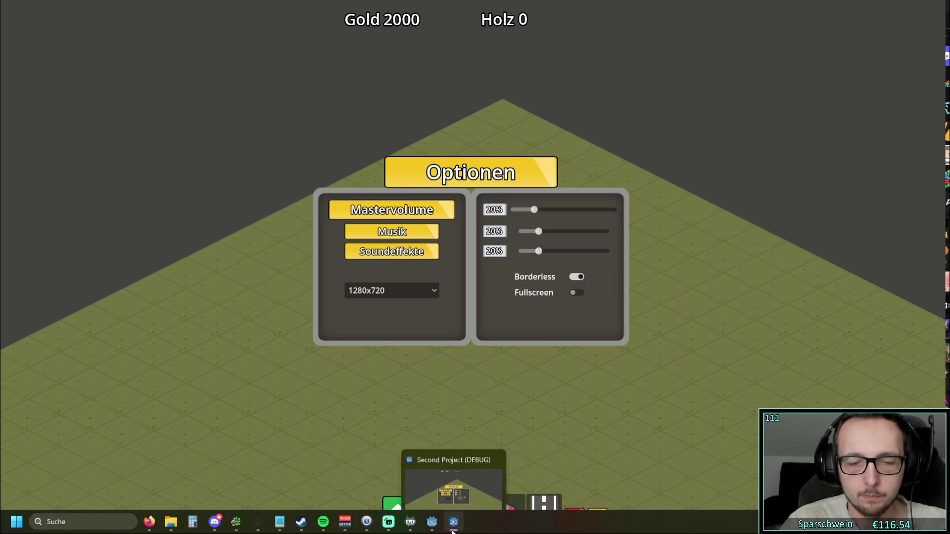
left_click(576, 277)
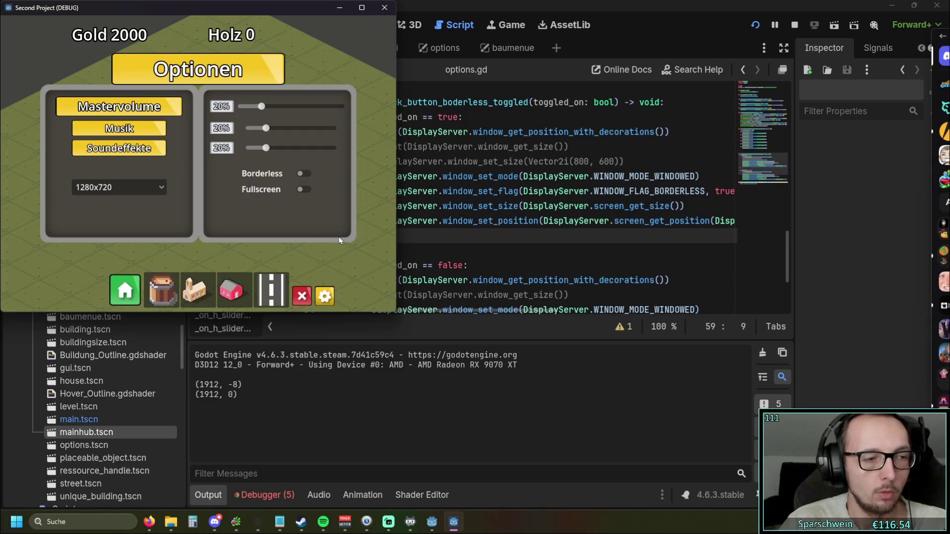
Step: Toggle Borderless on and off twice more, then widen the game window and close it
left_click(303, 174)
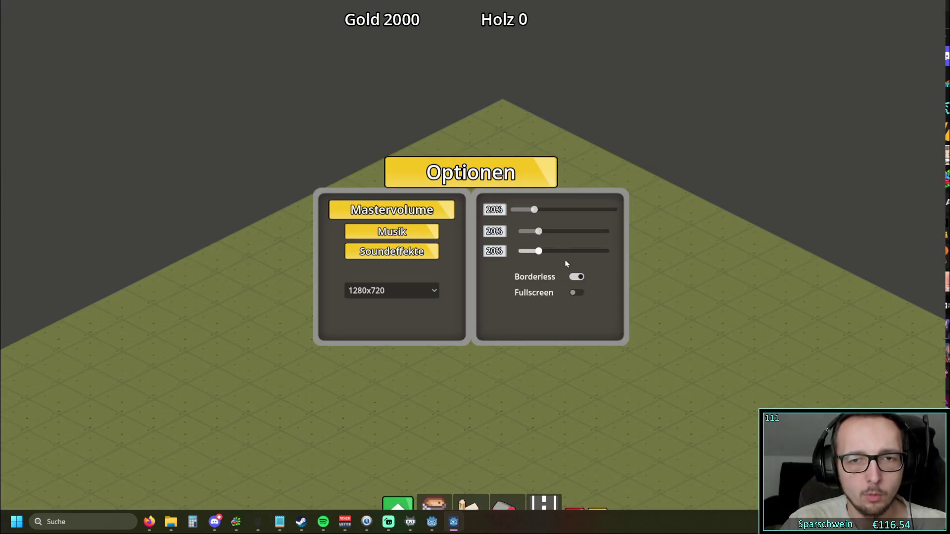
left_click(576, 277)
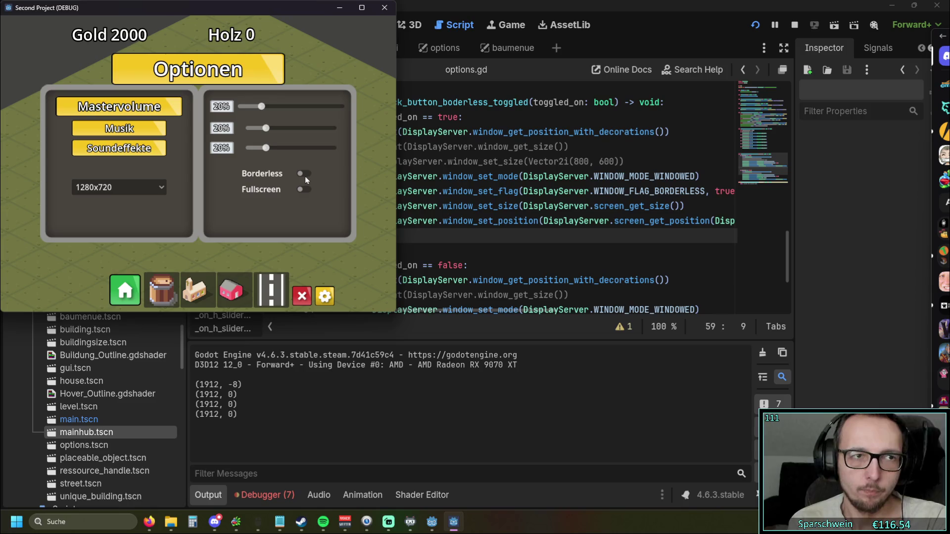
left_click(301, 174)
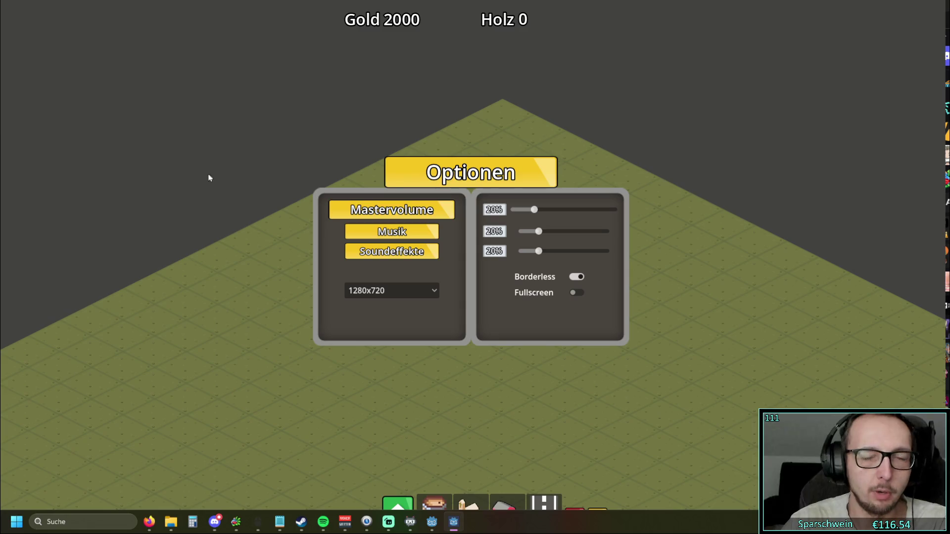
left_click(564, 277)
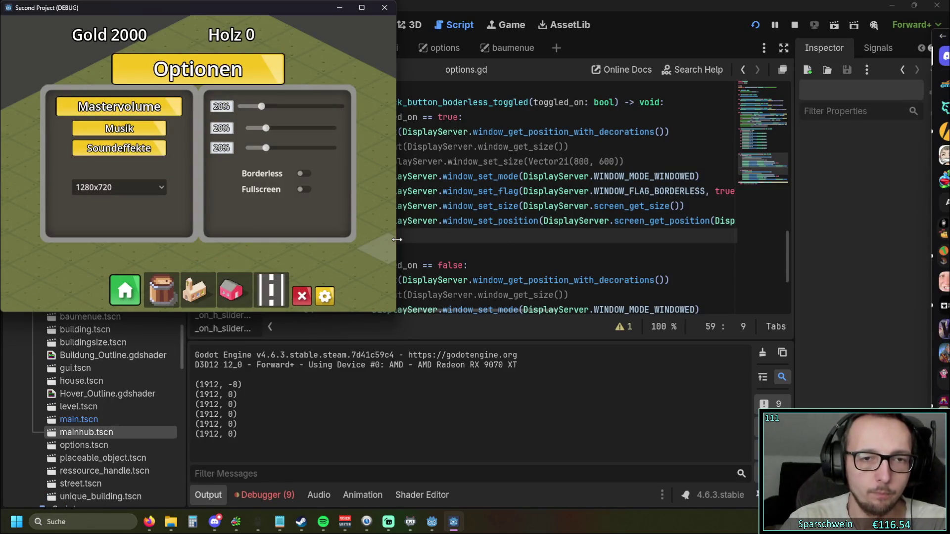
mouse_move(396, 239)
left_mouse_down()
mouse_move(547, 240)
mouse_move(365, 239)
mouse_move(725, 239)
left_mouse_up()
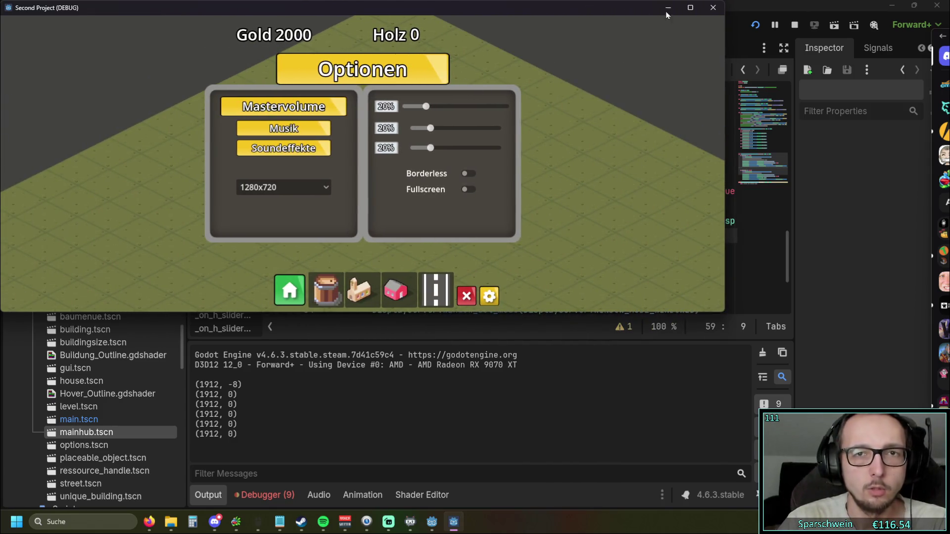
left_click(705, 15)
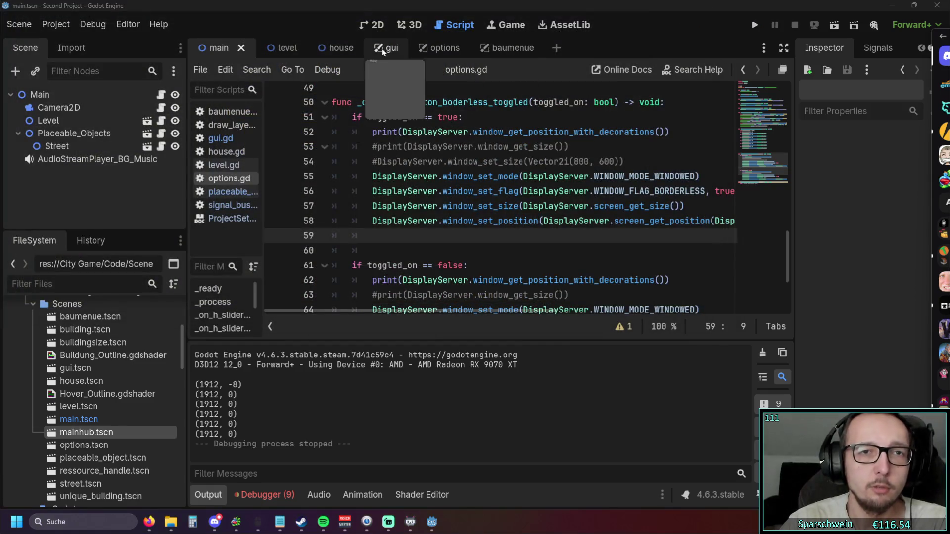
Step: Switch the editor workspace back and forth between the 2D and 3D views
mouse_move(339, 49)
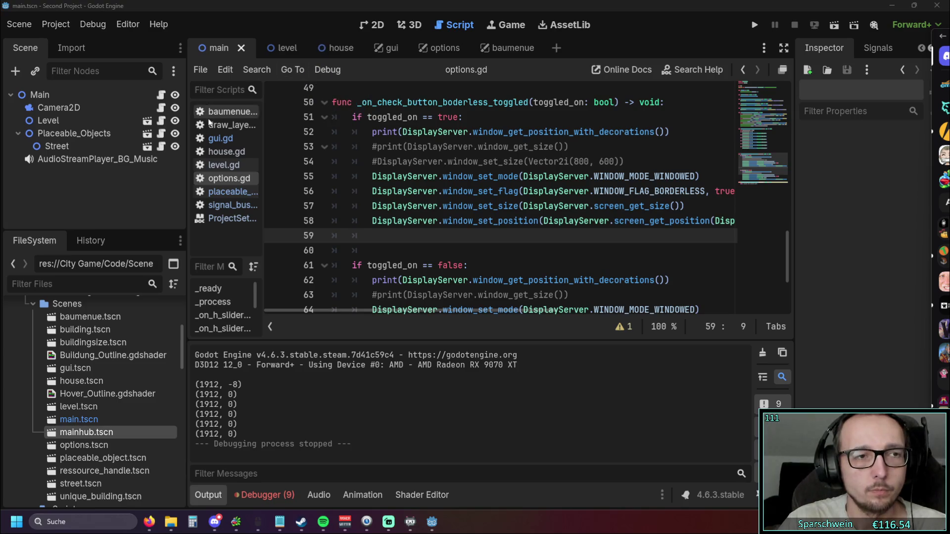
left_click(409, 28)
left_click(376, 26)
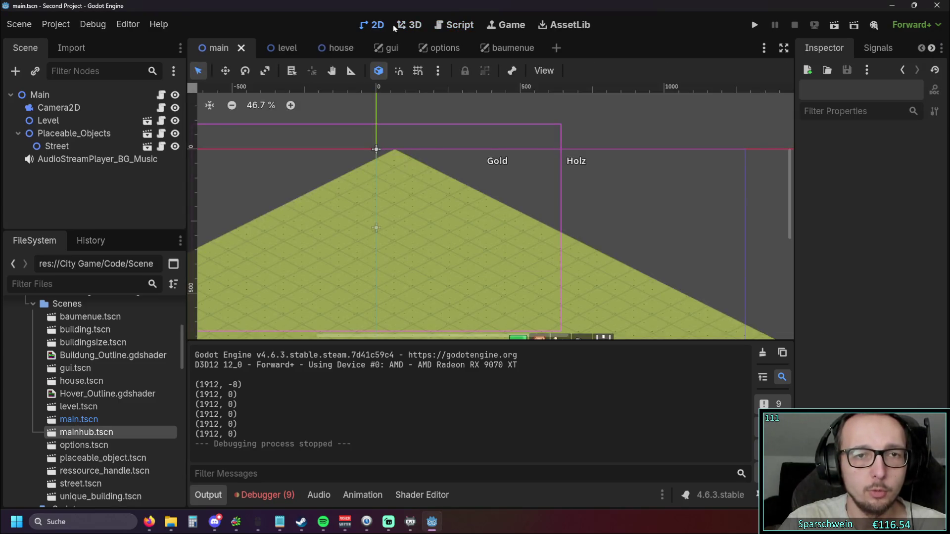
left_click(410, 26)
left_click(453, 25)
Step: Open the house scene tab and show it in the 2D view
left_click(411, 26)
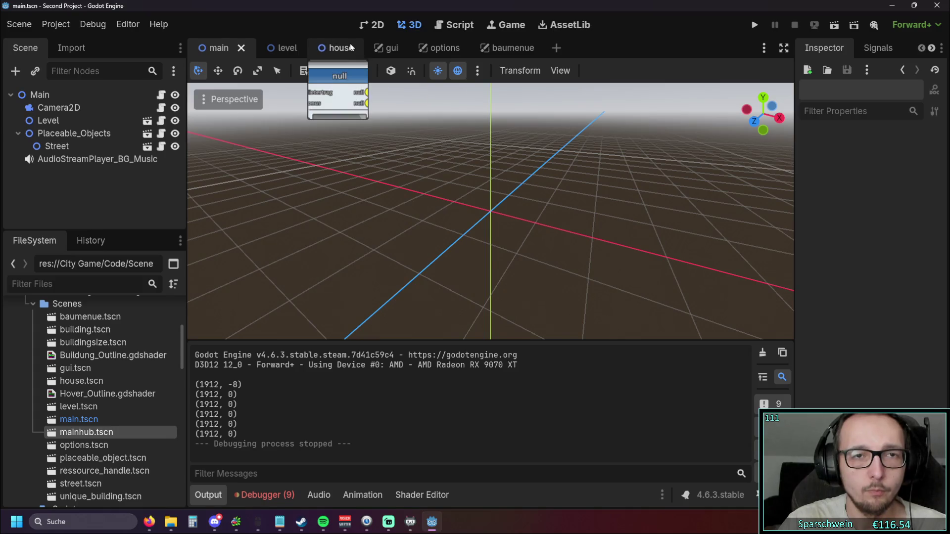
left_click(336, 48)
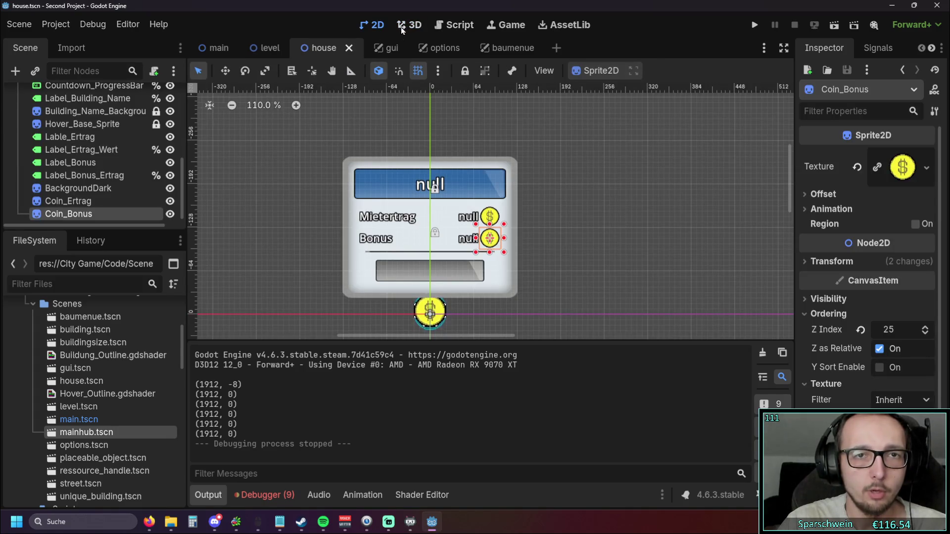
scroll(317, 225, "down", 2)
scroll(84, 131, "up", 5)
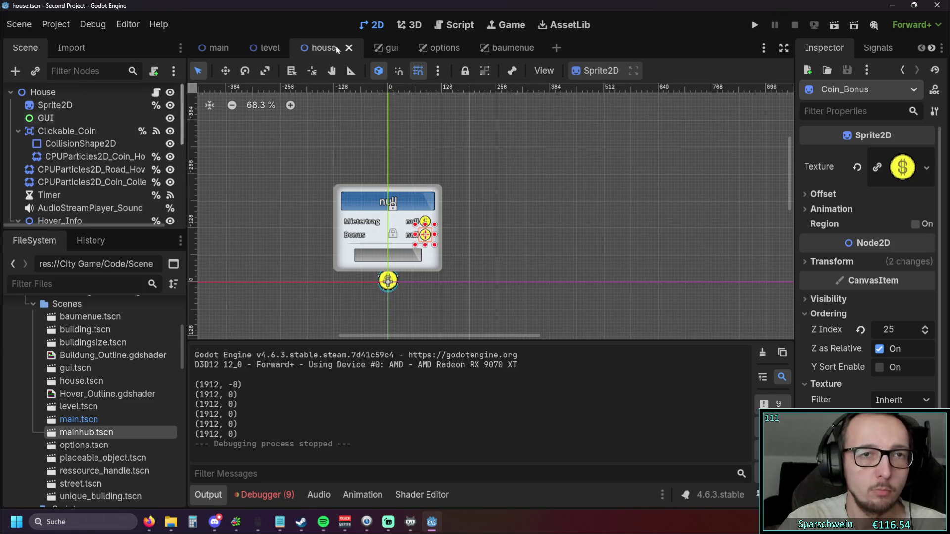
Step: Open the gui scene and select background_Dark_red.png in Assets/9 Patch Backgrounds
left_click(388, 48)
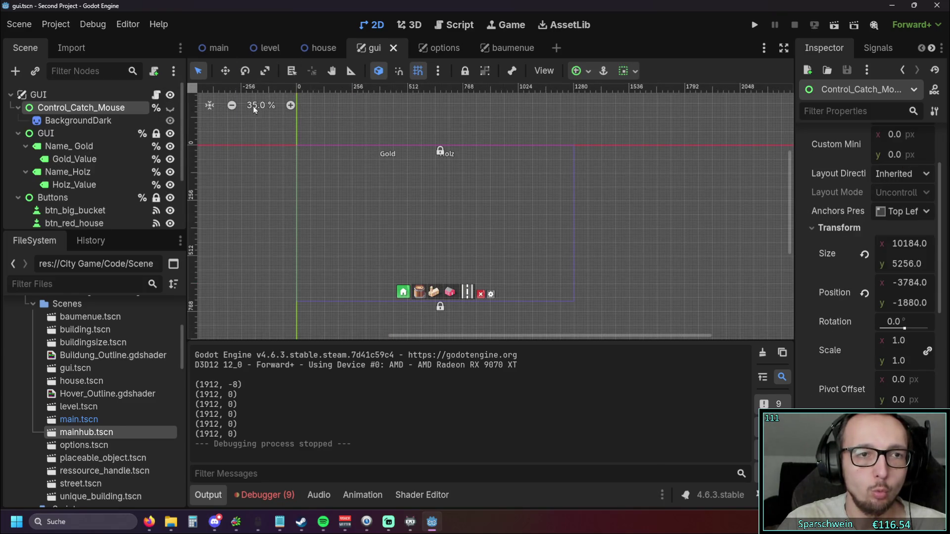
scroll(265, 163, "up", 1)
left_click_drag(278, 165, 318, 160)
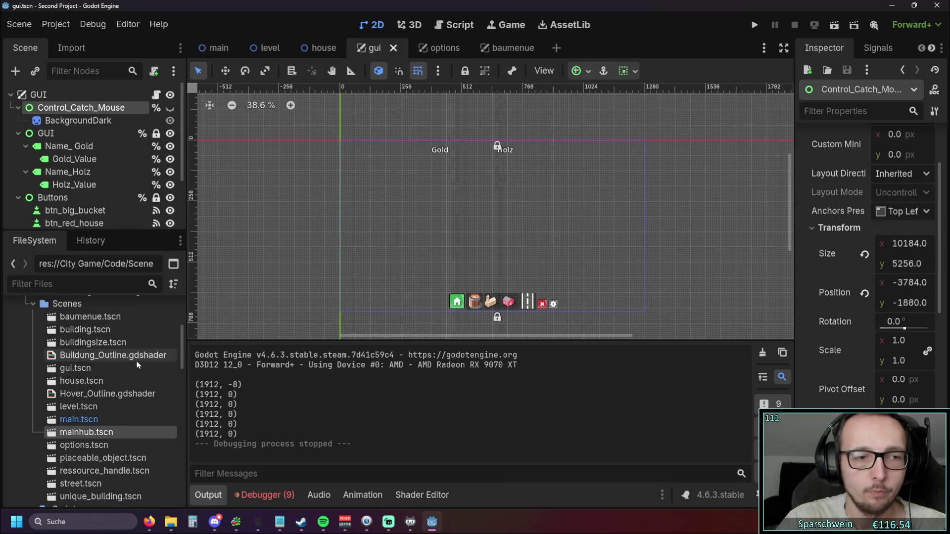
scroll(132, 369, "down", 10)
scroll(133, 369, "up", 4)
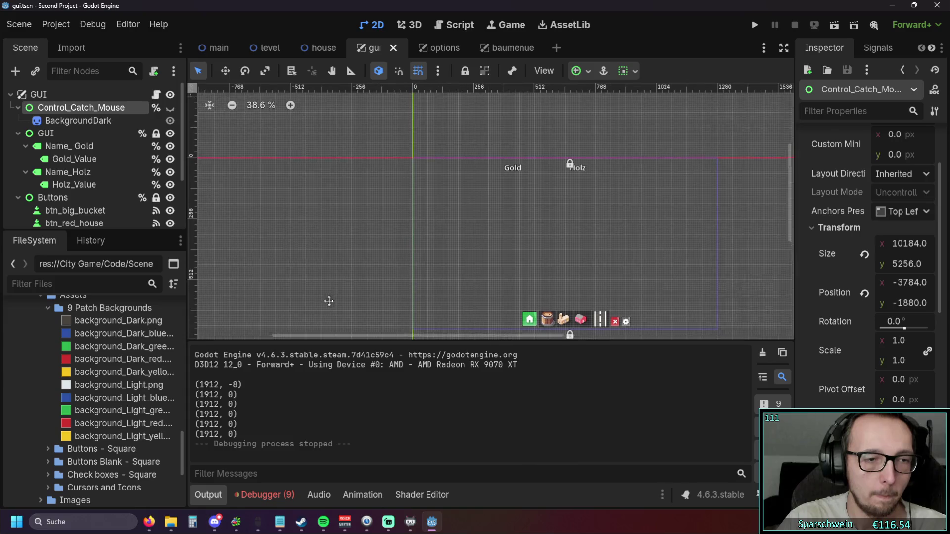
left_click(103, 363)
Step: Drop background_Dark_red.png onto the canvas as BackgroundDarkRed, position it and stretch it into a tall bar
mouse_move(103, 363)
left_mouse_down()
mouse_move(325, 247)
mouse_move(354, 159)
mouse_move(364, 181)
mouse_move(351, 237)
mouse_move(351, 359)
left_mouse_up()
scroll(306, 231, "up", 1)
scroll(291, 251, "down", 1)
left_click_drag(339, 201, 340, 103)
scroll(319, 151, "up", 1)
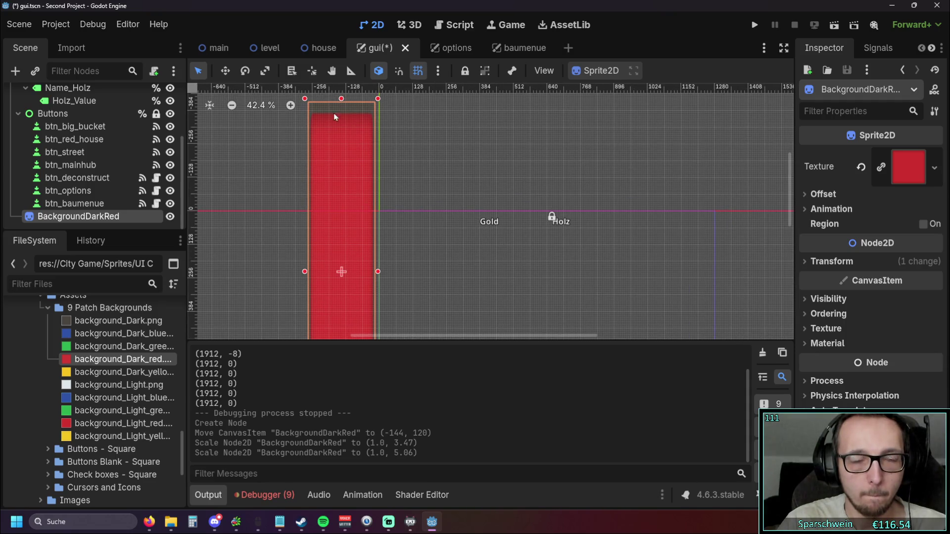
left_click_drag(331, 286, 345, 271)
scroll(284, 246, "up", 10)
left_click_drag(297, 246, 284, 246)
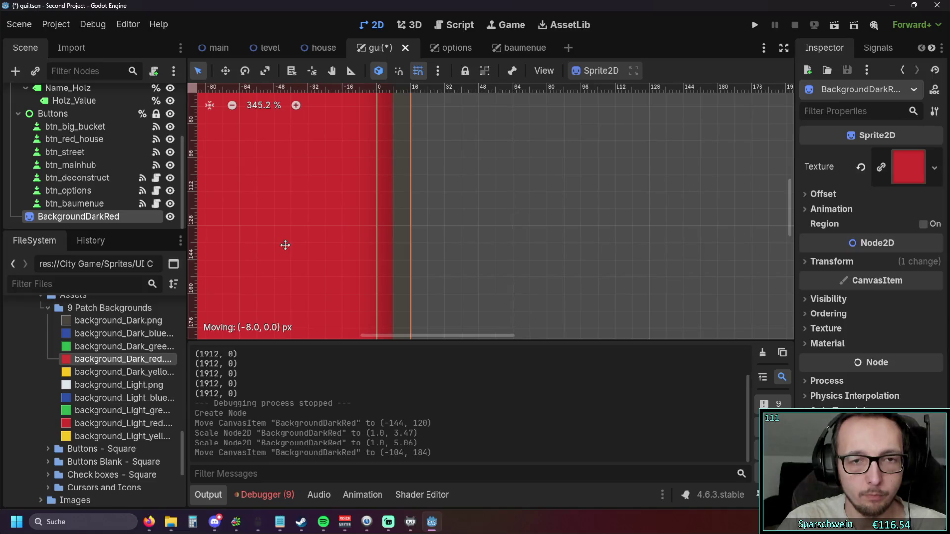
scroll(498, 220, "down", 15)
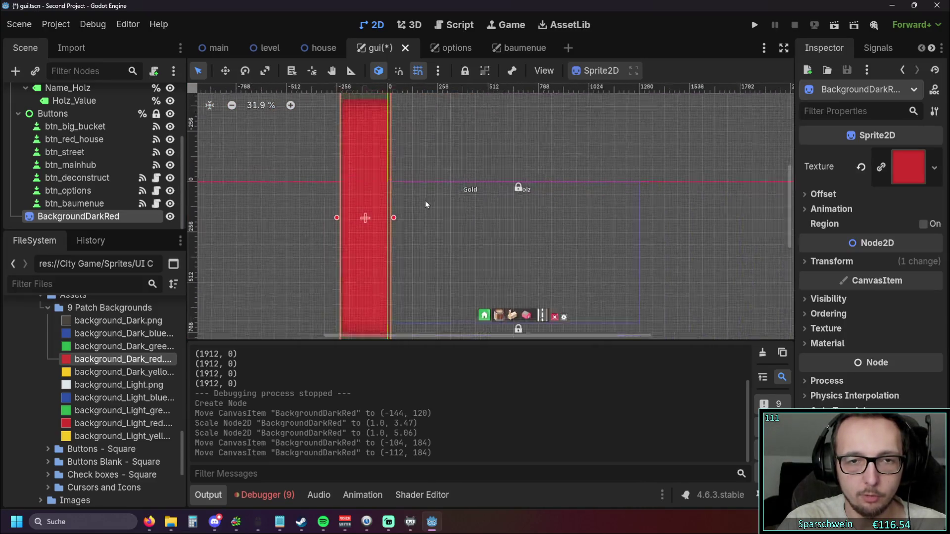
left_click_drag(387, 128, 388, 99)
left_click_drag(388, 293, 387, 334)
Step: Reparent BackgroundDarkRed in the Scene tree so it is a direct child of GUI
left_click(319, 247)
mouse_move(123, 217)
left_mouse_down()
mouse_move(106, 127)
mouse_move(87, 124)
left_mouse_up()
mouse_move(89, 105)
left_mouse_down()
mouse_move(105, 124)
mouse_move(110, 176)
mouse_move(99, 217)
mouse_move(62, 218)
left_mouse_up()
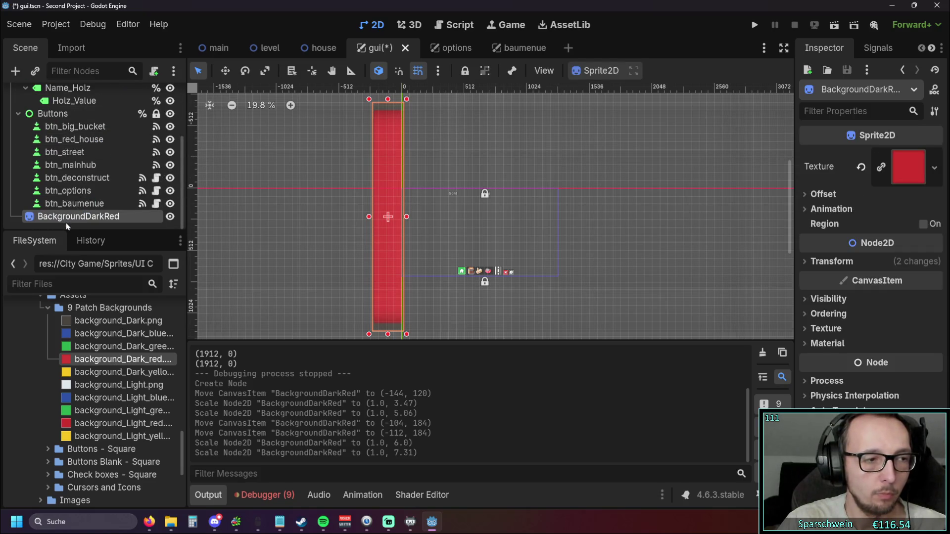
left_click_drag(317, 232, 346, 228)
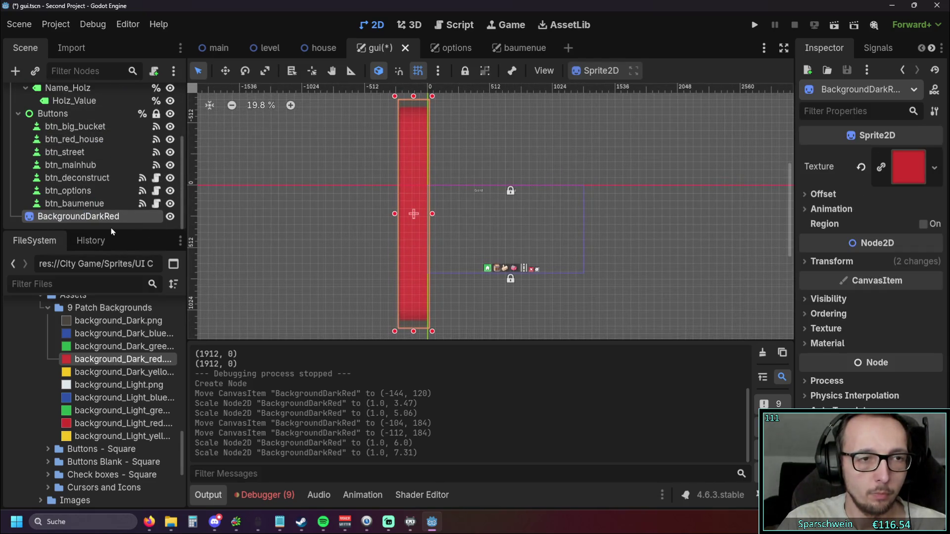
right_click(81, 226)
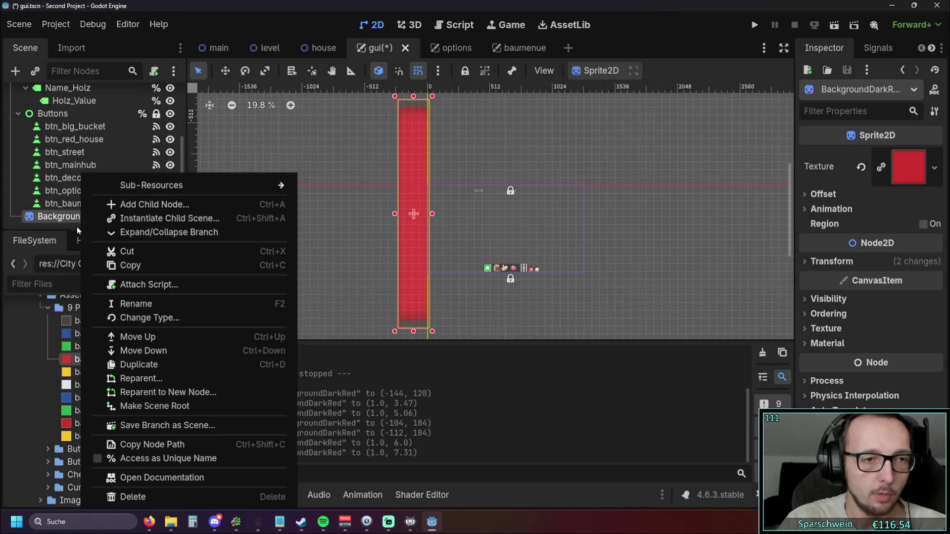
Step: Create a Control node as BackgroundDarkRed's parent and drag in a second dark red sprite
left_click(65, 227)
right_click(58, 227)
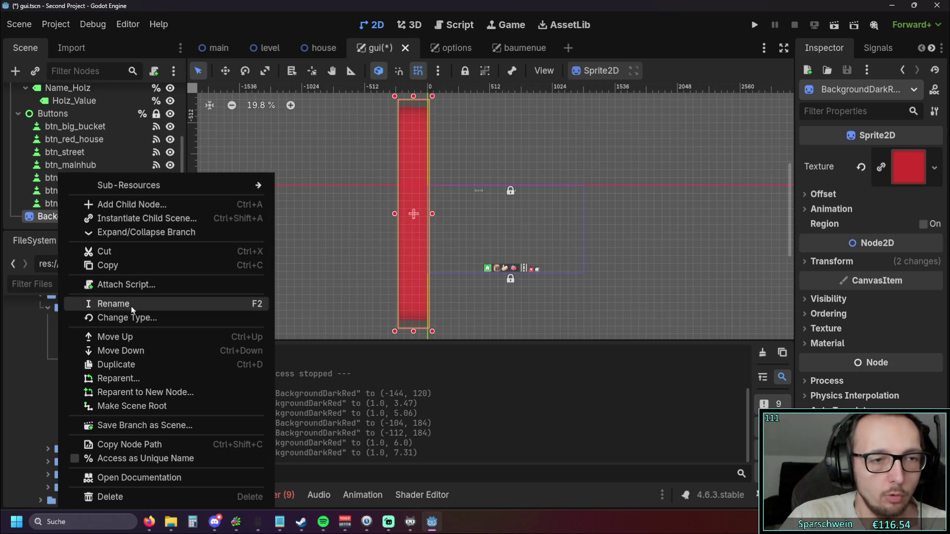
right_click(39, 227)
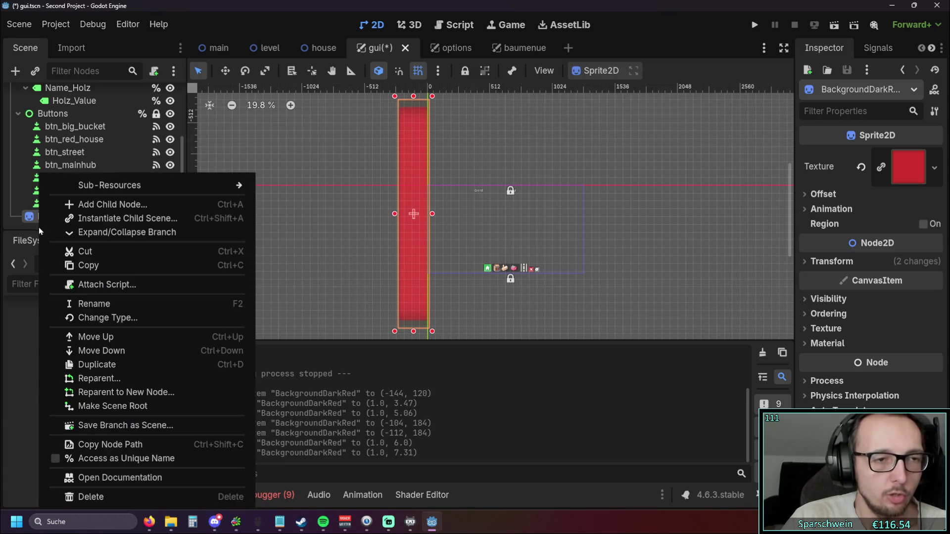
left_click(90, 205)
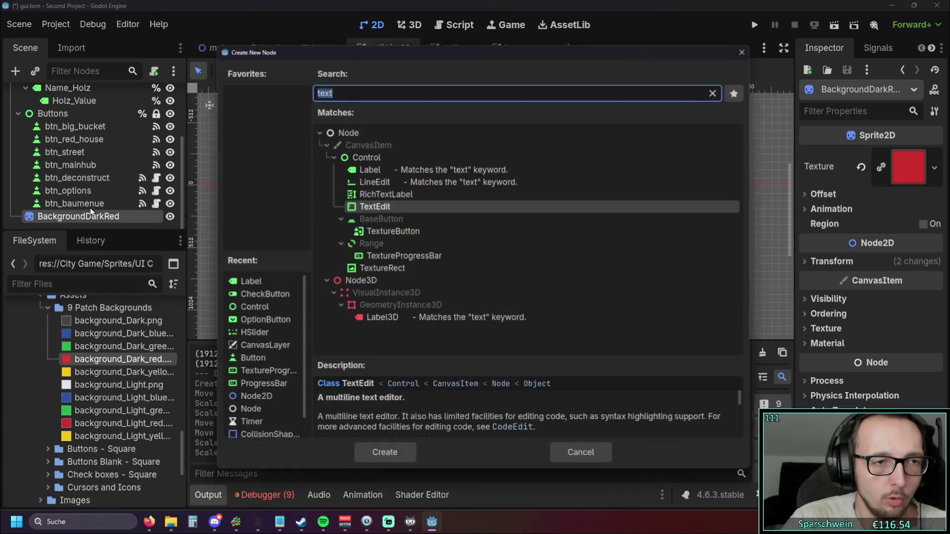
left_click(363, 153)
left_click(368, 465)
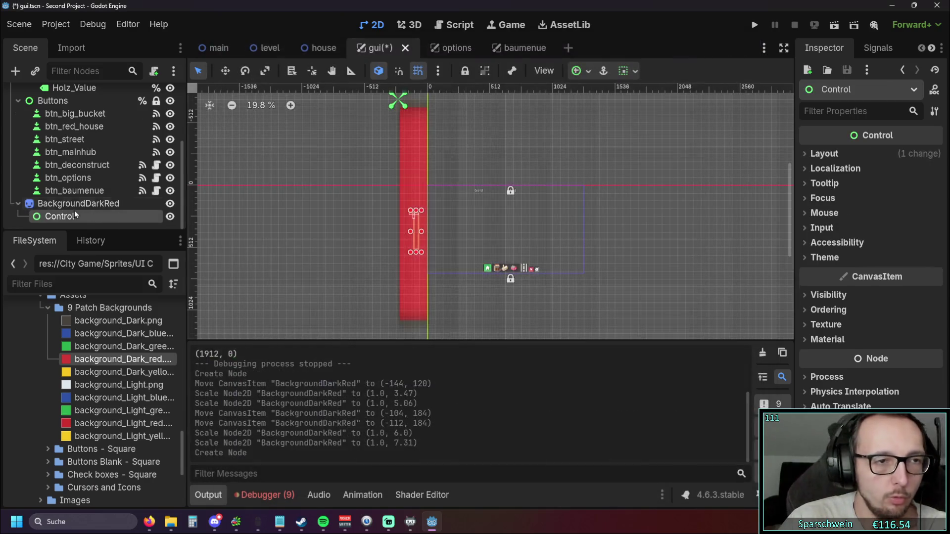
mouse_move(64, 215)
left_mouse_down()
mouse_move(65, 198)
mouse_move(61, 204)
left_mouse_up()
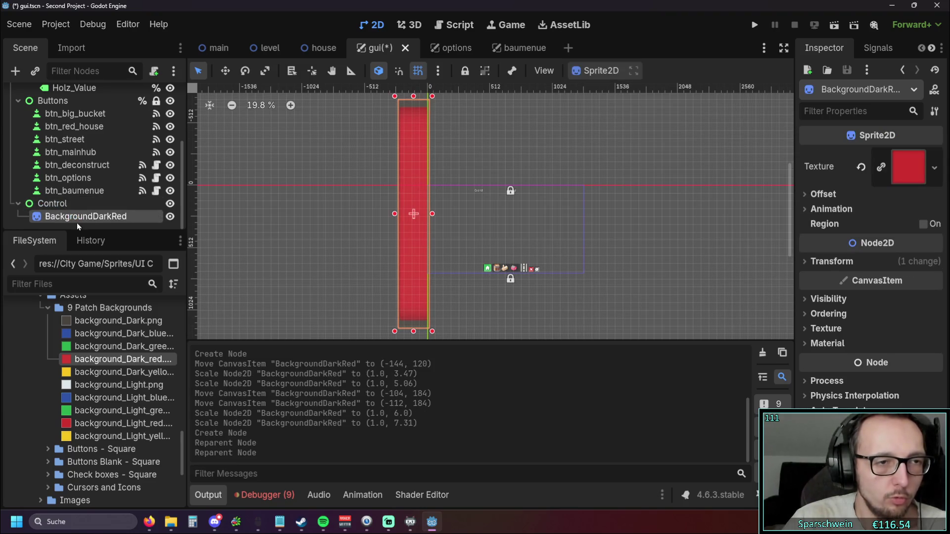
left_click_drag(108, 358, 630, 222)
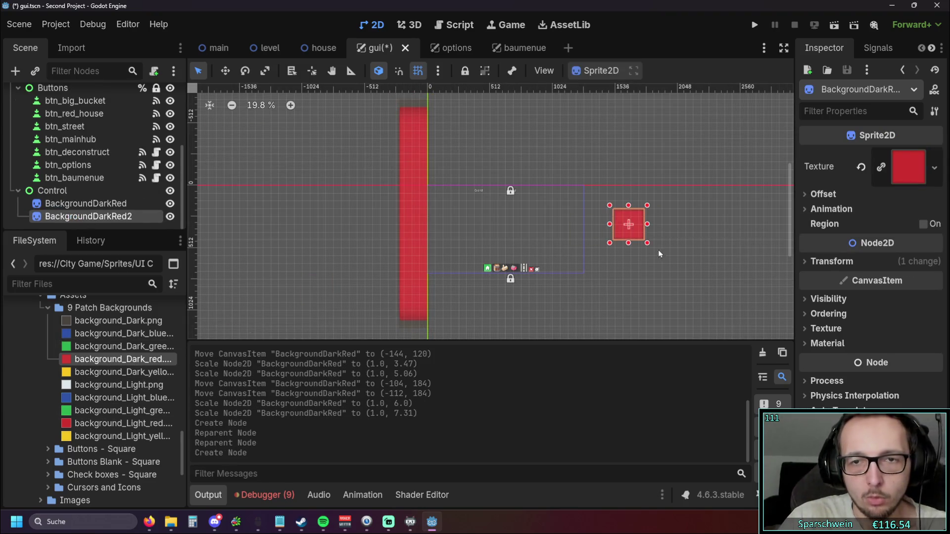
Step: Stretch the new red sprite into a tall bar and place it to the right of the first
left_click_drag(553, 181, 554, 102)
mouse_move(549, 239)
left_mouse_down()
mouse_move(550, 340)
mouse_move(526, 234)
mouse_move(497, 228)
left_mouse_up()
scroll(514, 236, "up", 5)
scroll(459, 240, "up", 5)
scroll(346, 226, "down", 8)
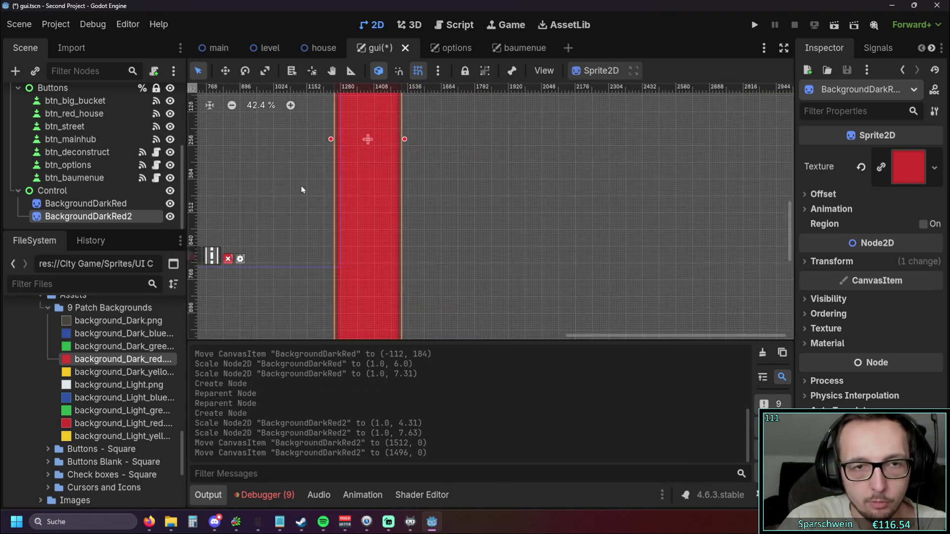
scroll(375, 187, "right", 2)
scroll(352, 205, "left", 5)
scroll(446, 212, "up", 2)
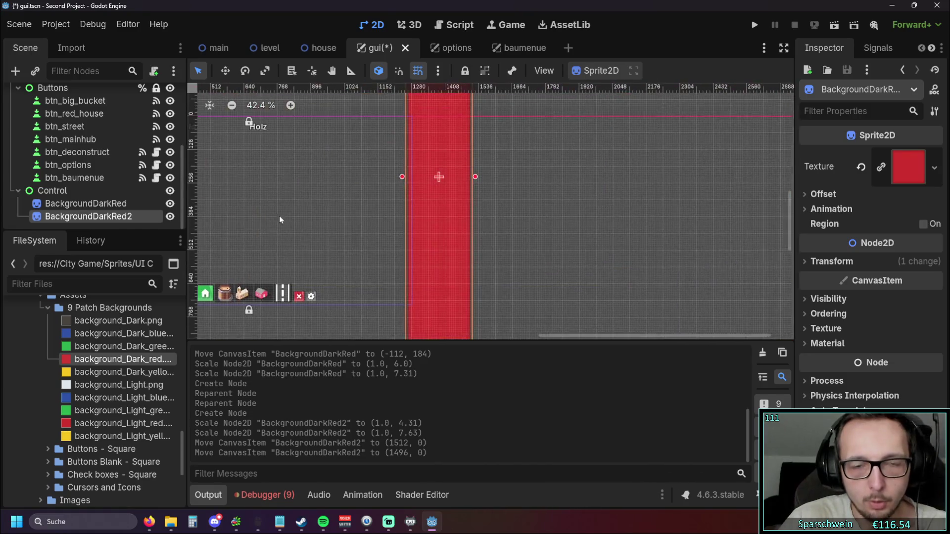
scroll(415, 223, "up", 12)
mouse_move(454, 218)
left_mouse_down()
mouse_move(465, 216)
mouse_move(454, 218)
left_mouse_up()
scroll(297, 221, "down", 6)
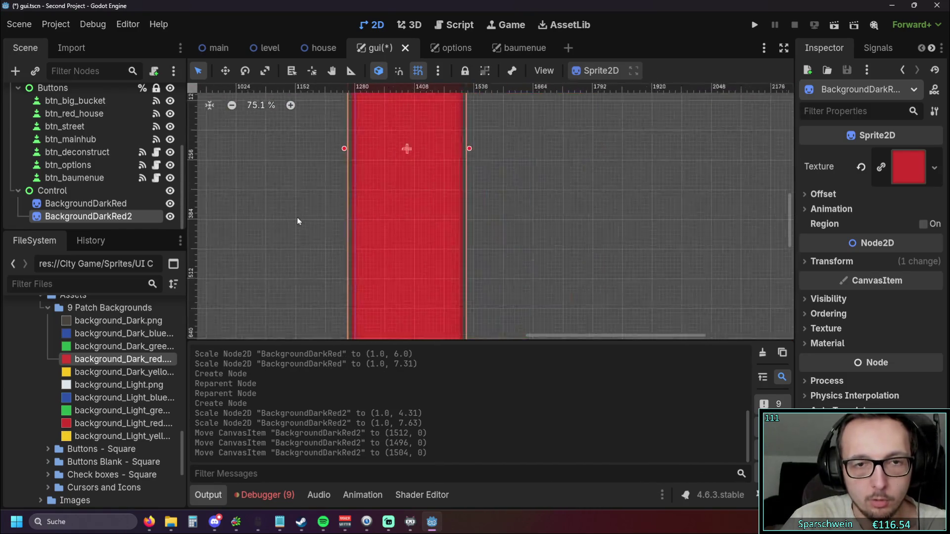
scroll(298, 219, "down", 8)
scroll(433, 192, "left", 2)
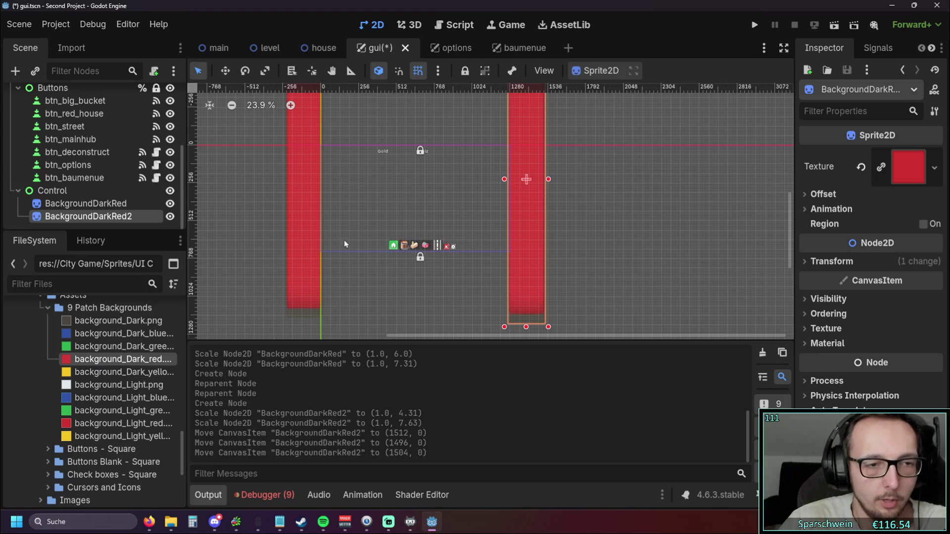
scroll(380, 310, "right", 2)
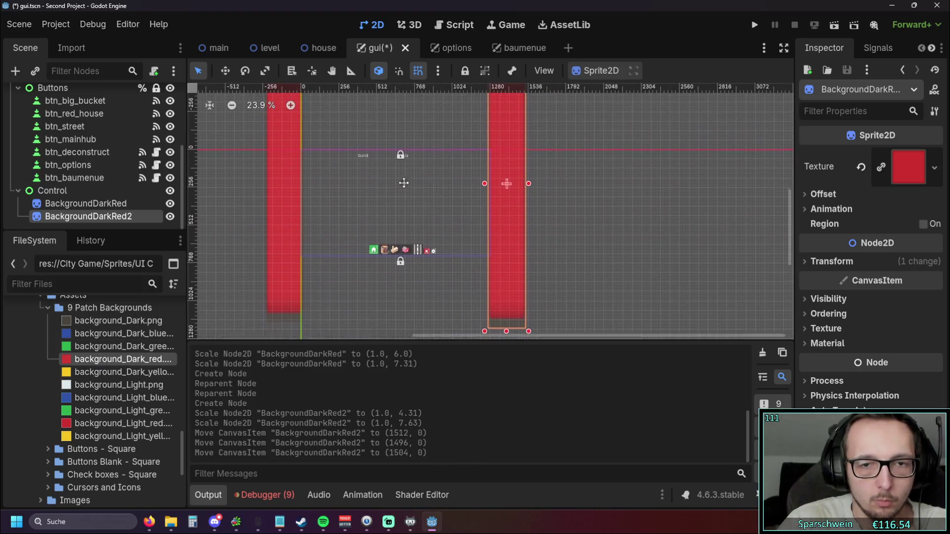
scroll(470, 208, "down", 3)
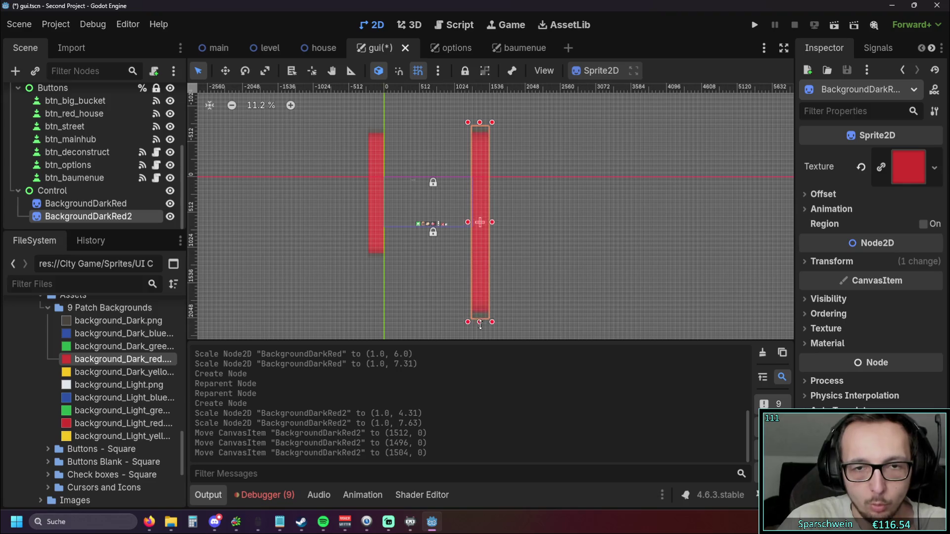
Step: Lengthen both tall red bars to matching height and drag in a third dark red sprite
left_click_drag(479, 322, 480, 325)
left_click_drag(480, 102, 479, 92)
left_click(375, 257)
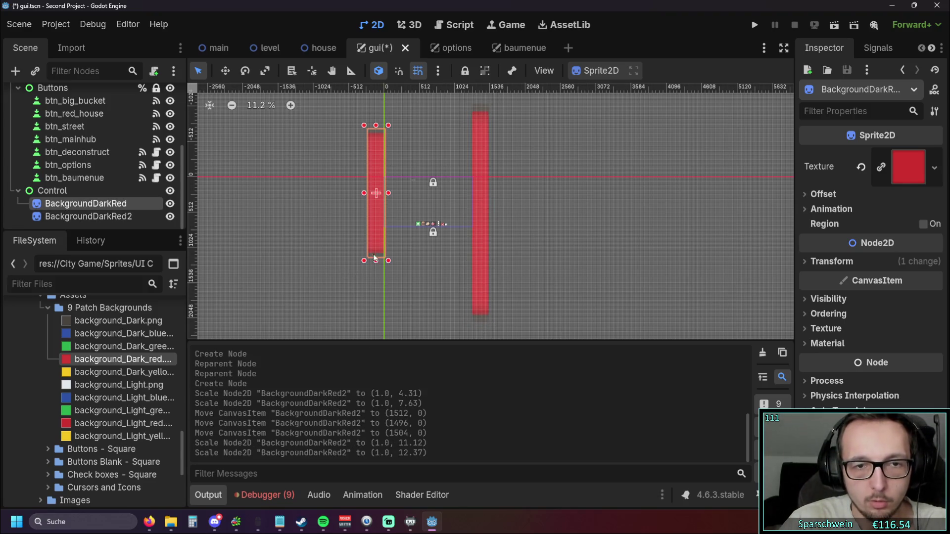
left_click_drag(376, 261, 376, 332)
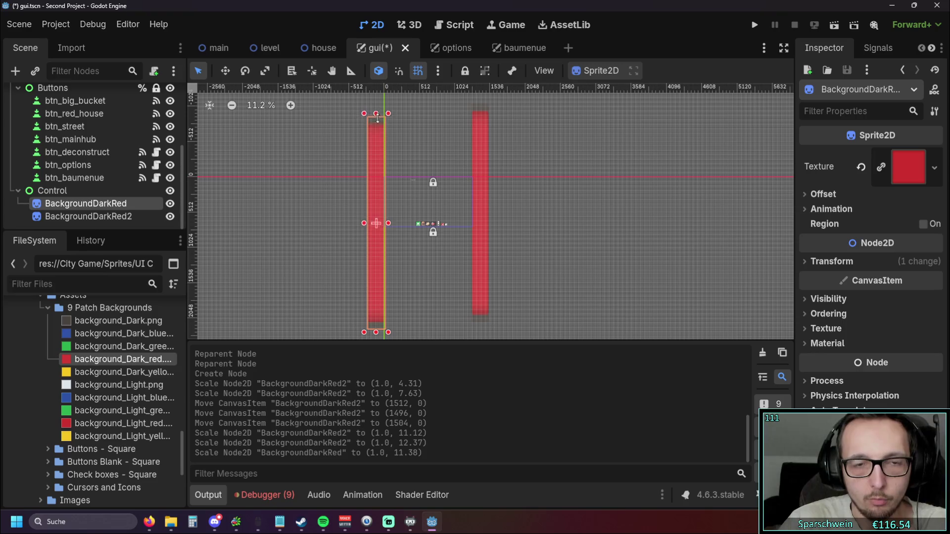
left_click_drag(376, 103, 376, 91)
left_click(481, 319)
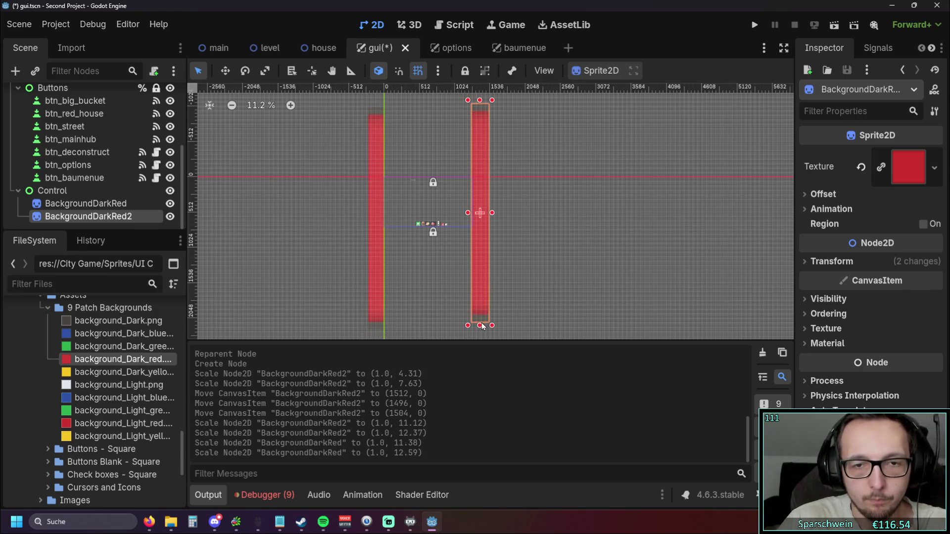
left_click_drag(480, 325, 480, 333)
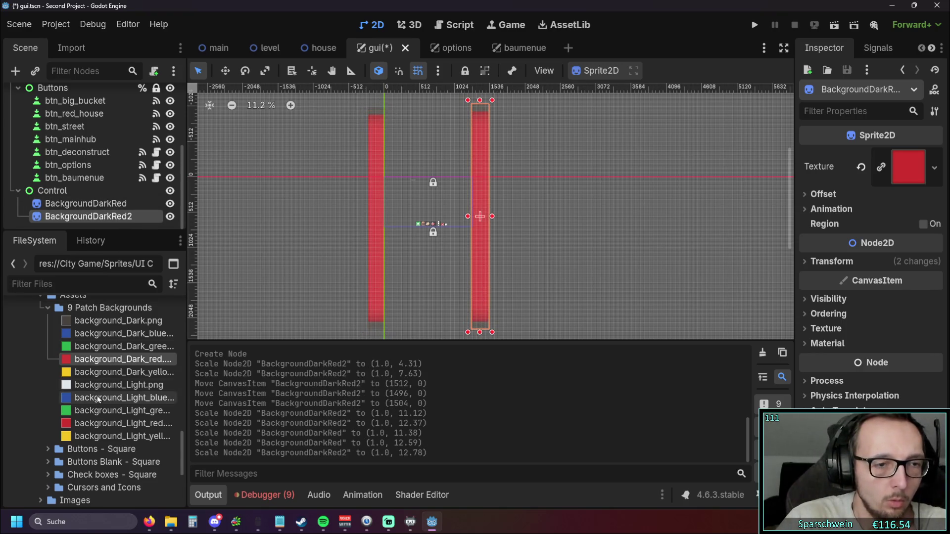
mouse_move(119, 359)
left_mouse_down()
mouse_move(334, 265)
mouse_move(773, 265)
left_mouse_up()
Step: Stretch BackgroundDarkRed3 into a long horizontal bar and lower it into place
left_click_drag(596, 267, 547, 232)
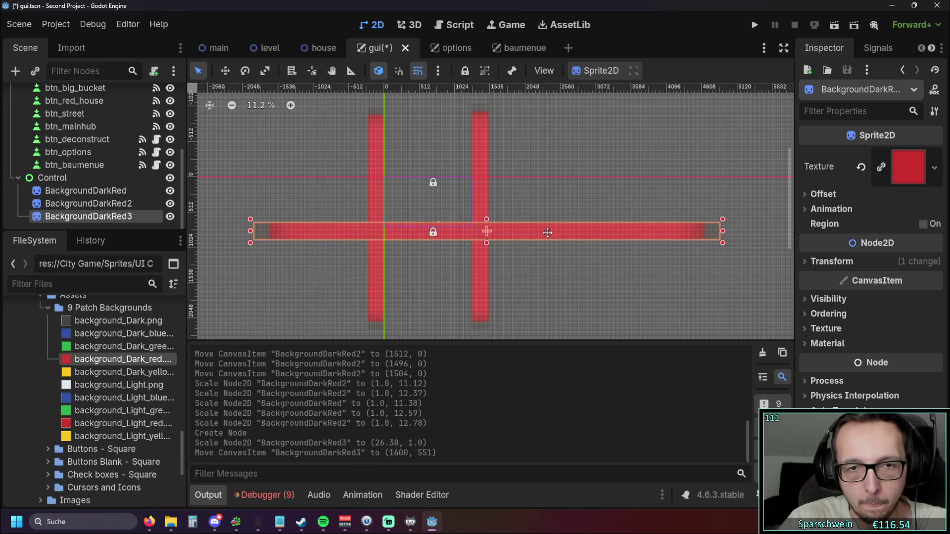
scroll(547, 233, "up", 5)
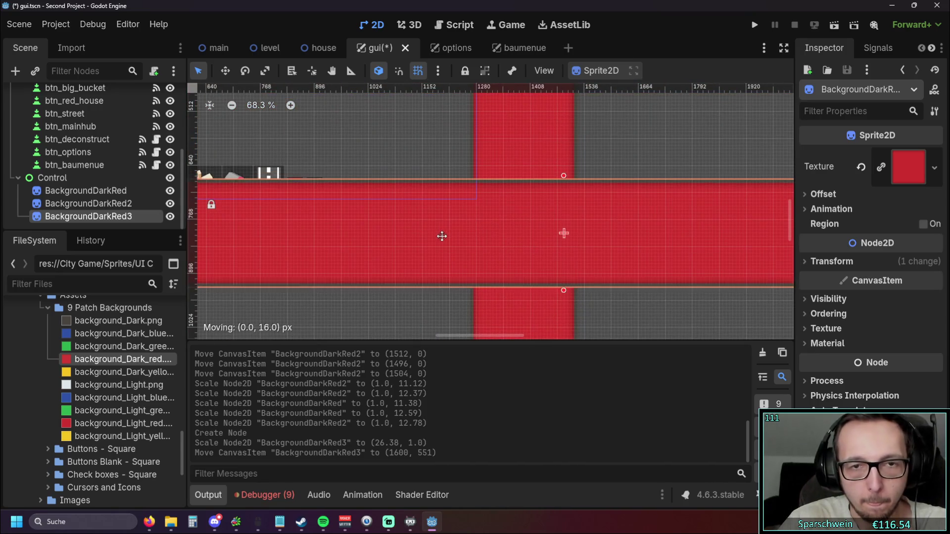
left_click_drag(442, 236, 439, 244)
scroll(440, 189, "down", 8)
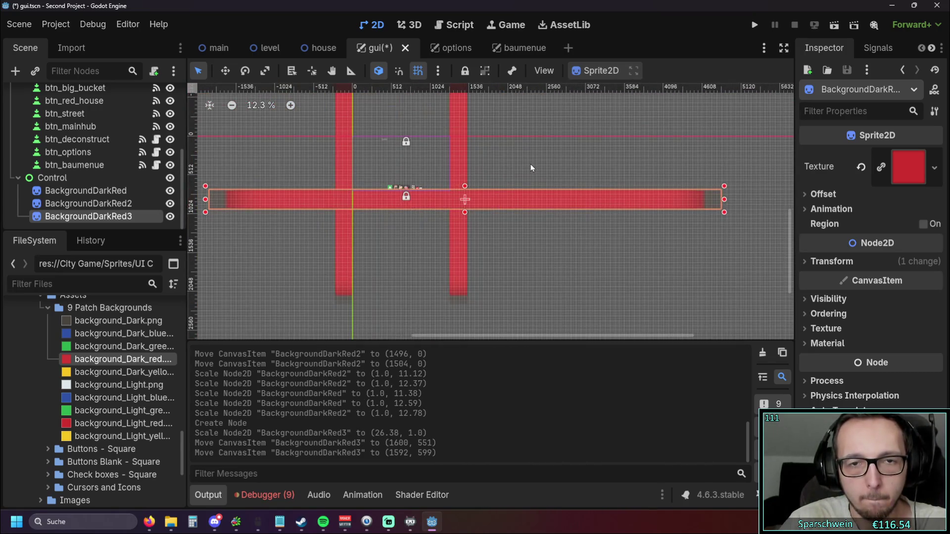
left_click_drag(329, 129, 368, 217)
mouse_move(84, 216)
left_mouse_down()
mouse_move(430, 182)
mouse_move(402, 206)
mouse_move(90, 215)
left_mouse_up()
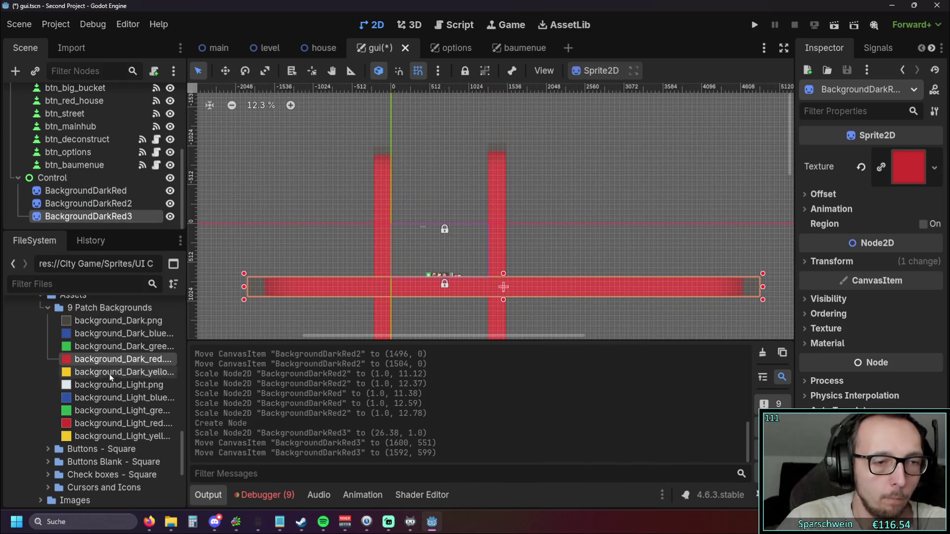
Step: Add BackgroundDarkRed4 and scale it to (19.84, 1.0) as a wide bar across the top
mouse_move(112, 360)
left_mouse_down()
mouse_move(188, 352)
mouse_move(430, 197)
mouse_move(797, 193)
left_mouse_up()
scroll(430, 198, "up", 2)
left_click_drag(394, 192, 198, 192)
mouse_move(555, 206)
left_mouse_down()
mouse_move(530, 229)
mouse_move(515, 229)
left_mouse_up()
scroll(450, 251, "up", 10)
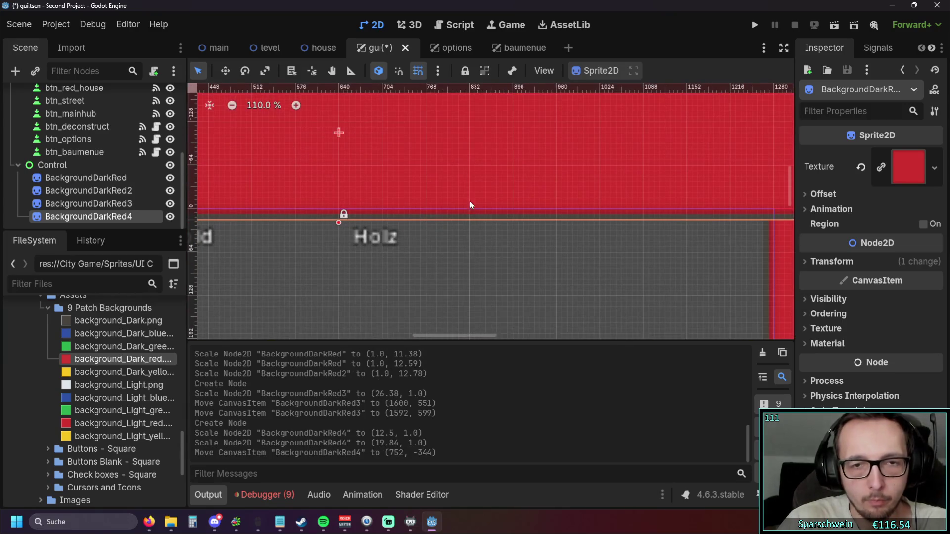
scroll(453, 208, "down", 6)
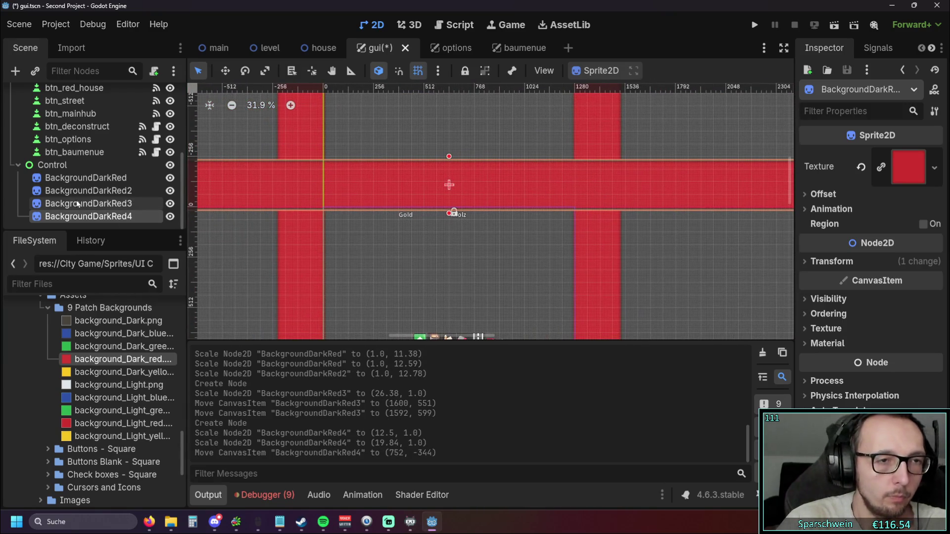
Step: Select the Control node and drag its anchor handles together at its top-left corner
left_click(63, 165)
scroll(470, 247, "down", 2)
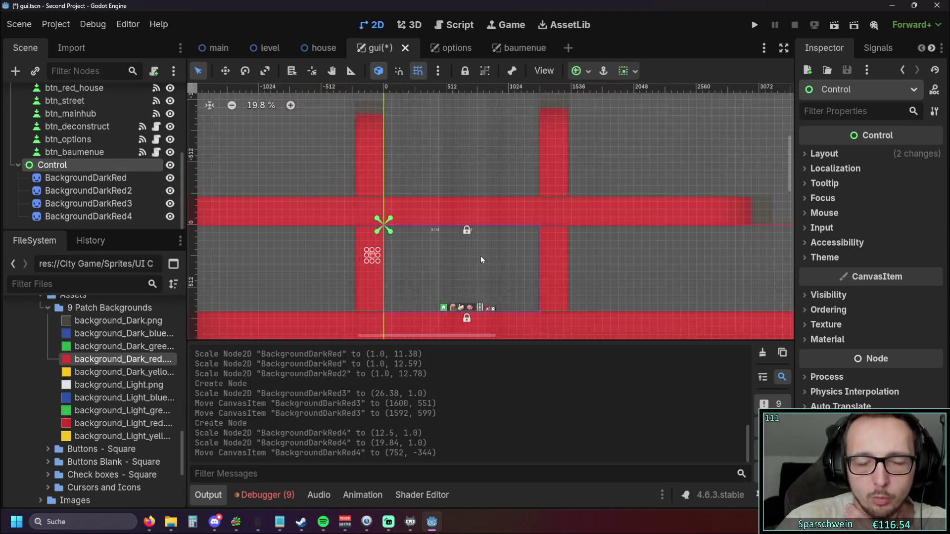
left_click_drag(480, 259, 435, 199)
scroll(437, 203, "down", 1)
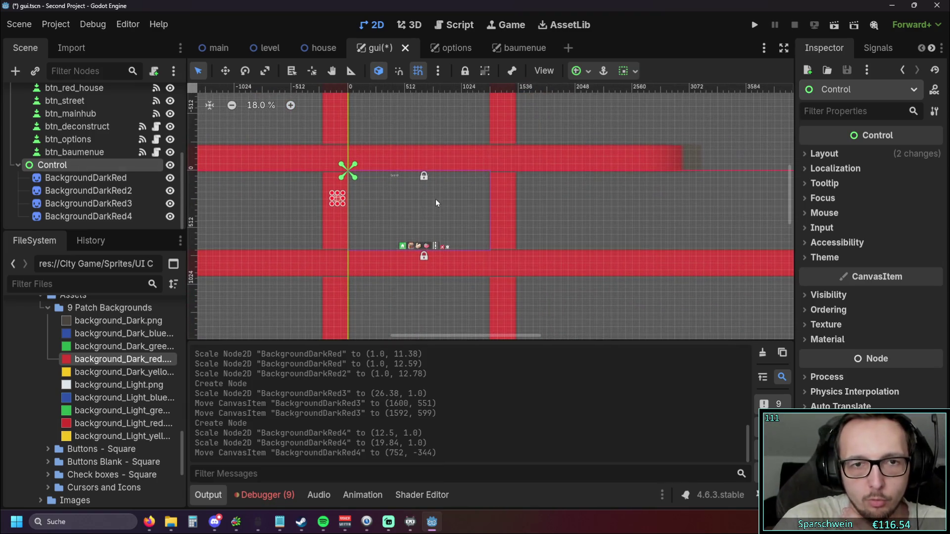
scroll(348, 173, "up", 2)
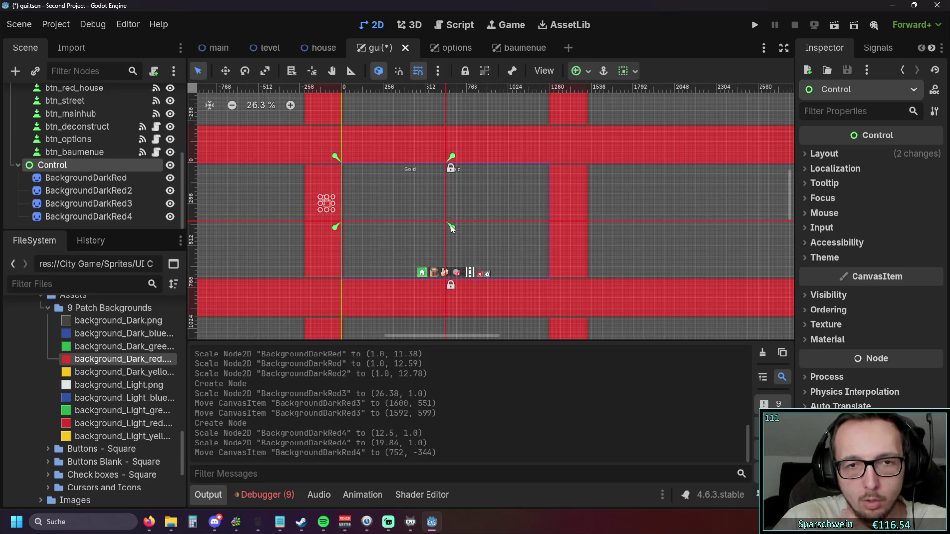
left_click_drag(450, 225, 345, 168)
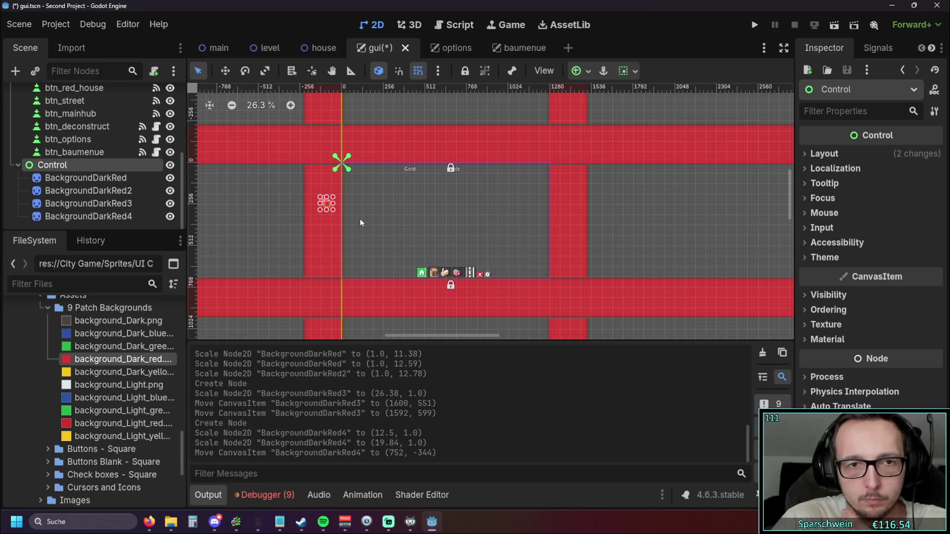
scroll(321, 203, "up", 2)
scroll(405, 194, "down", 2)
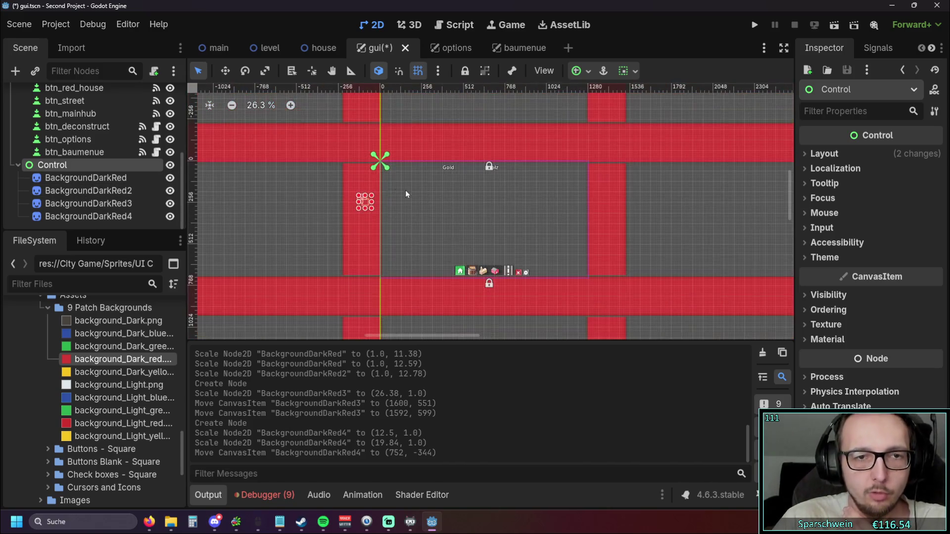
Step: Apply the Center anchor preset to the Control in the Inspector, then revert to Top Left
scroll(379, 158, "up", 10)
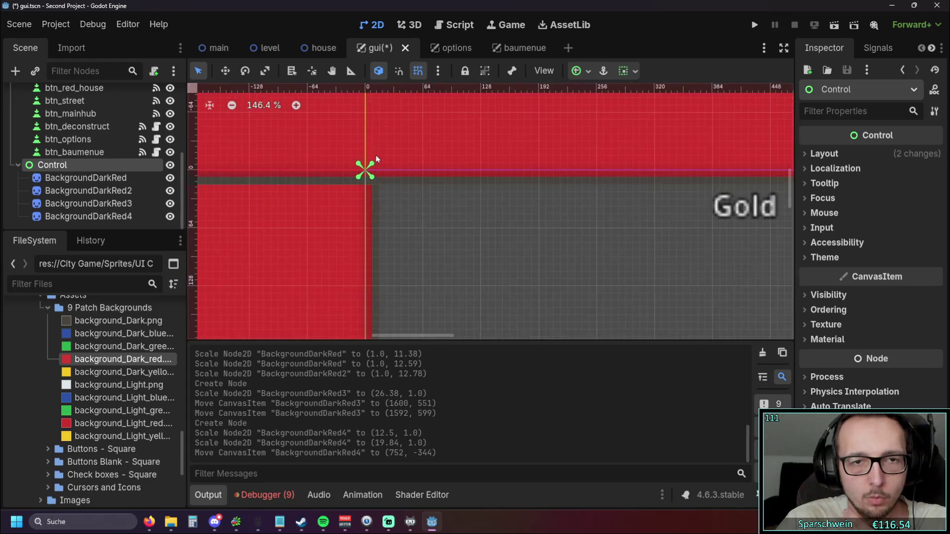
left_click_drag(391, 232, 449, 253)
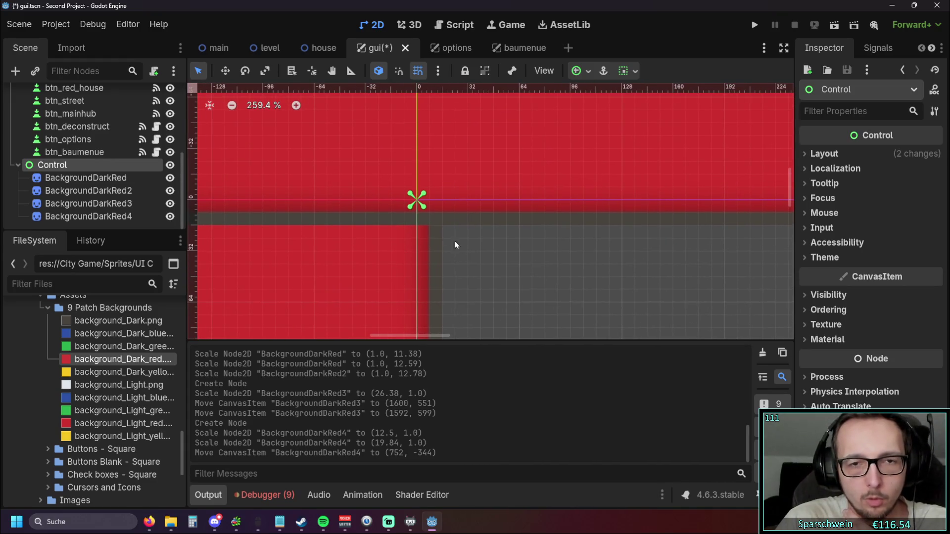
scroll(453, 220, "down", 12)
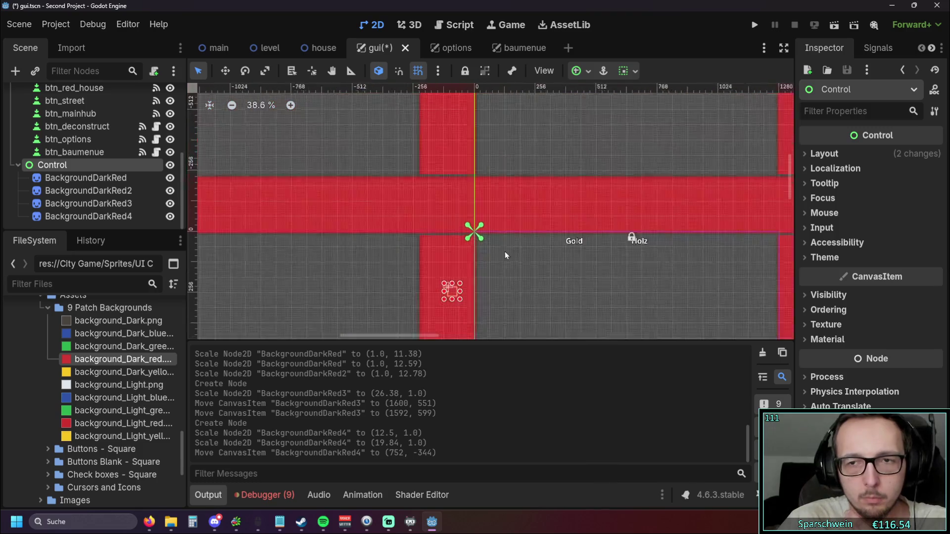
left_click(824, 154)
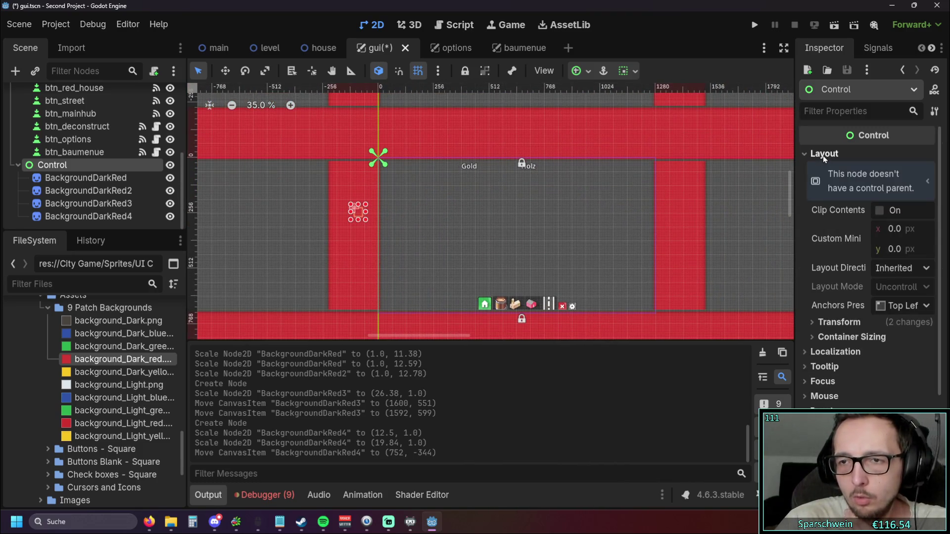
left_click(913, 310)
scroll(627, 263, "down", 1)
scroll(627, 263, "down", 1)
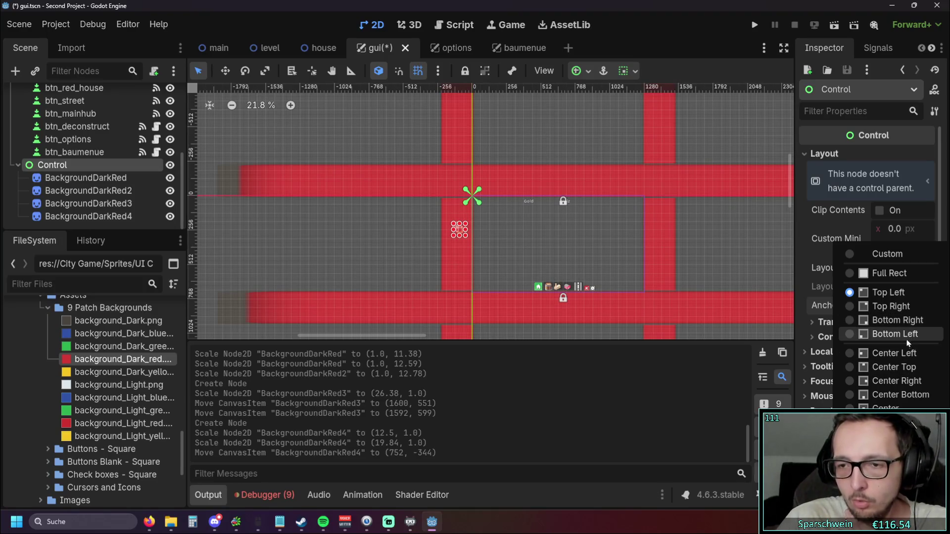
left_click(895, 407)
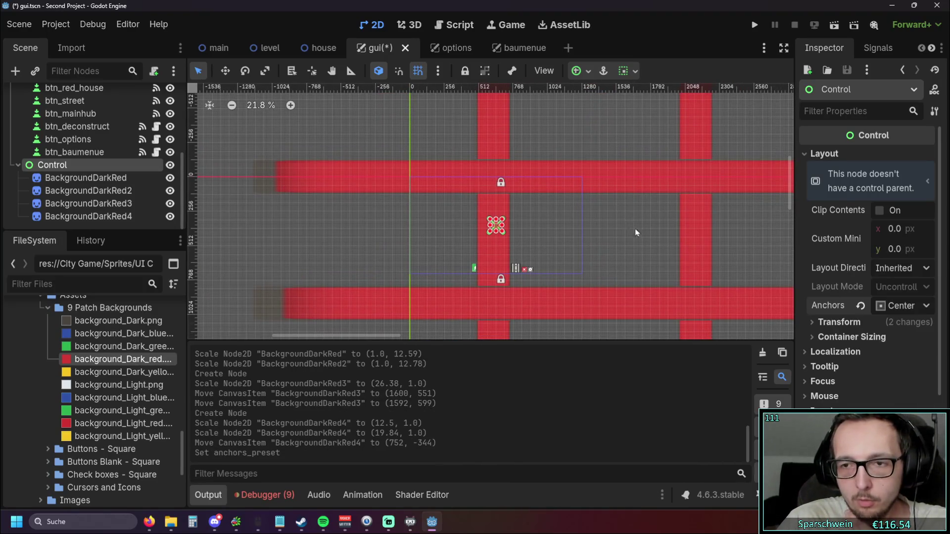
left_click(879, 304)
left_click(890, 292)
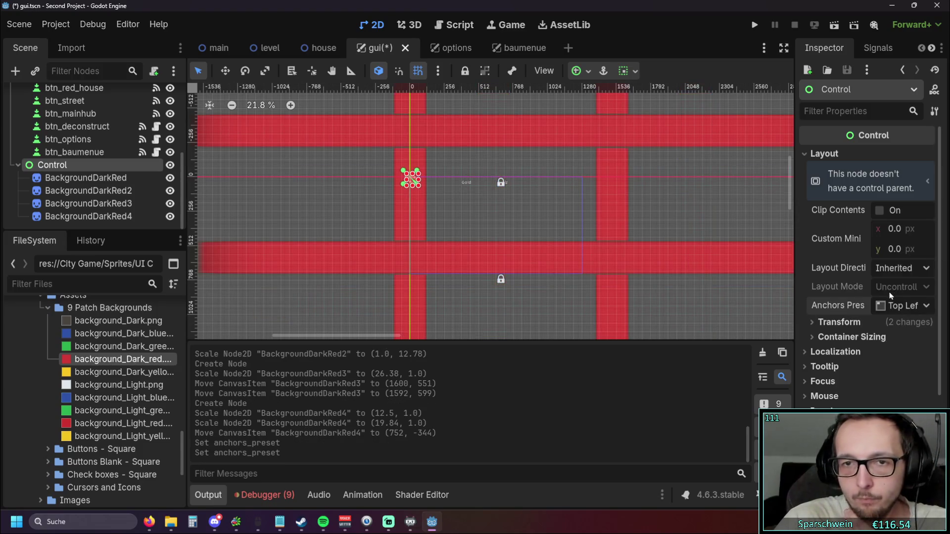
Step: Try the Top Right anchor preset on the Control, then set it back to Top Left
left_click(903, 305)
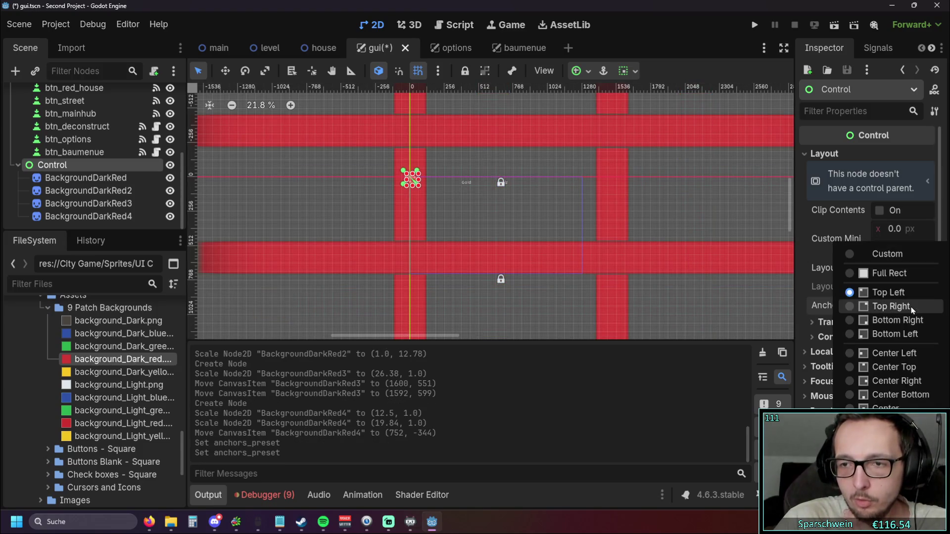
left_click(791, 264)
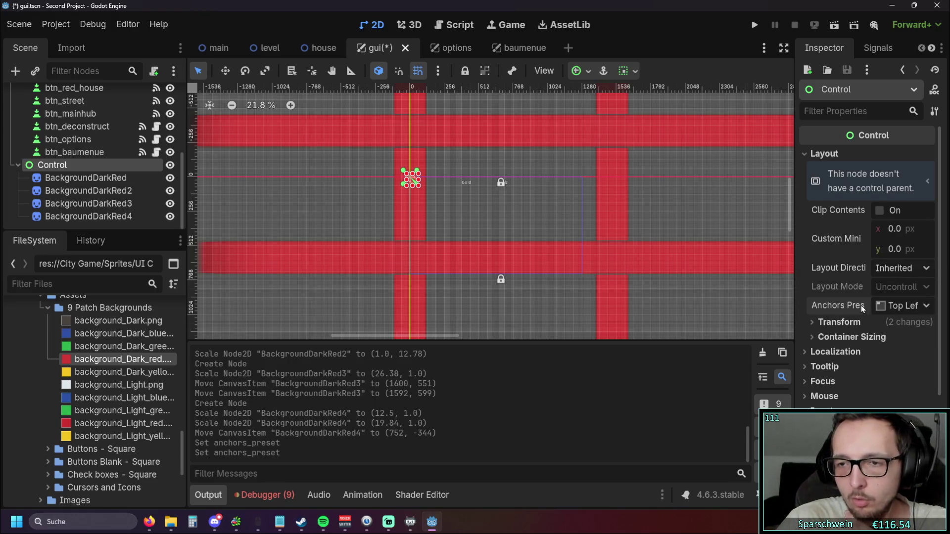
left_click(895, 306)
left_click(894, 311)
left_click(821, 323)
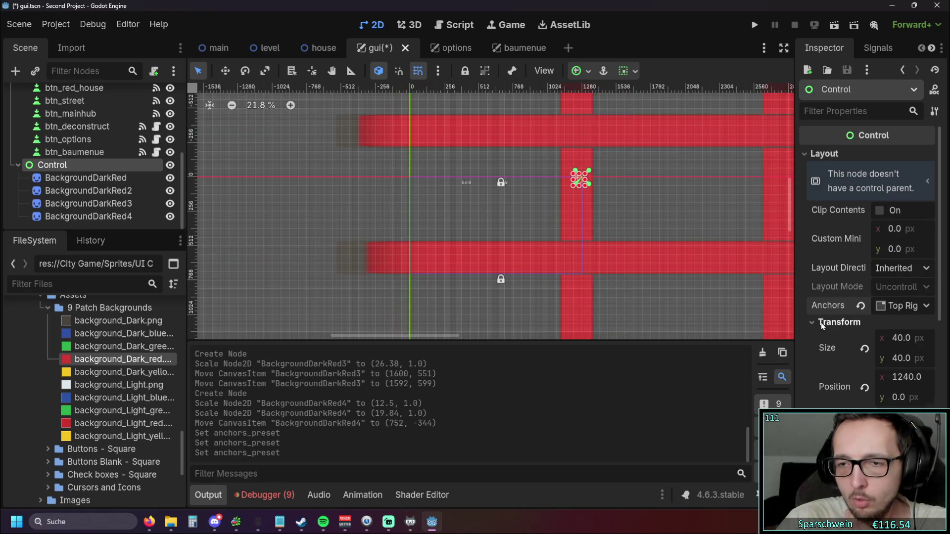
left_click(821, 322)
left_click(905, 307)
left_click(885, 293)
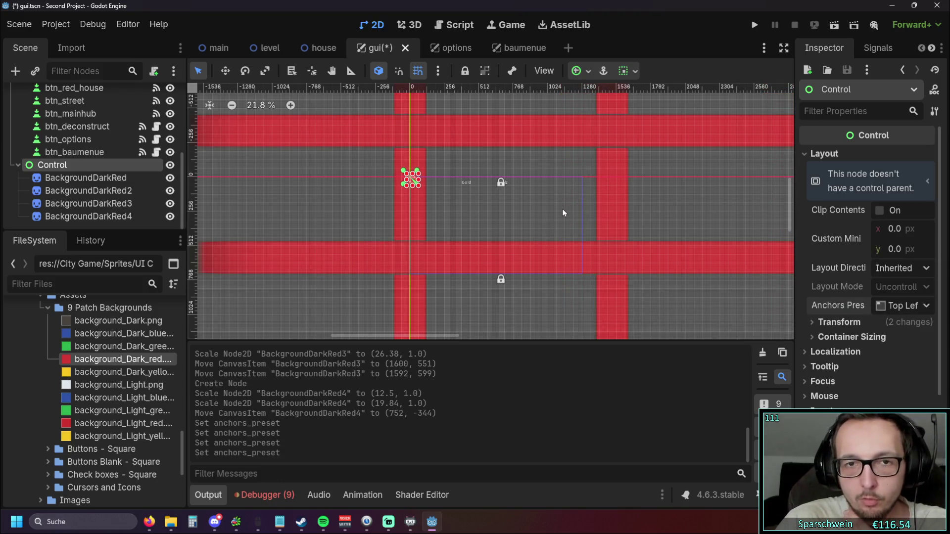
Step: Drag the Control's corner handle to shrink it to size (0, 0) and reframe the red bars
scroll(416, 180, "up", 10)
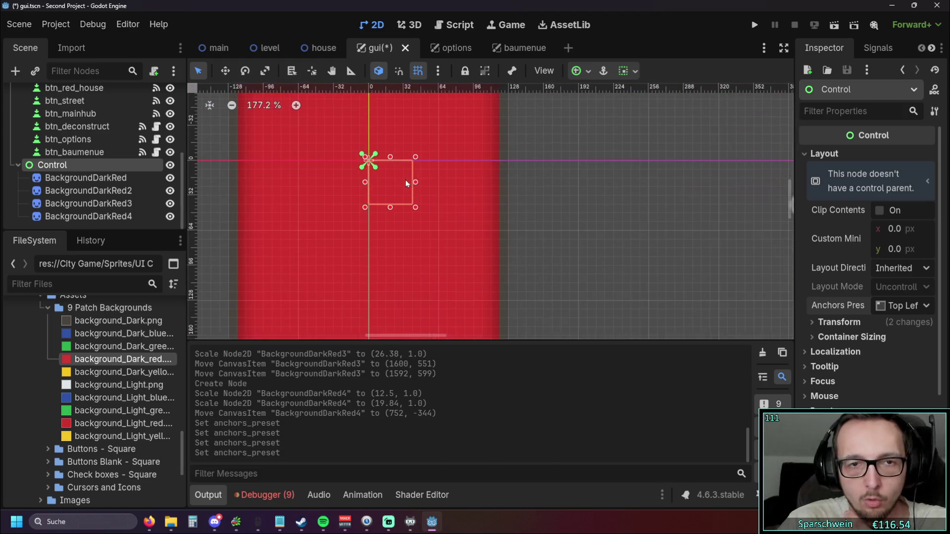
left_click_drag(415, 207, 367, 159)
scroll(554, 204, "down", 3)
scroll(801, 254, "down", 3)
scroll(840, 268, "up", 3)
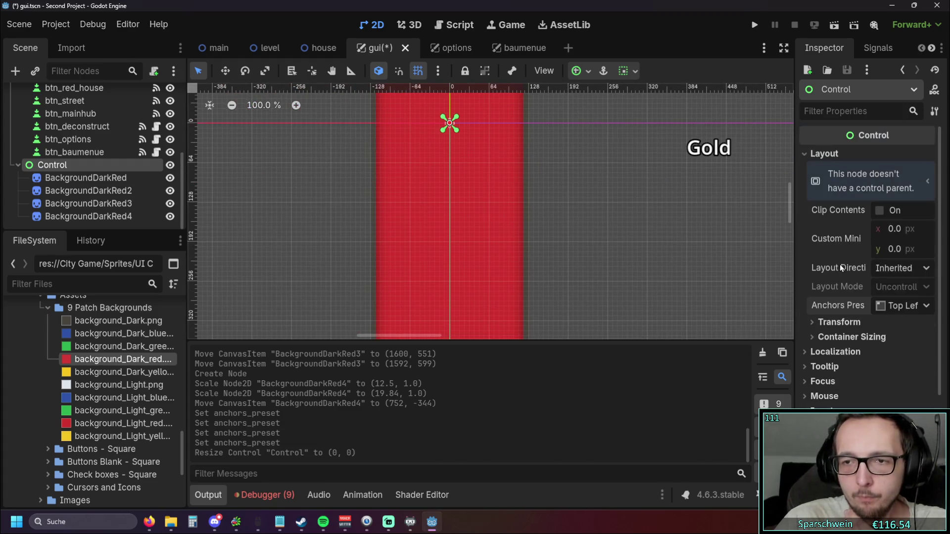
left_click(817, 323)
left_click(821, 326)
scroll(629, 206, "down", 5)
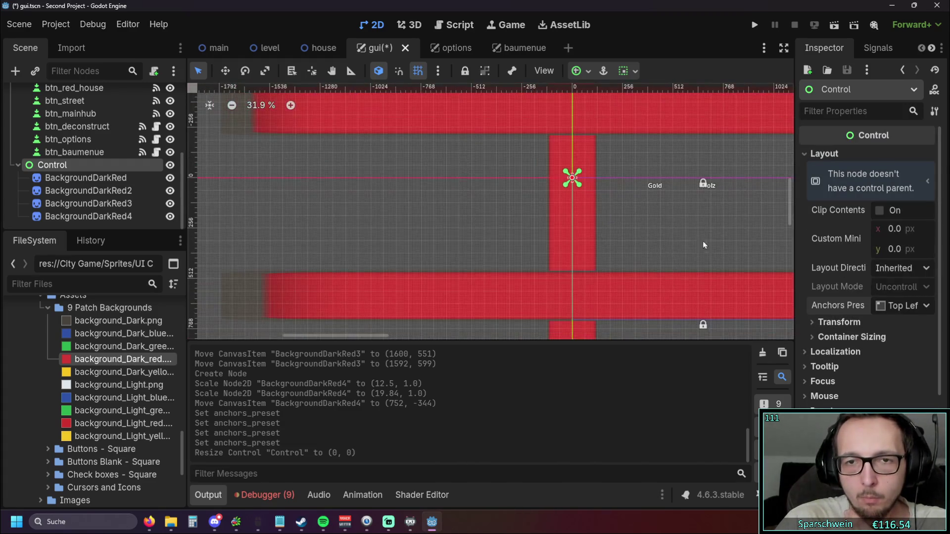
mouse_move(705, 245)
left_mouse_down()
mouse_move(449, 213)
mouse_move(467, 236)
mouse_move(488, 229)
left_mouse_up()
scroll(449, 212, "down", 2)
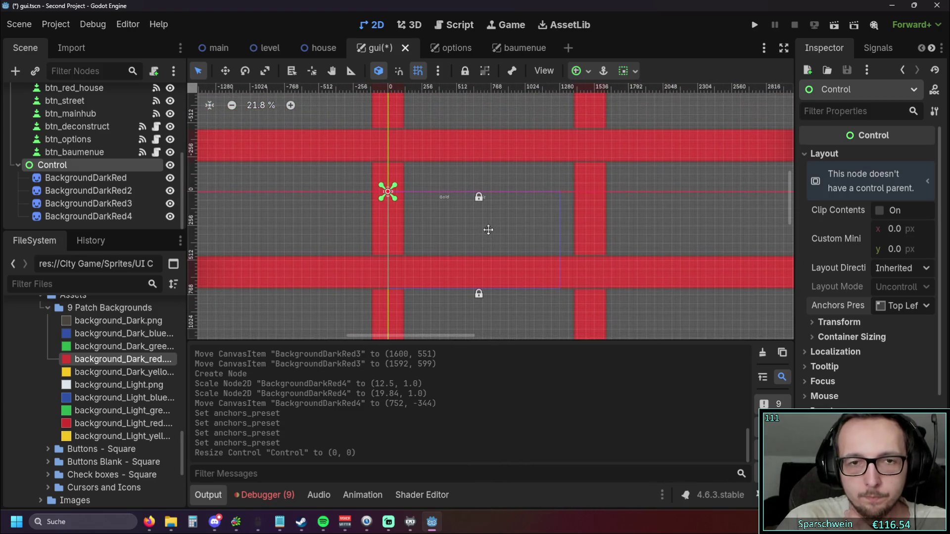
Step: Move the left vertical bar down-left and lower the bottom horizontal bar by about 8 pixels
mouse_move(390, 226)
left_mouse_down()
mouse_move(384, 248)
mouse_move(365, 253)
left_mouse_up()
left_click_drag(493, 274, 496, 298)
scroll(434, 286, "up", 3)
scroll(433, 291, "up", 4)
left_click_drag(444, 280, 445, 283)
scroll(485, 189, "down", 6)
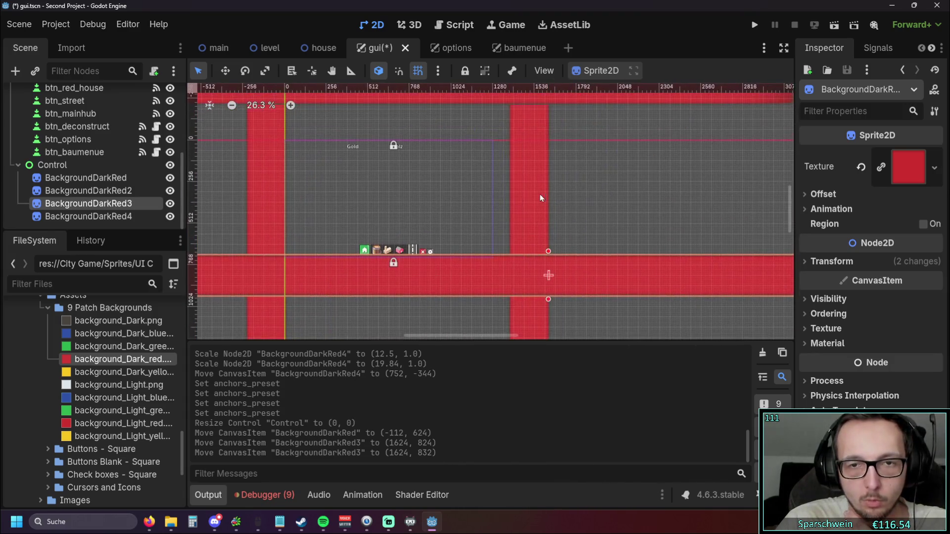
Step: Shift the right vertical bar left, move the top bar down, then save and run the game
left_click(538, 194)
left_click_drag(530, 194, 515, 198)
scroll(516, 198, "up", 8)
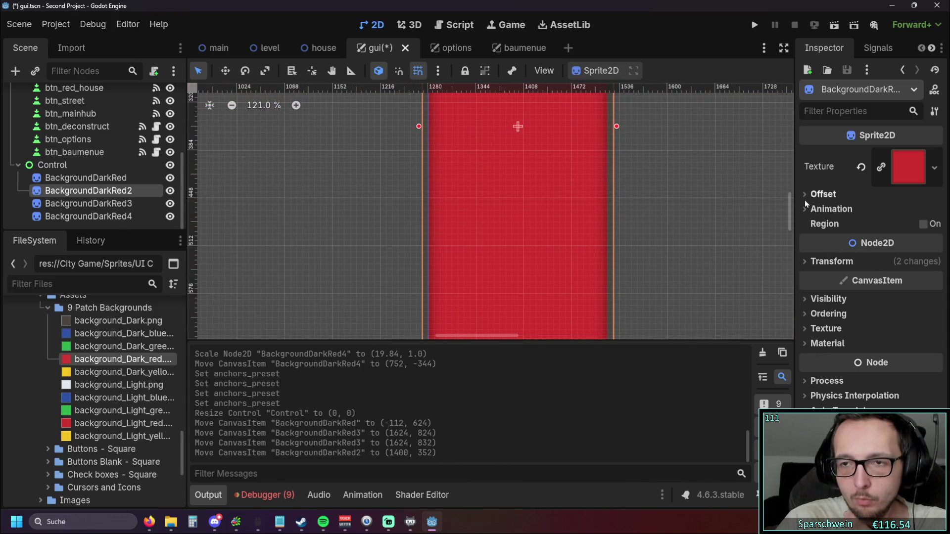
left_click_drag(506, 256, 502, 256)
scroll(485, 251, "down", 6)
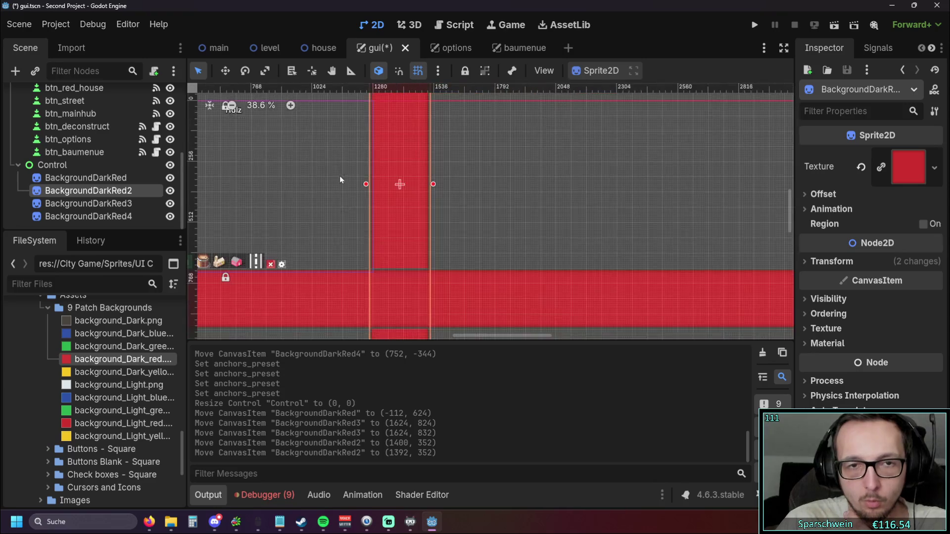
left_click_drag(431, 166, 440, 220)
scroll(370, 266, "up", 12)
scroll(396, 244, "down", 12)
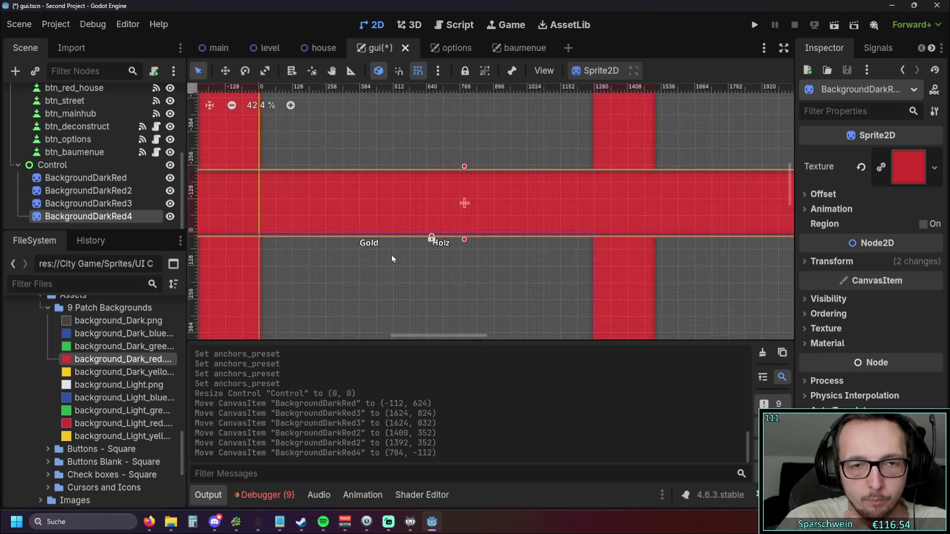
left_click(753, 25)
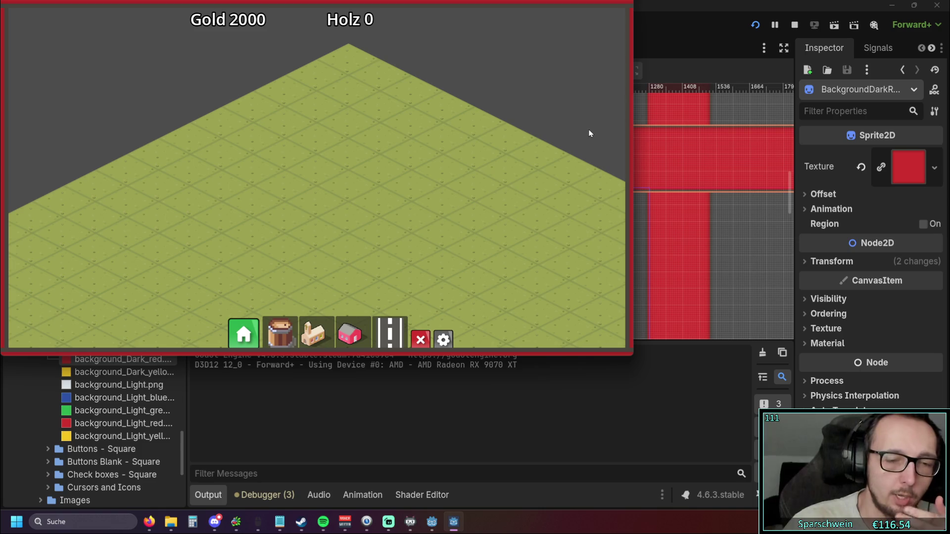
Step: In the running game's Optionen panel, toggle Borderless on and off twice
left_click(439, 344)
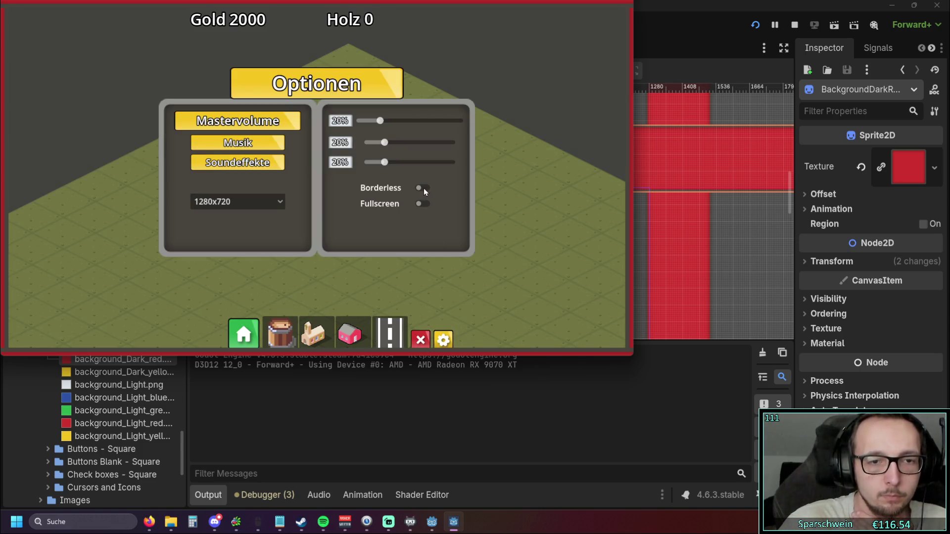
left_click(423, 188)
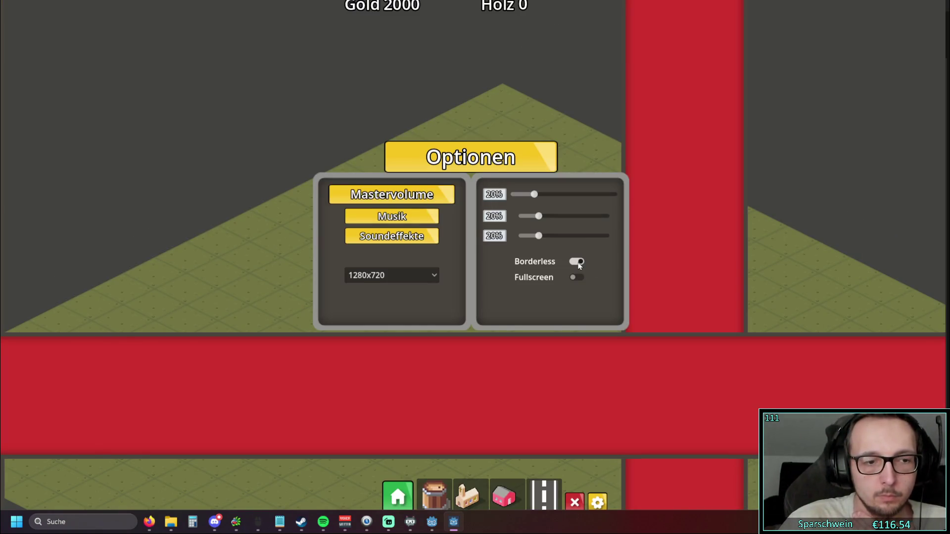
left_click(578, 263)
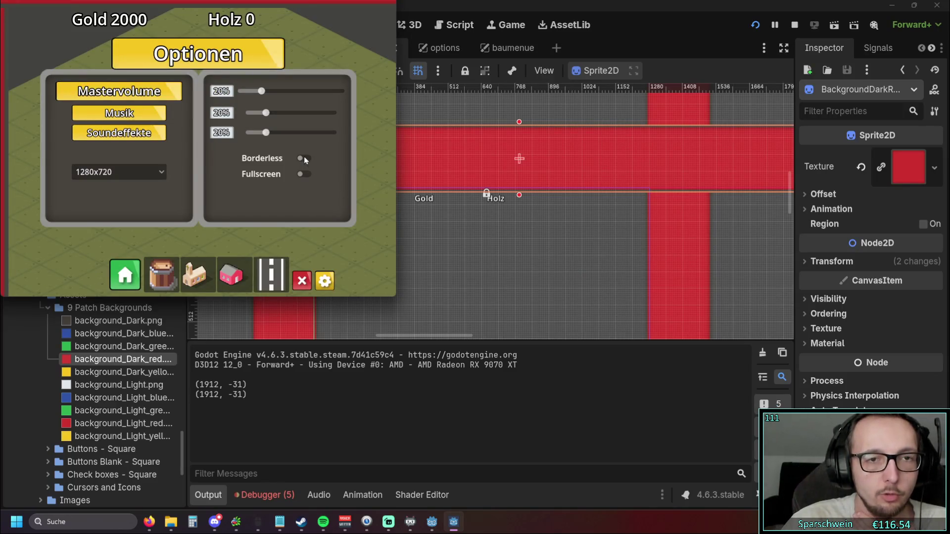
left_click(304, 158)
left_click(574, 261)
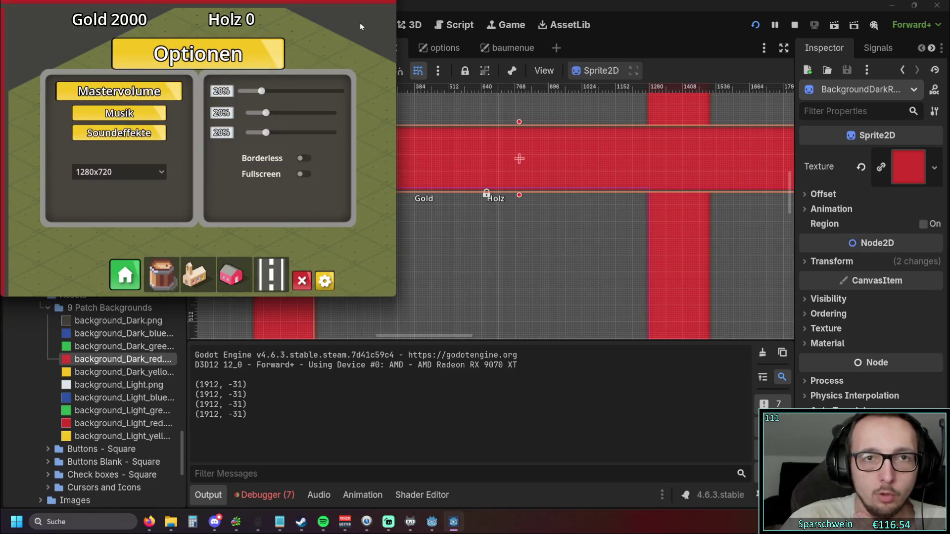
Step: Close and reopen the Optionen panel with Esc, then close the game window from the taskbar
key("Escape")
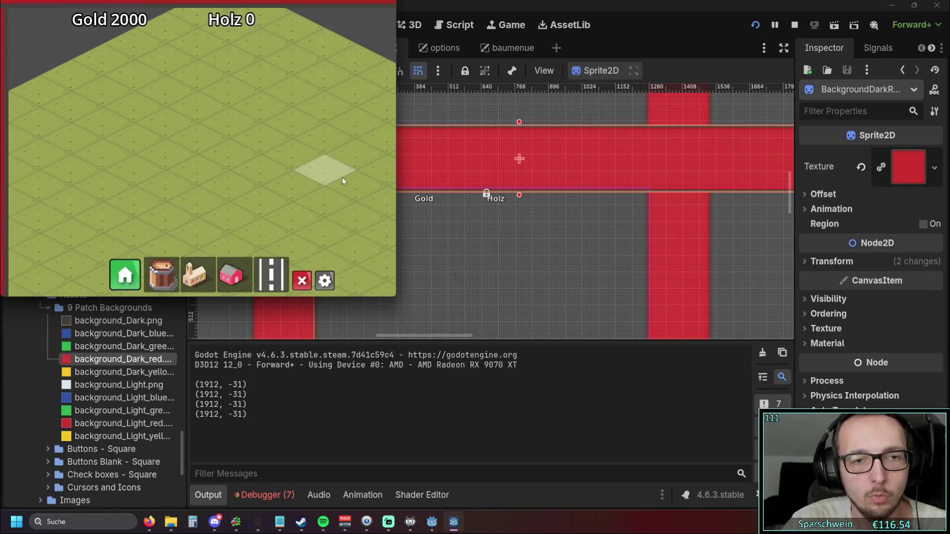
key("Escape")
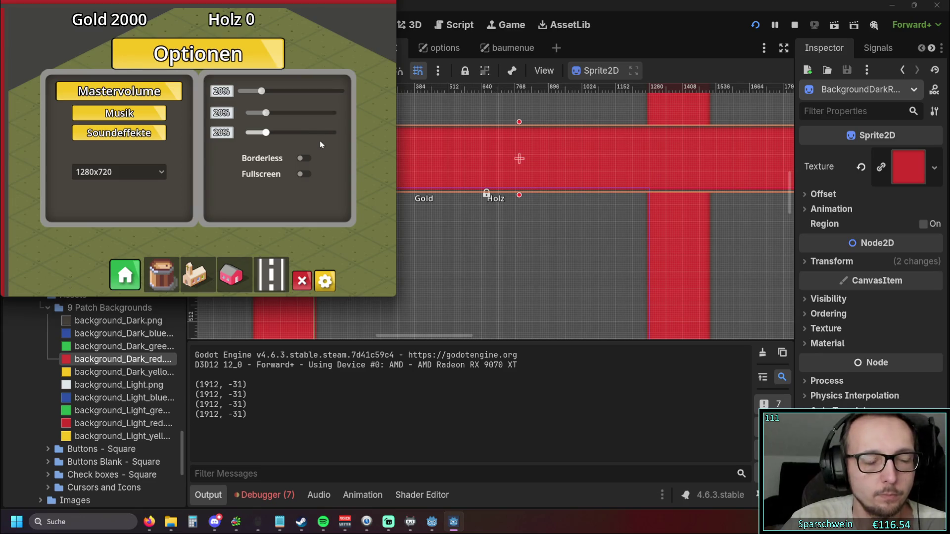
key("Escape")
key("Escape")
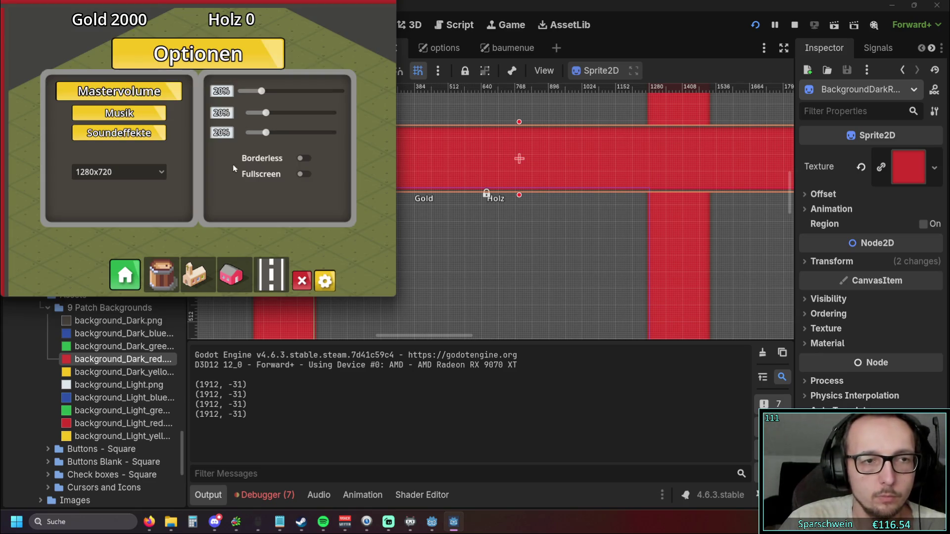
key("Escape")
key("Escape")
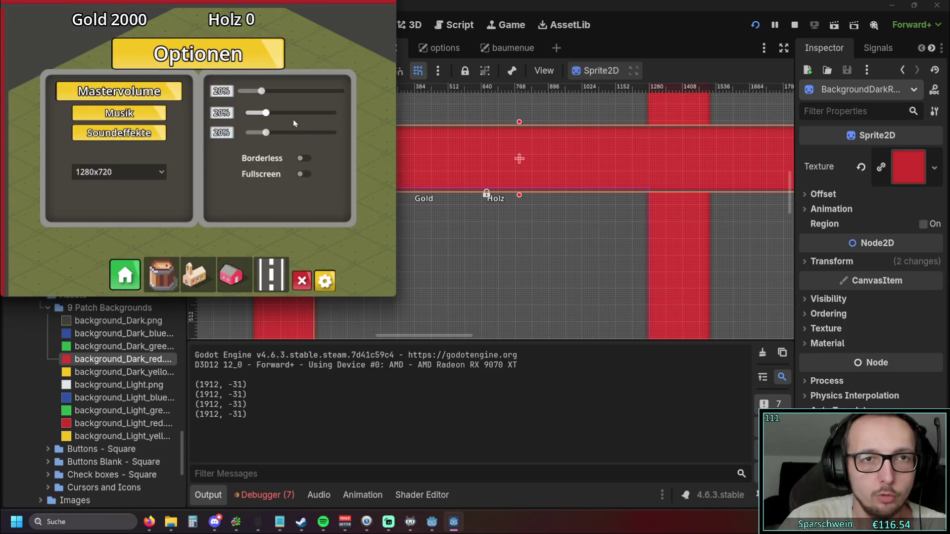
key("Escape")
right_click(454, 520)
left_click(446, 494)
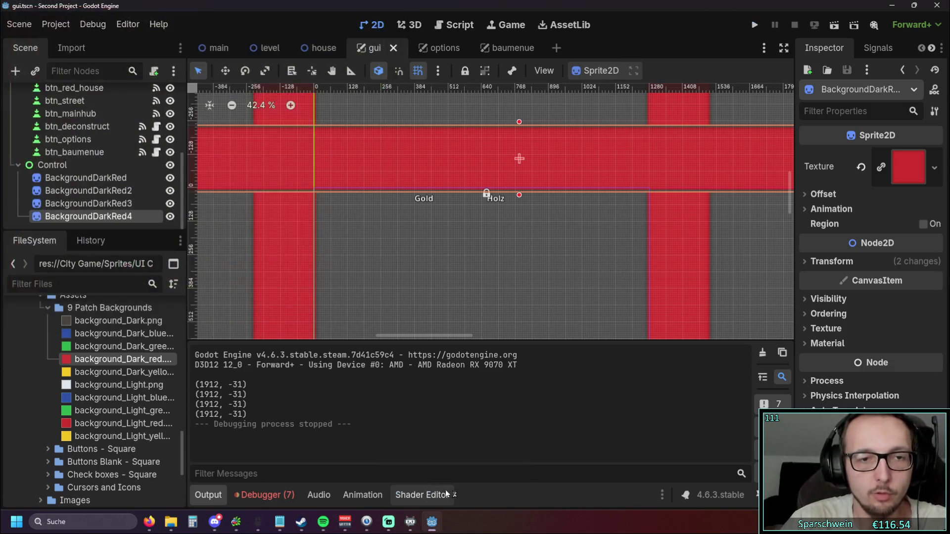
Step: Add a new Control child node, Control2, to the gui scene
right_click(110, 226)
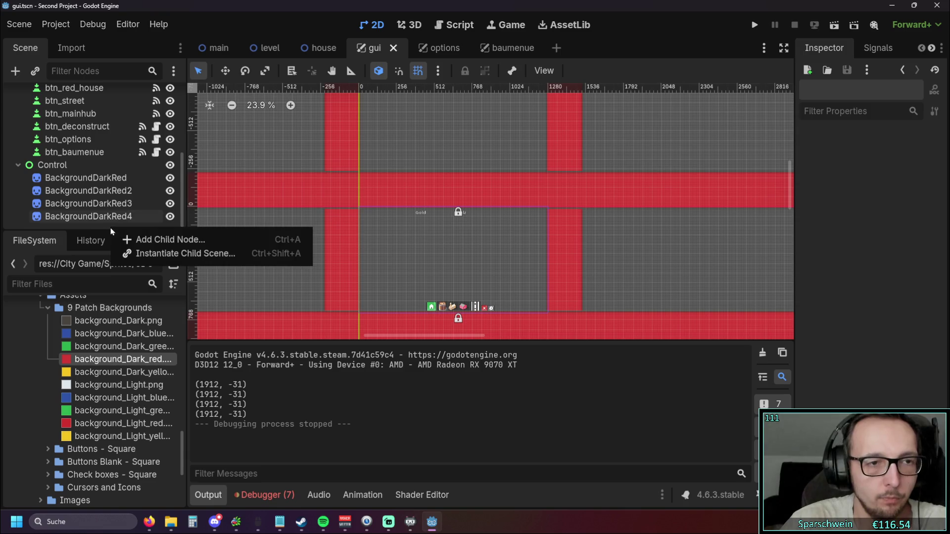
left_click(146, 236)
left_click(362, 154)
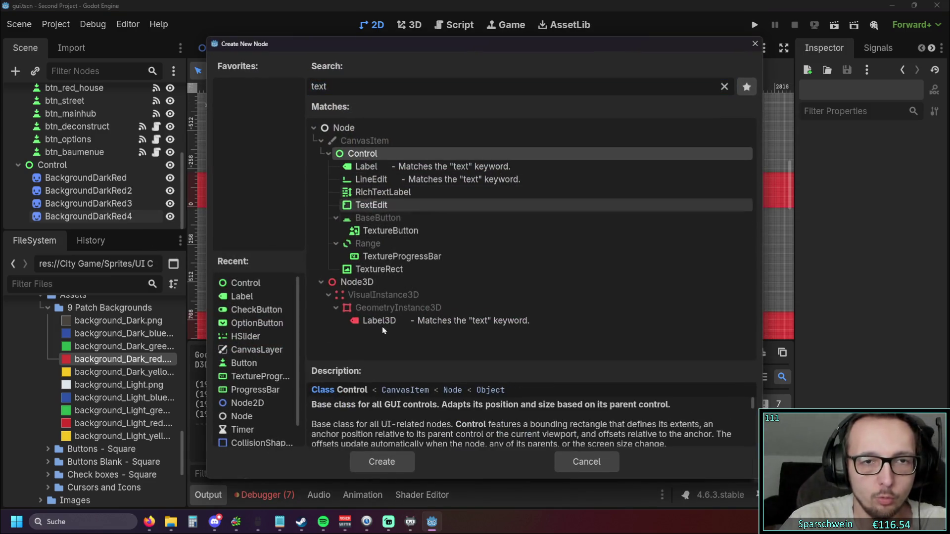
left_click(382, 461)
right_click(75, 227)
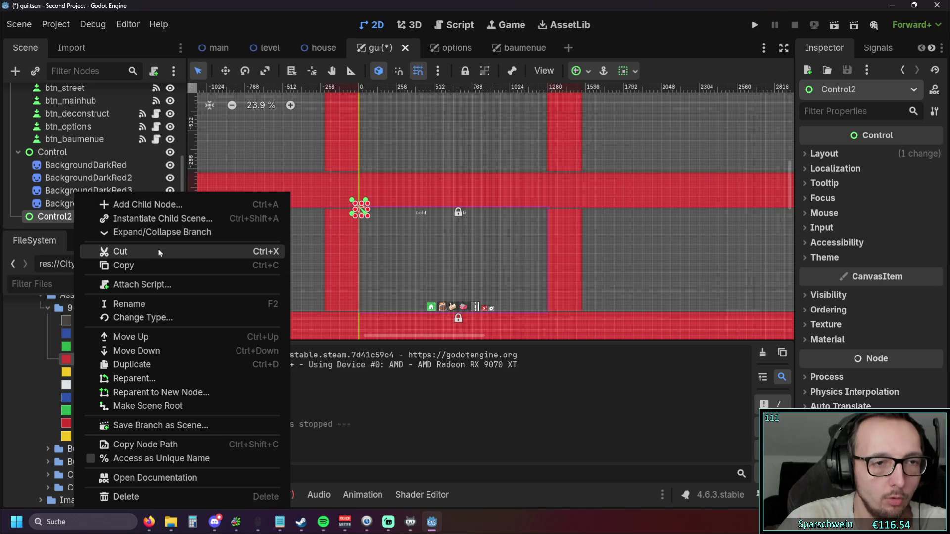
left_click(418, 257)
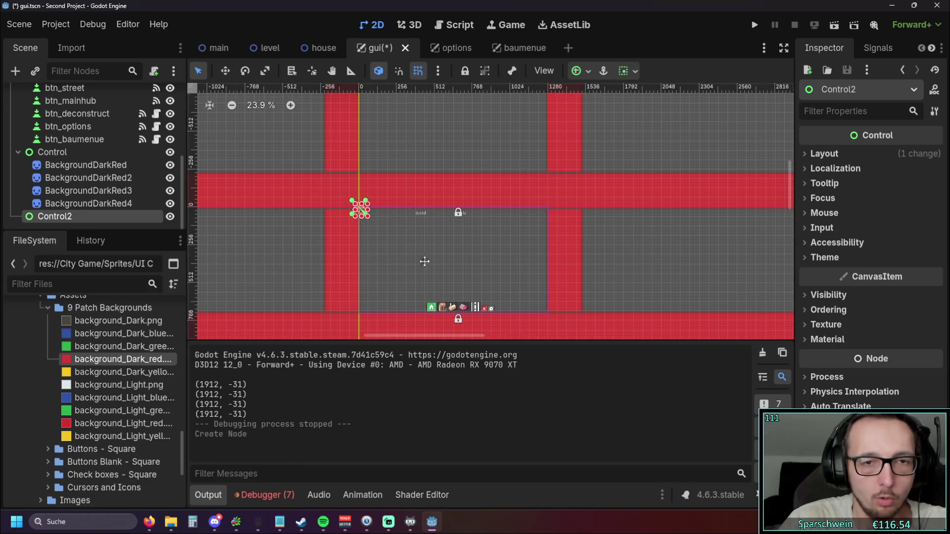
Step: Reparent BackgroundDarkRed3 and BackgroundDarkRed2 under Control2 in the scene tree
left_click(114, 204)
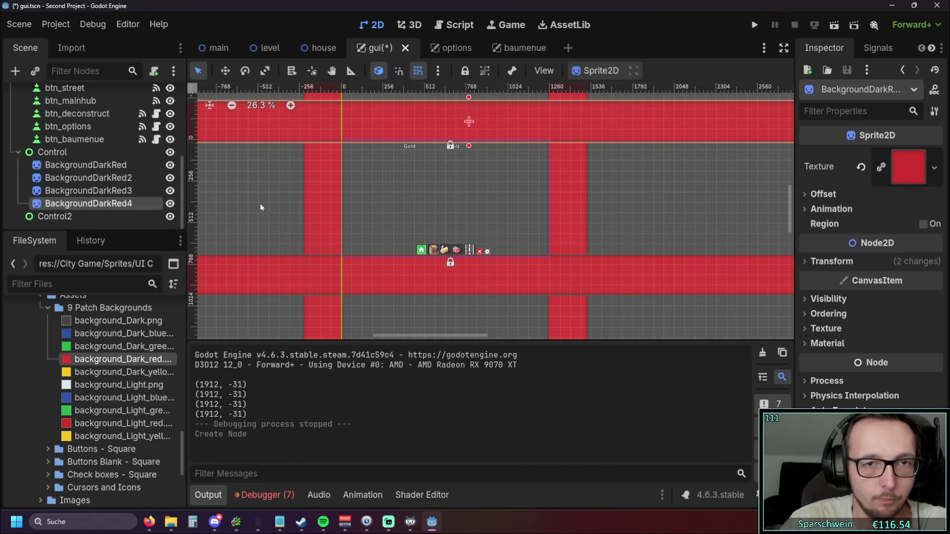
left_click(109, 191)
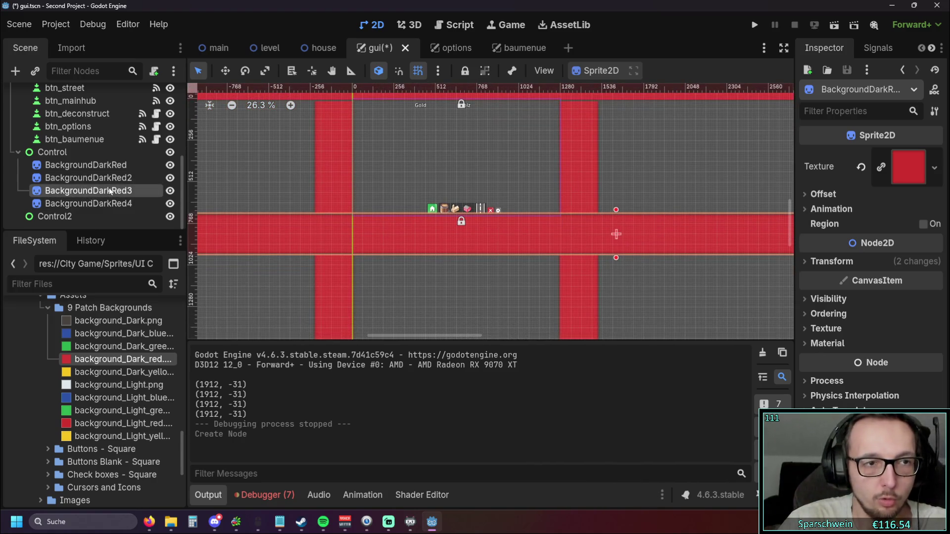
left_click_drag(78, 219, 78, 219)
left_click(93, 179)
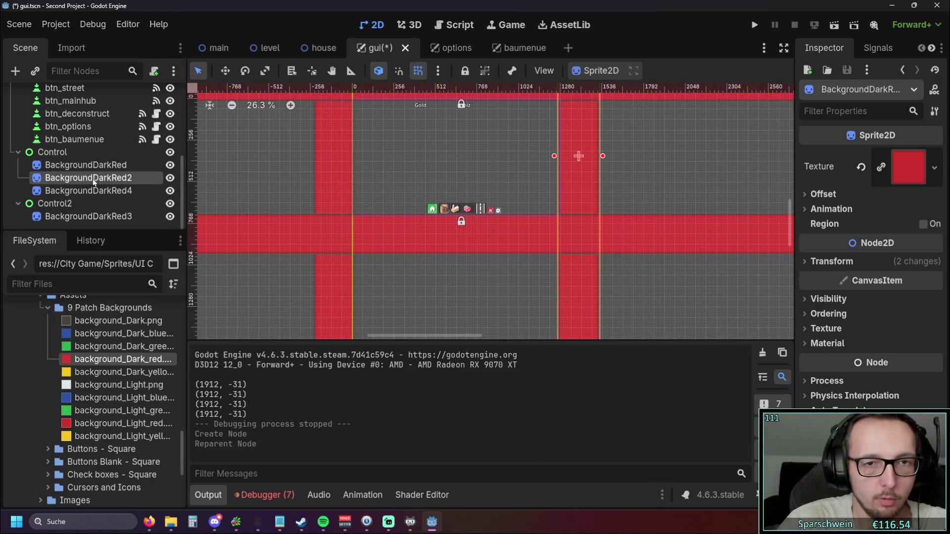
left_click(94, 167)
left_click(97, 190)
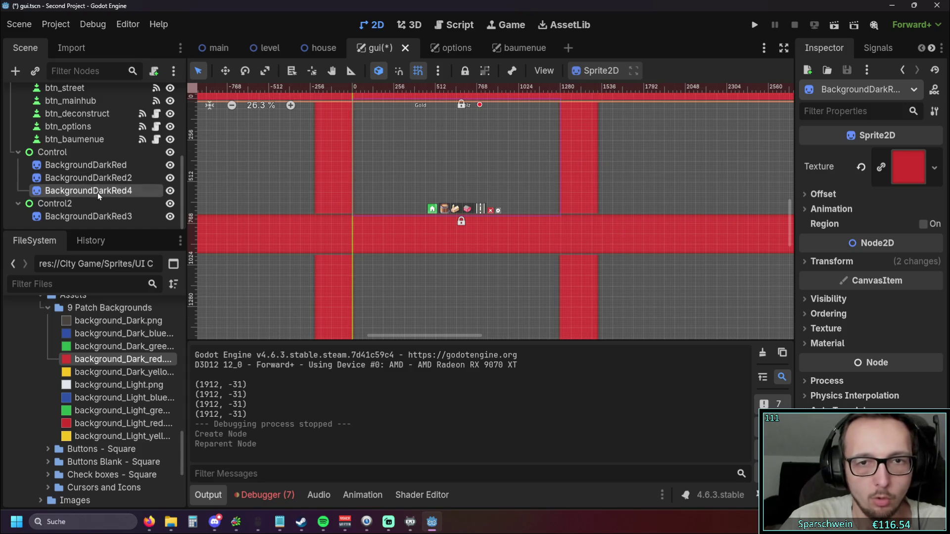
left_click(93, 179)
left_click(94, 168)
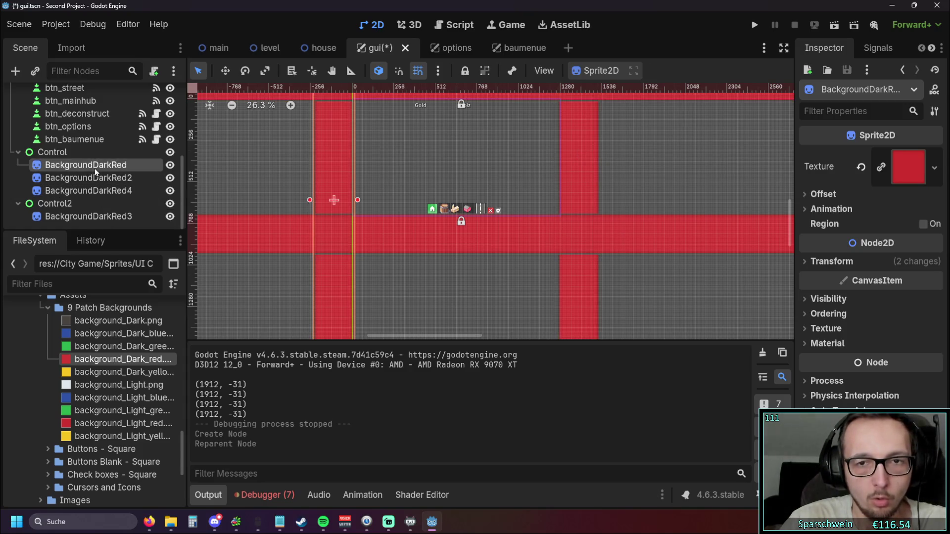
left_click(95, 179)
left_click_drag(95, 179, 88, 203)
left_click(55, 153)
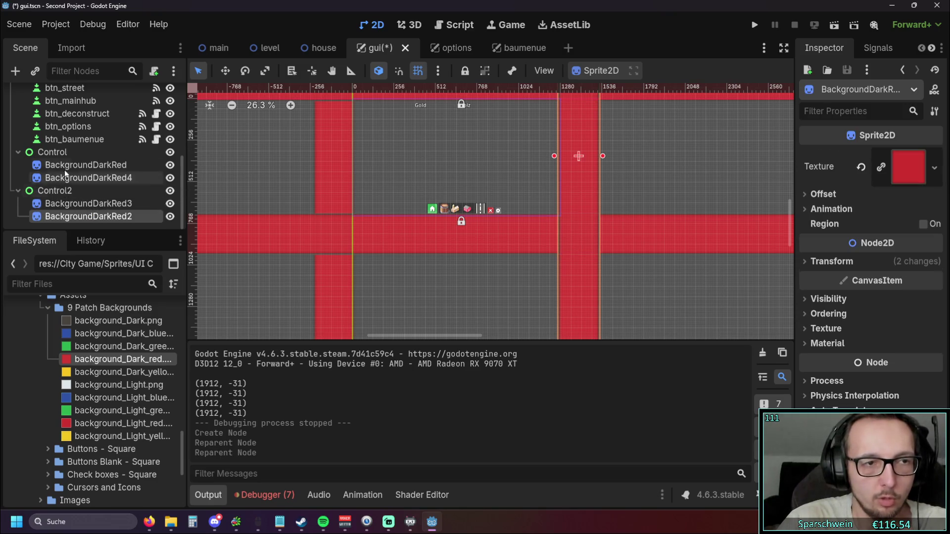
Step: Set Control2's Anchors Preset to a Bottom option
mouse_move(321, 152)
left_mouse_down()
mouse_move(324, 233)
mouse_move(288, 147)
left_mouse_up()
left_click(96, 190)
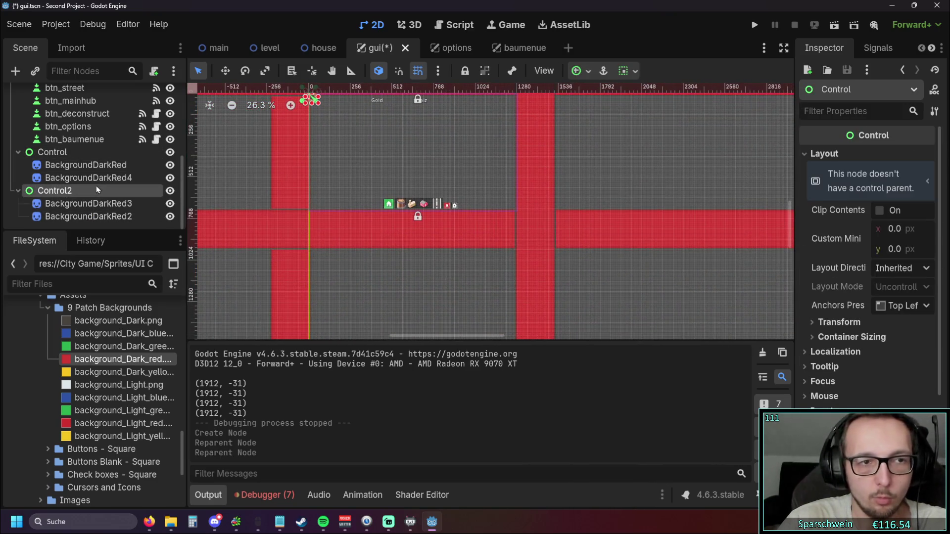
left_click(821, 154)
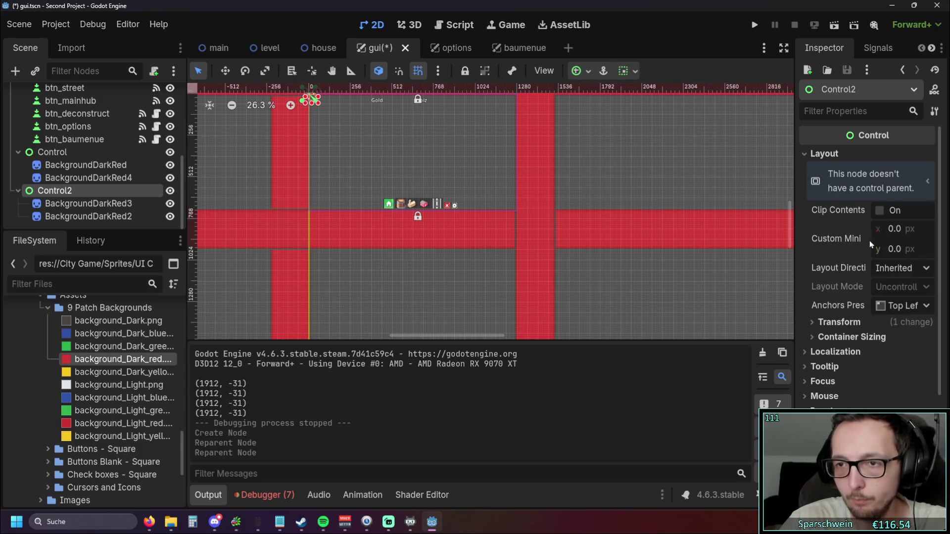
left_click(923, 306)
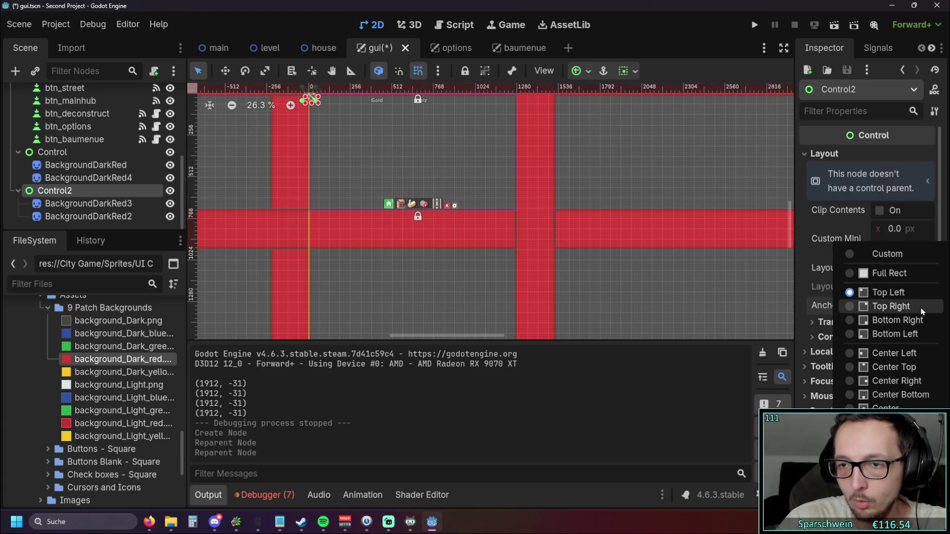
left_click(906, 329)
Step: Drag BackgroundDarkRed3 to (8, 152) and BackgroundDarkRed2 to (152, 392) on the canvas
scroll(598, 262, "down", 2)
scroll(598, 262, "right", 2)
left_click_drag(530, 266, 348, 175)
scroll(431, 217, "up", 2)
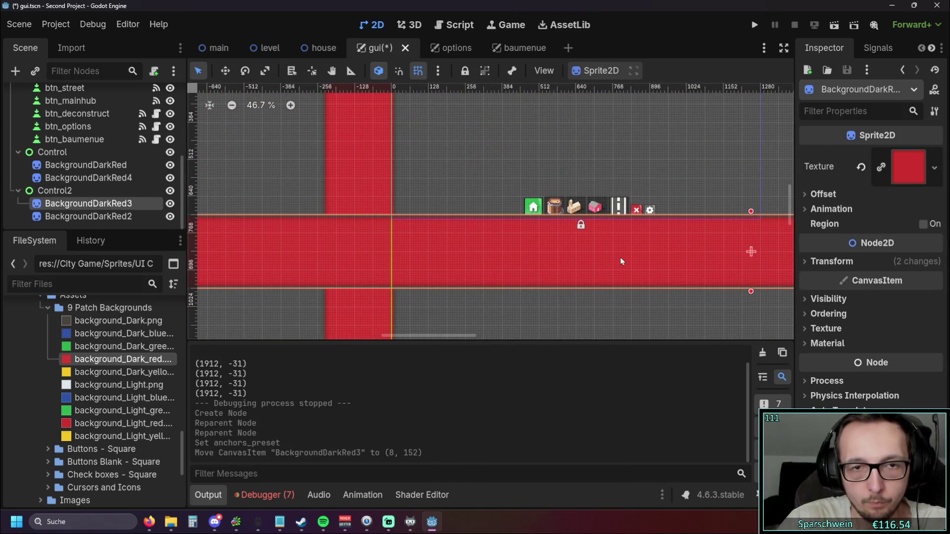
scroll(620, 261, "down", 2)
left_click(736, 159)
left_click_drag(735, 159, 465, 164)
scroll(412, 187, "up", 5)
left_click_drag(513, 184, 519, 182)
scroll(363, 206, "down", 7)
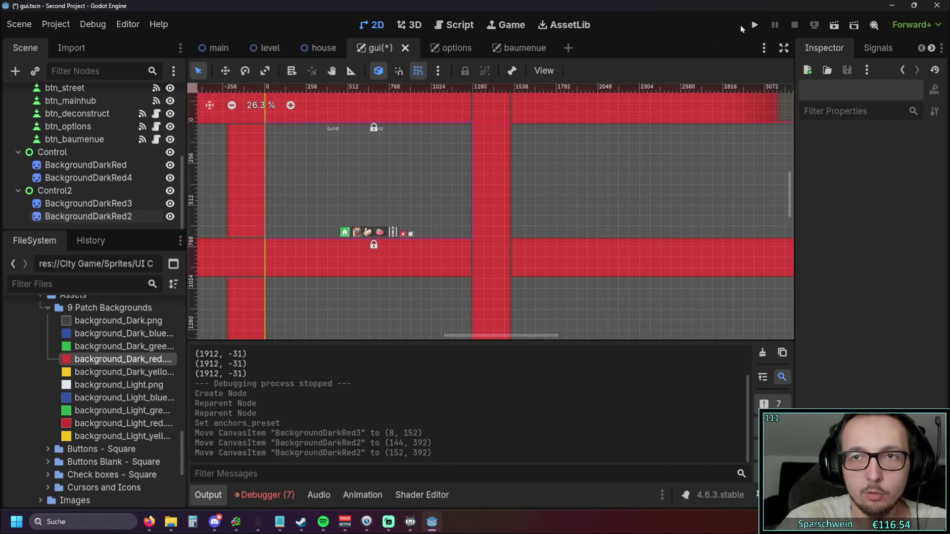
Step: Run the project, open the gear's Optionen panel, and switch Borderless on then off
left_click(754, 24)
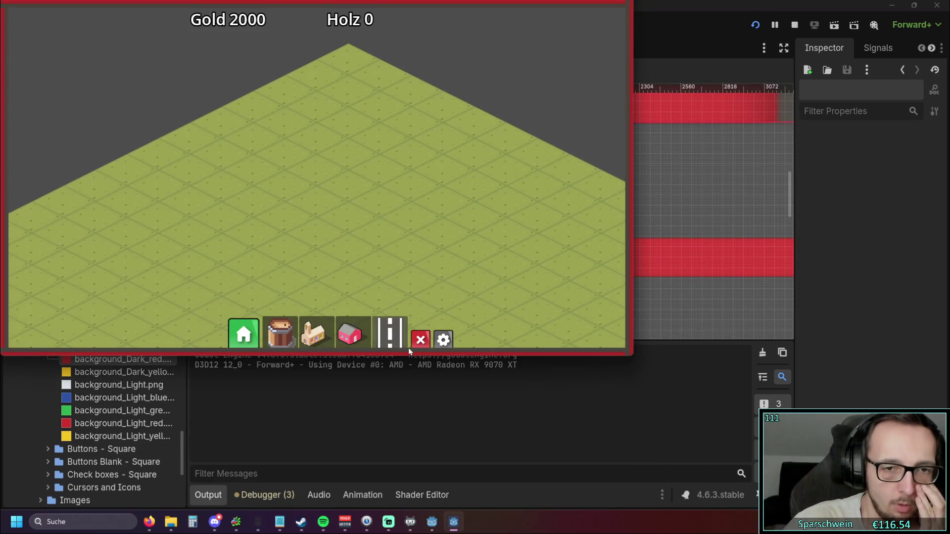
left_click(435, 343)
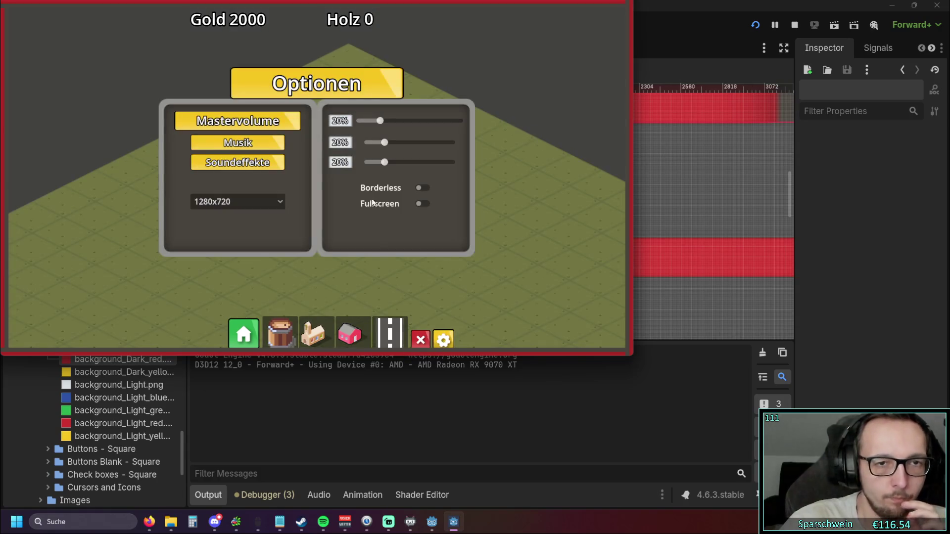
left_click(423, 191)
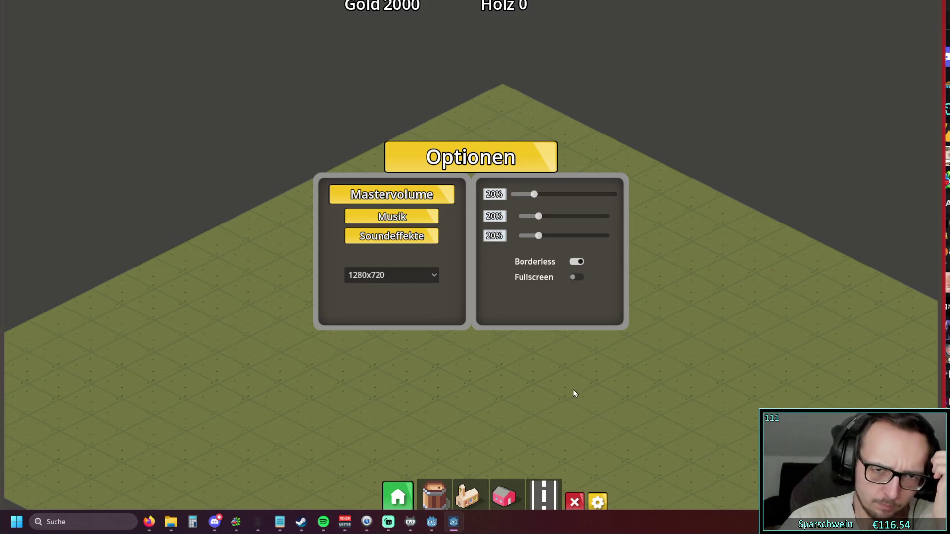
left_click(578, 263)
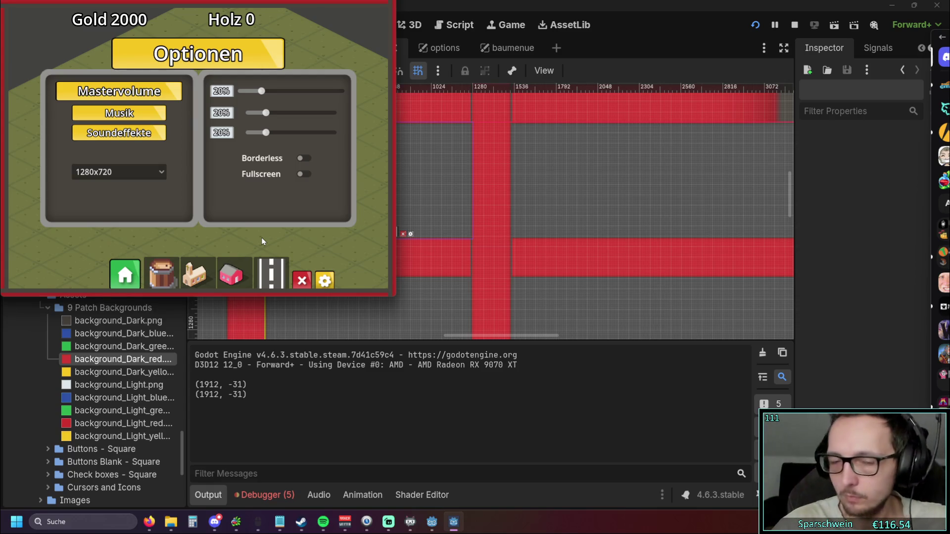
Step: Bring the Godot editor back over the game window, heading to the Script view
left_click_drag(247, 394, 195, 394)
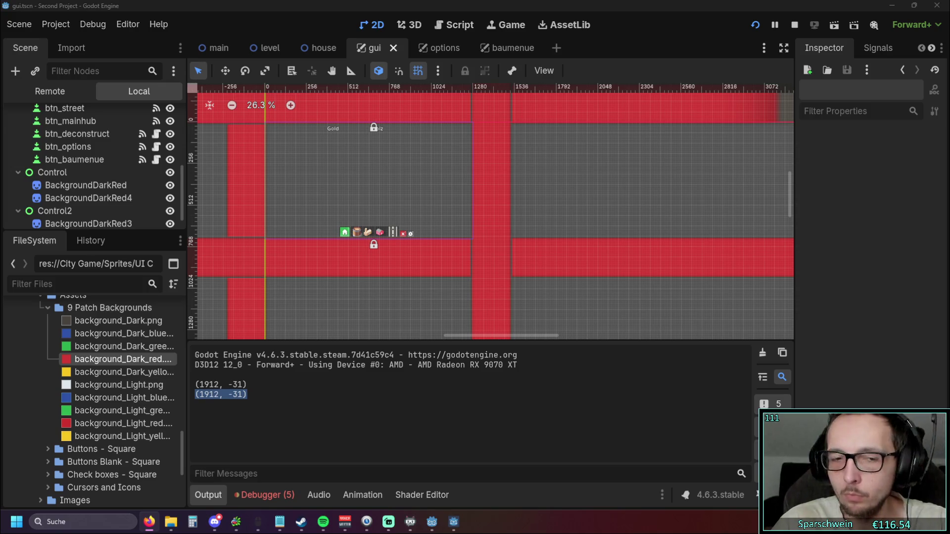
mouse_move(488, 51)
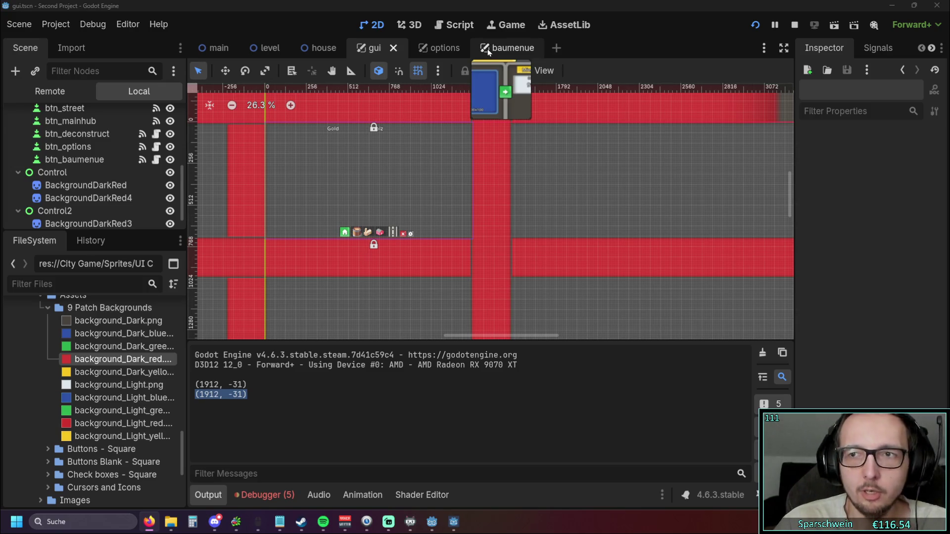
left_click(469, 27)
Step: Close the running game via its taskbar menu and select the window_get_position_with_decorations call
right_click(454, 521)
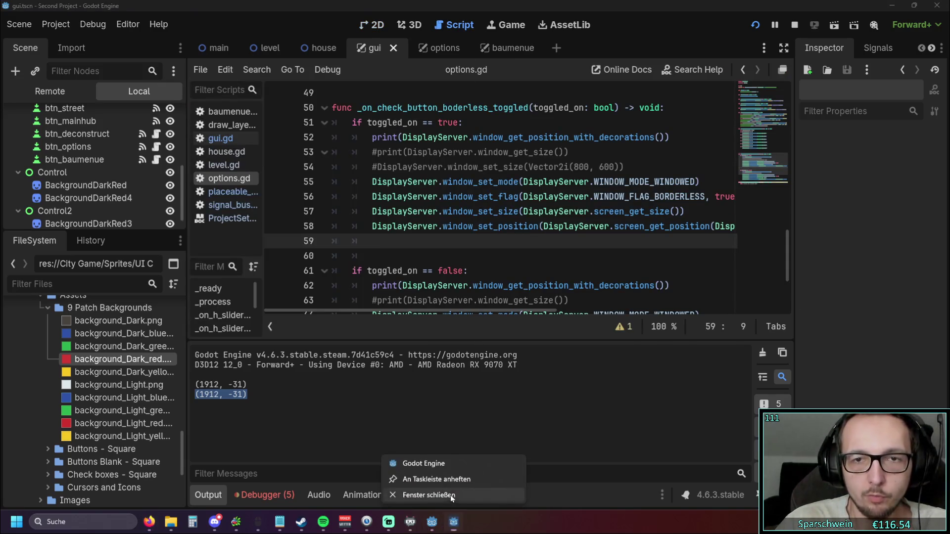
left_click(429, 495)
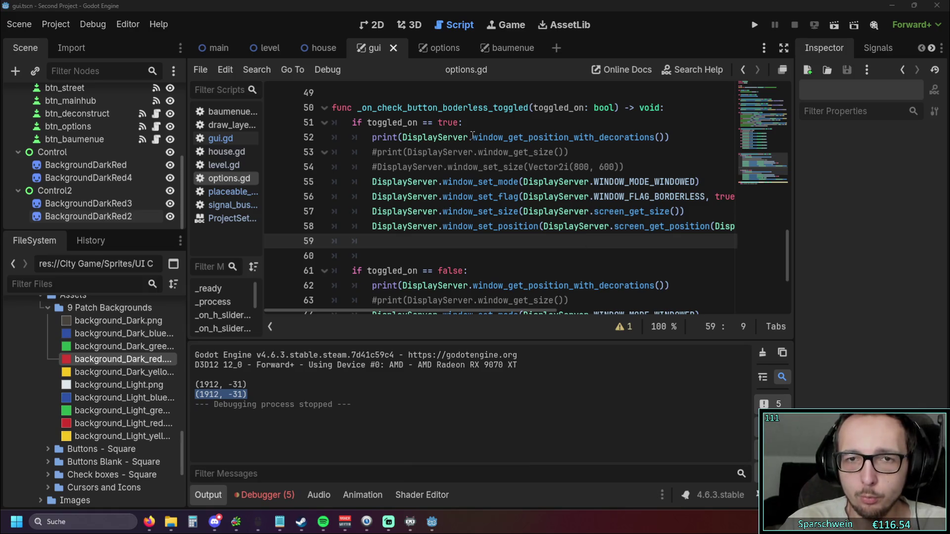
left_click_drag(473, 137, 665, 137)
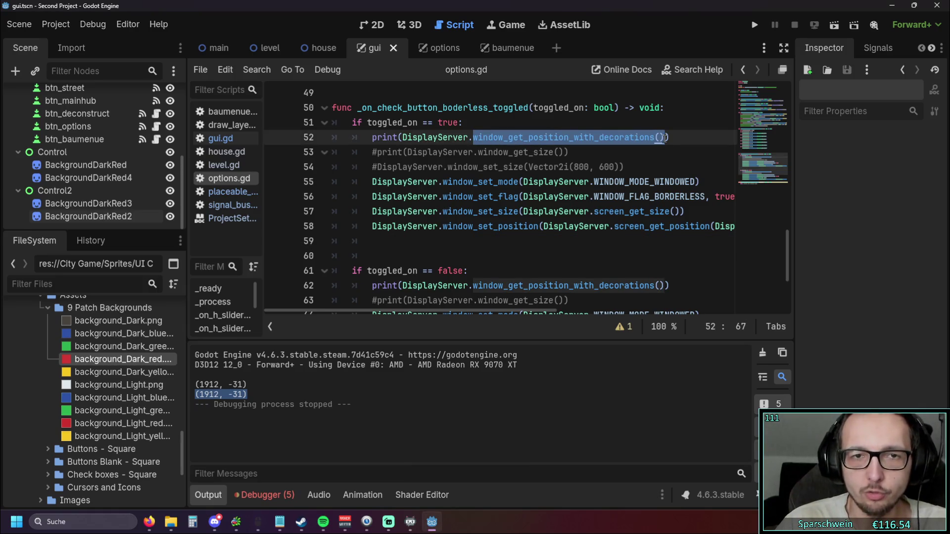
key("alt+Tab")
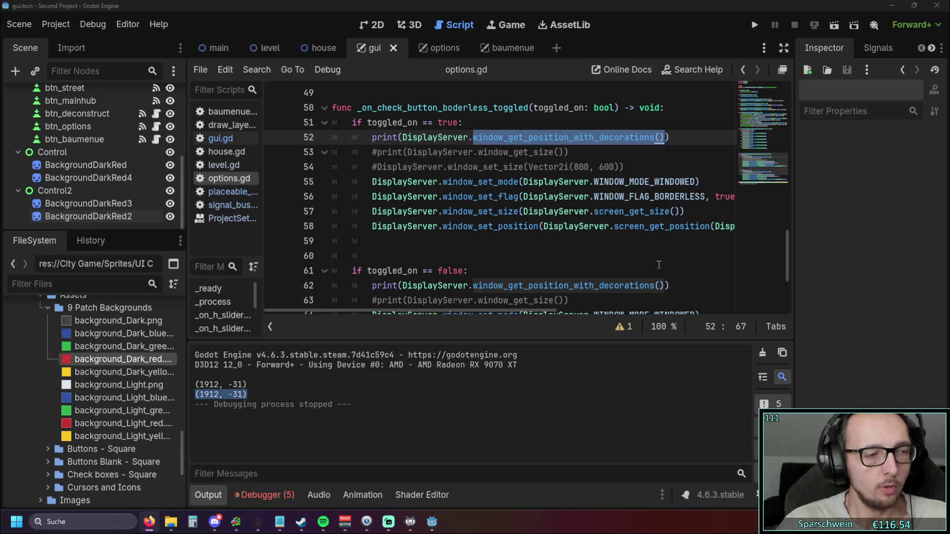
Step: Close the ProjectSettings help page in the script list and inspect line 52's context menu
left_click(227, 220)
right_click(228, 220)
left_click(252, 232)
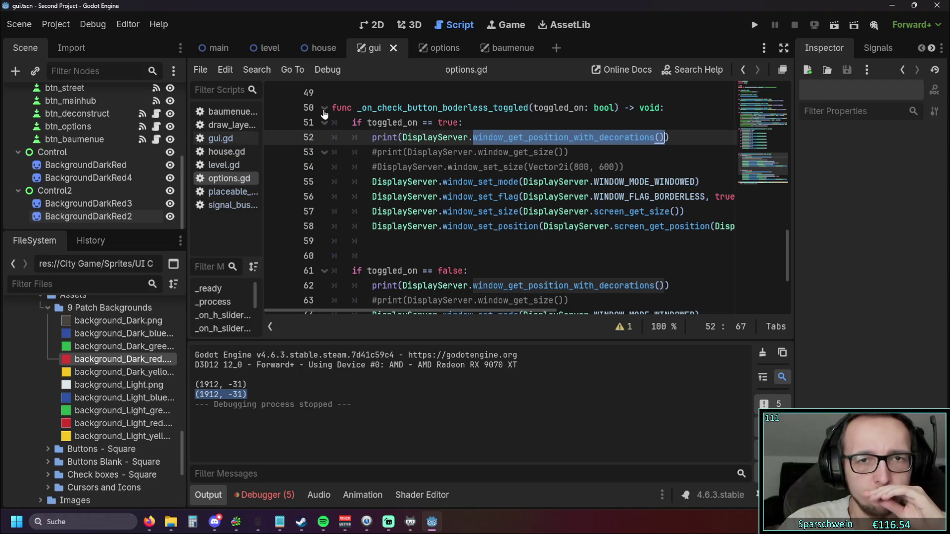
right_click(529, 139)
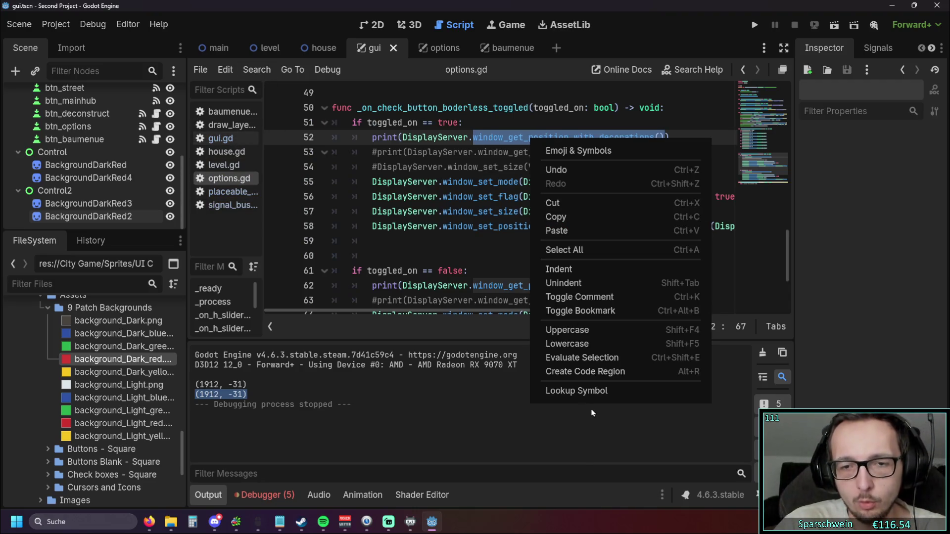
left_click(519, 158)
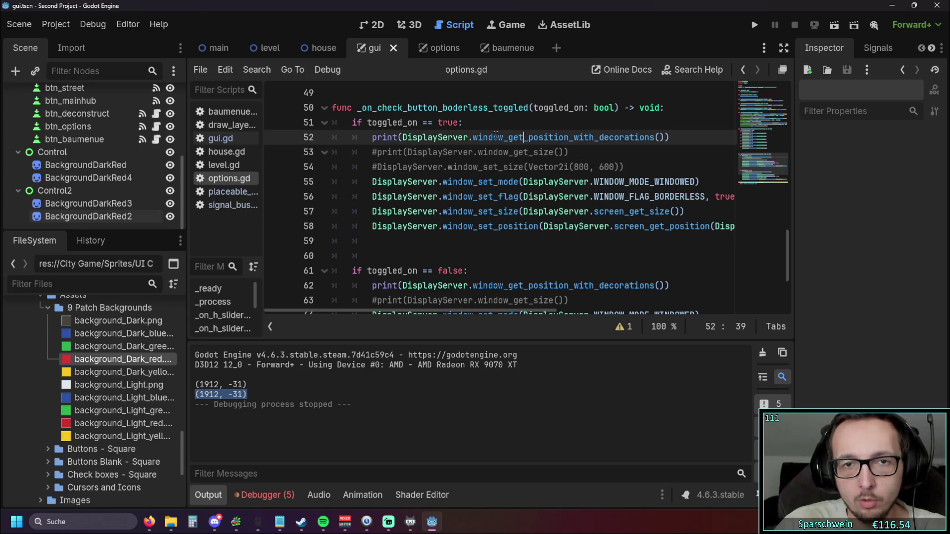
right_click(501, 141)
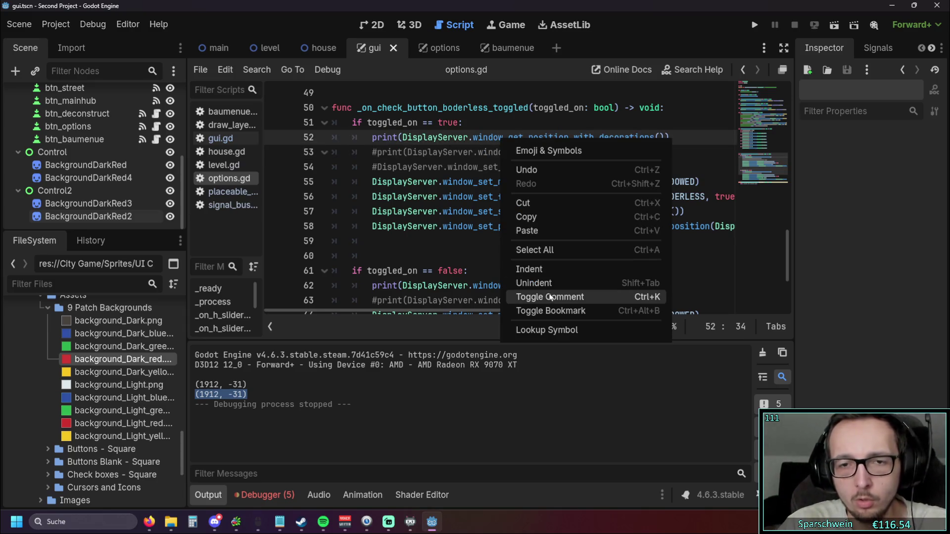
left_click(456, 156)
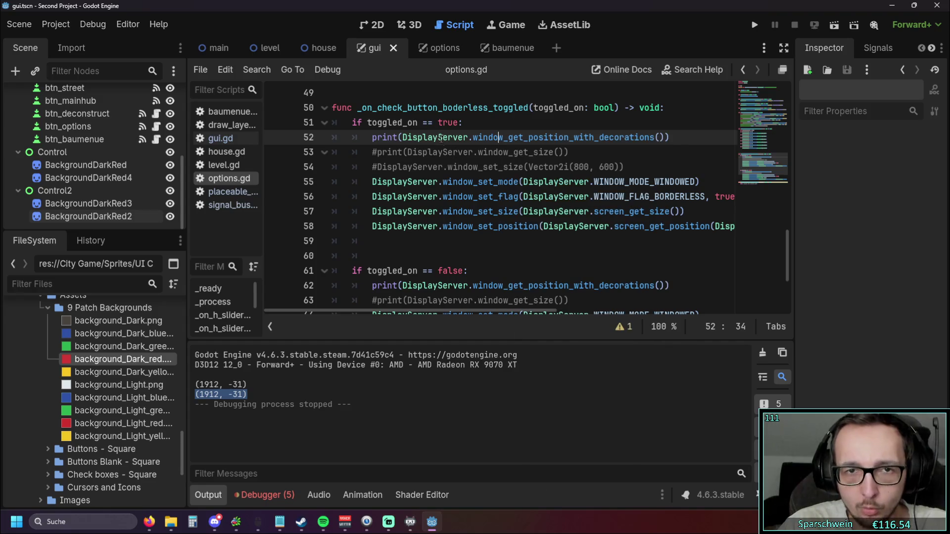
right_click(437, 137)
left_click(404, 177)
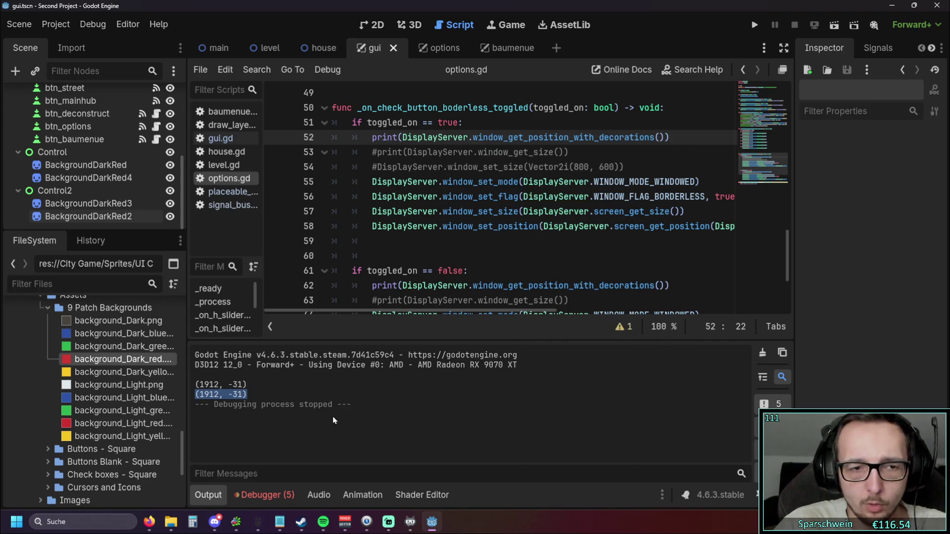
left_click(285, 412)
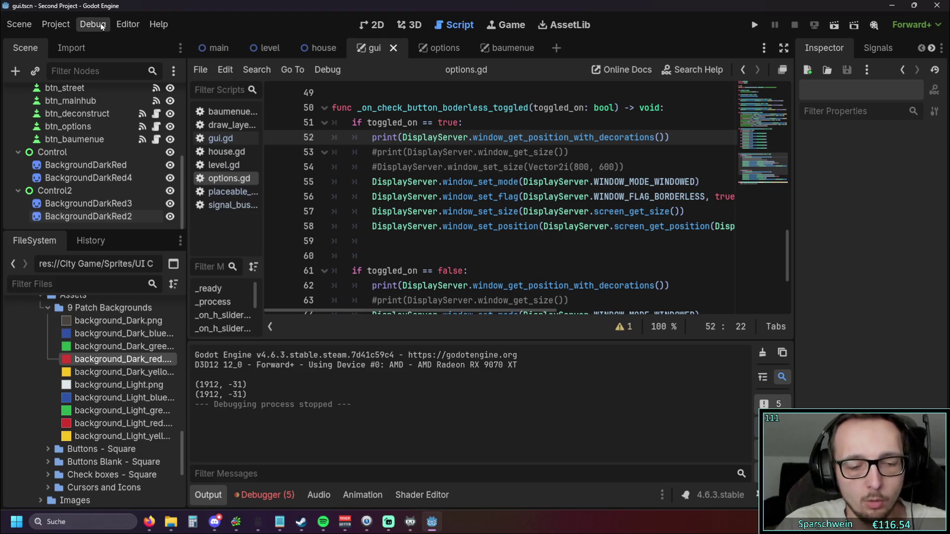
Step: Search the help for window_get_position_with_decorations and open its DisplayServer documentation entry
key("F1")
type("display")
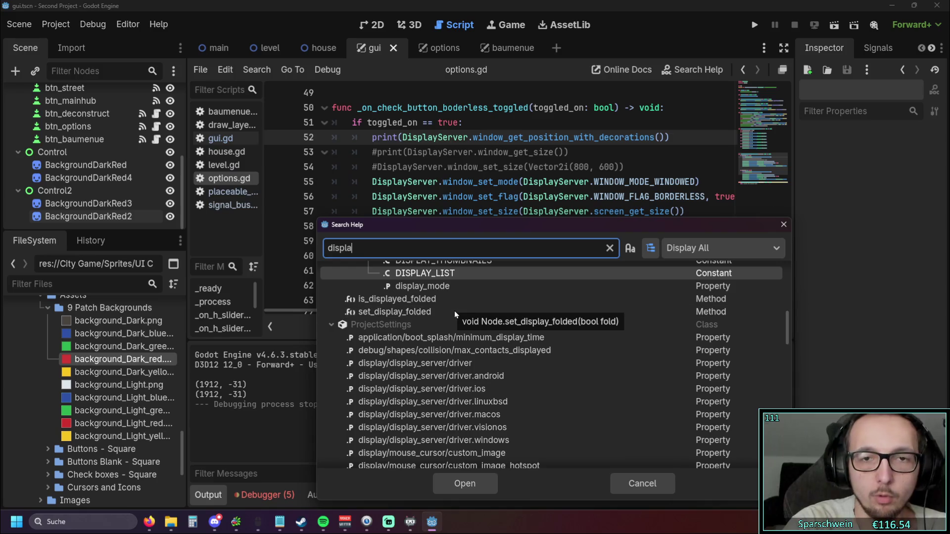
key("BackSpace")
key("BackSpace")
key("BackSpace")
type("windir")
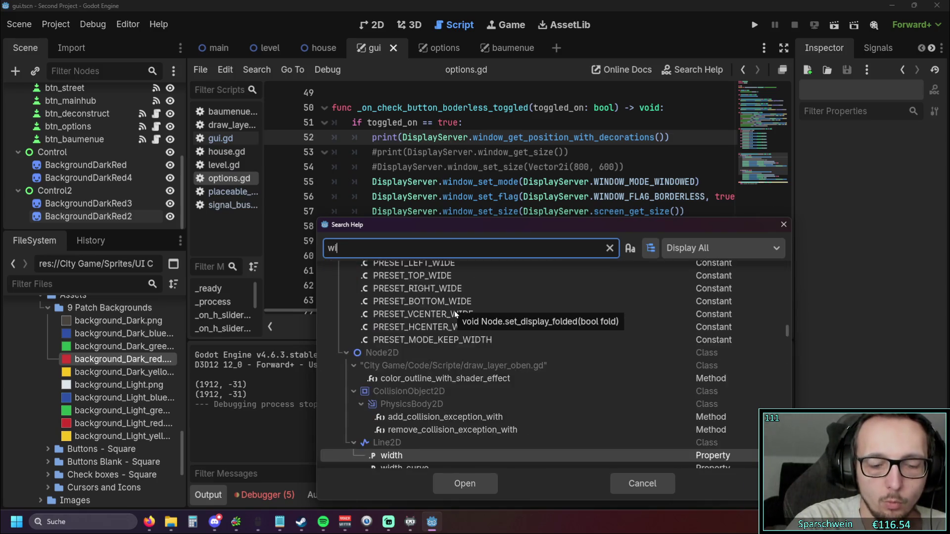
key("BackSpace")
key("BackSpace")
type("ow")
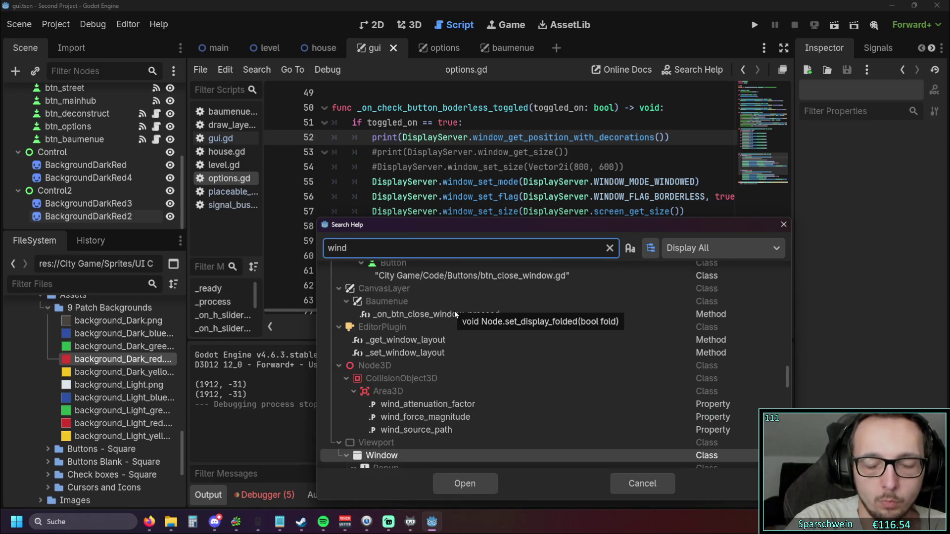
type("_get_position_with_decorations()")
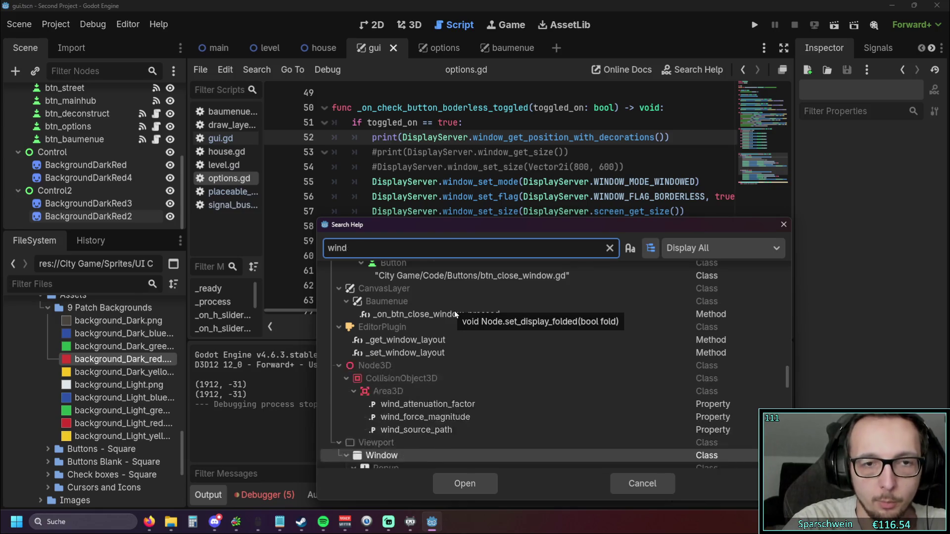
key("BackSpace")
key("BackSpace")
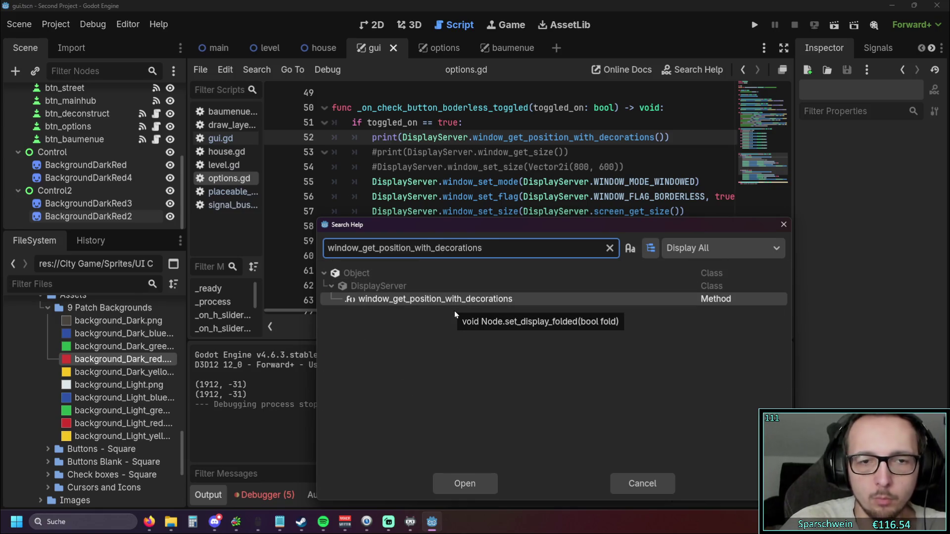
key("Escape")
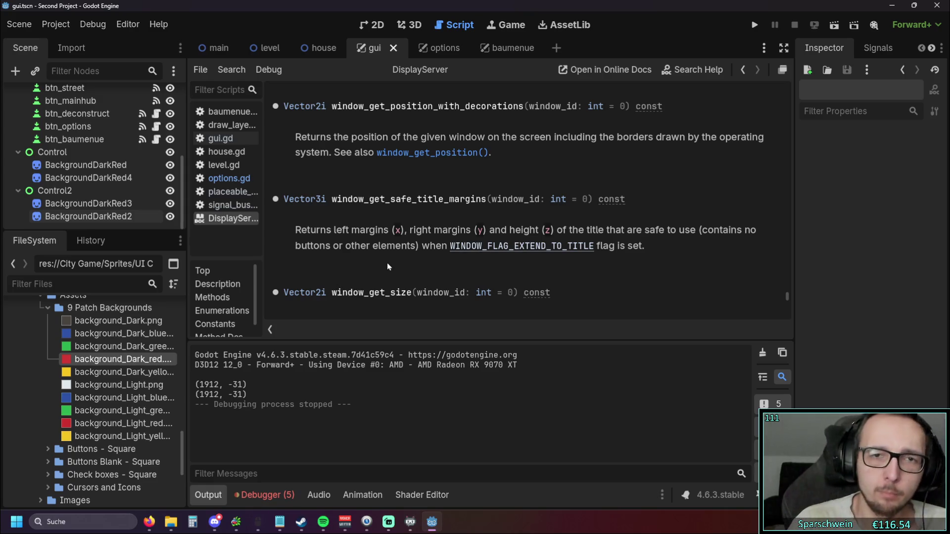
Step: Read through the DisplayServer window-position docs, then switch to the gui.gd script
scroll(393, 262, "up", 1)
scroll(393, 262, "down", 1)
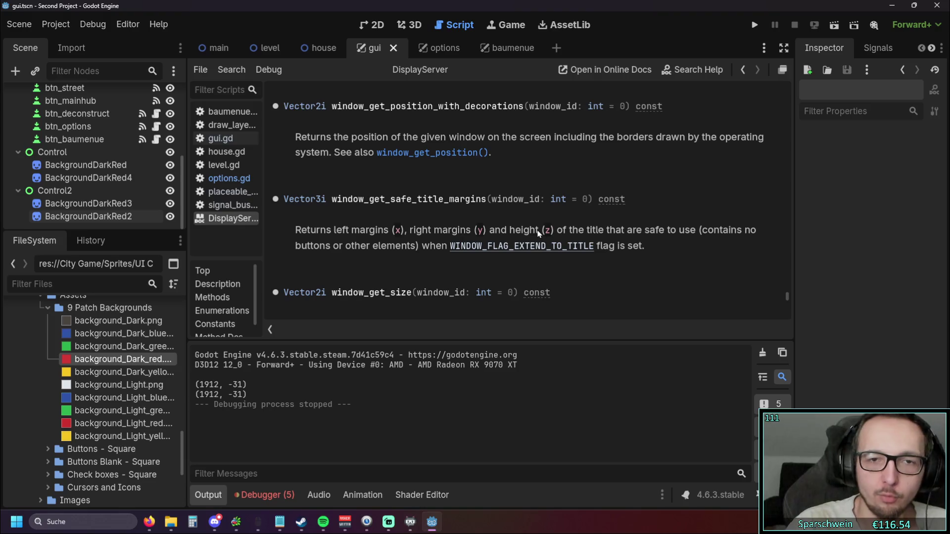
scroll(445, 192, "up", 2)
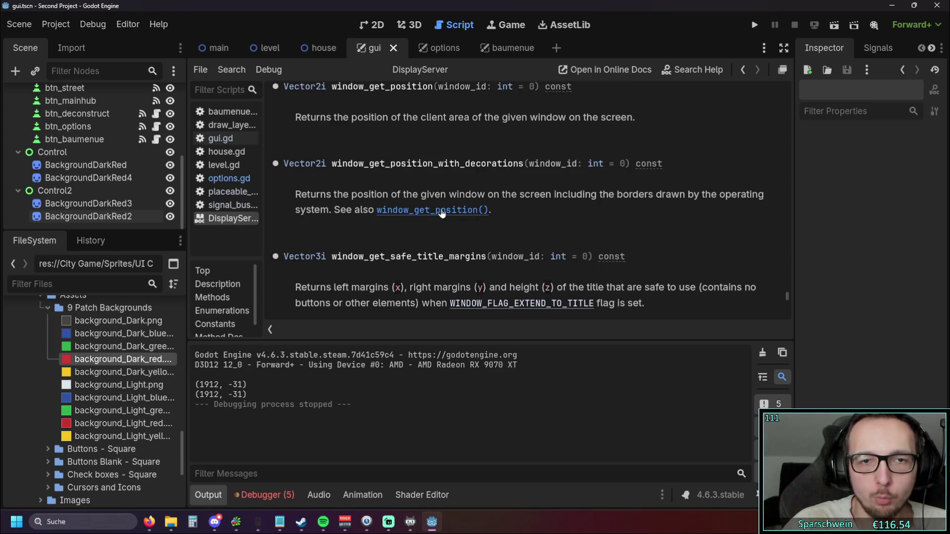
scroll(496, 258, "up", 1)
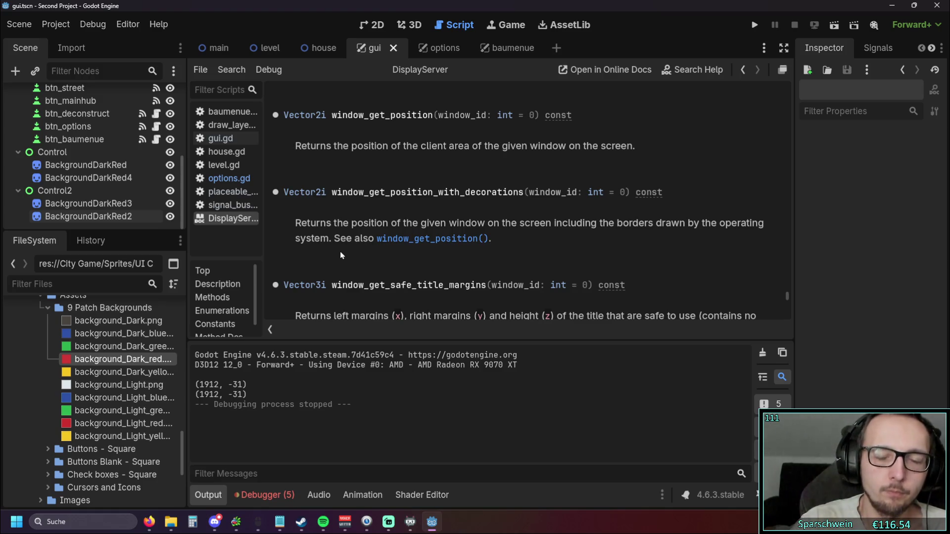
left_click(408, 239)
scroll(364, 244, "up", 1)
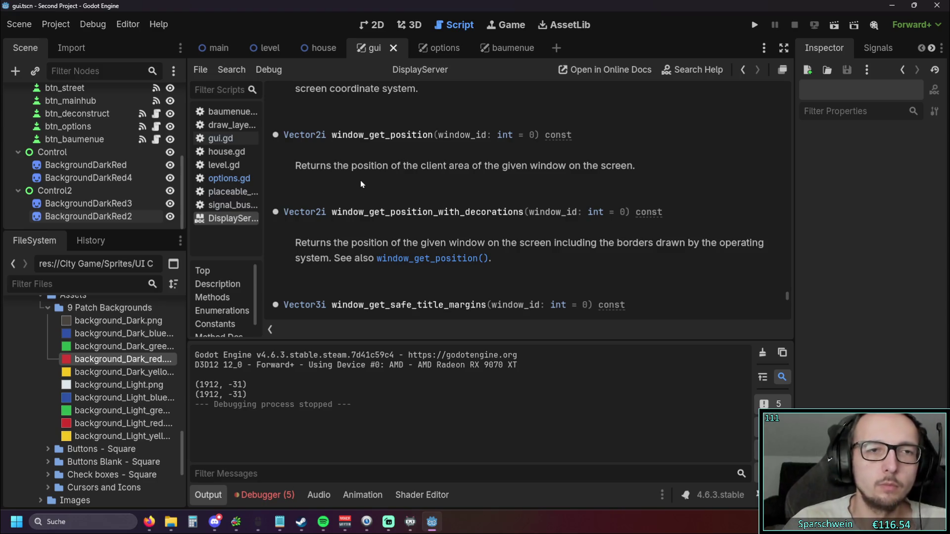
left_click(220, 138)
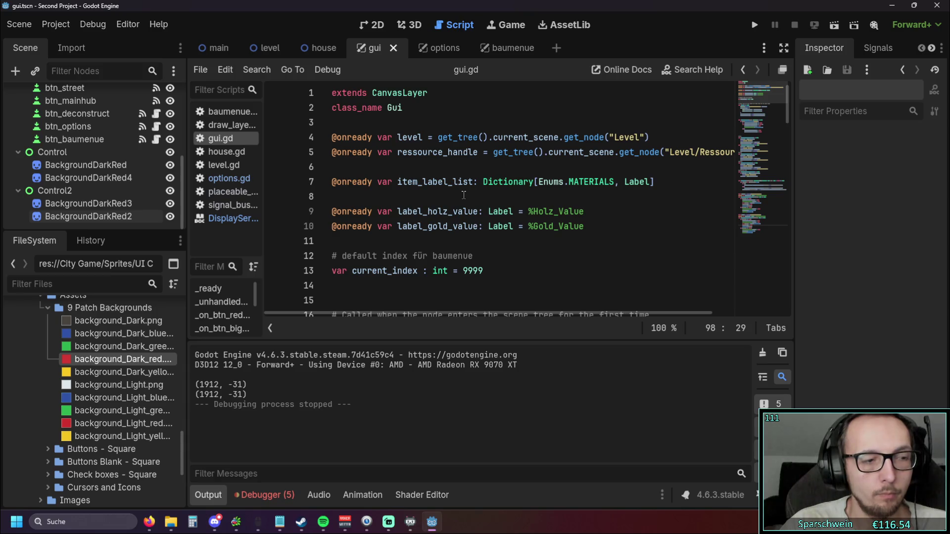
Step: Scroll through gui.gd, then go back to options.gd with Alt+Left
scroll(464, 195, "down", 20)
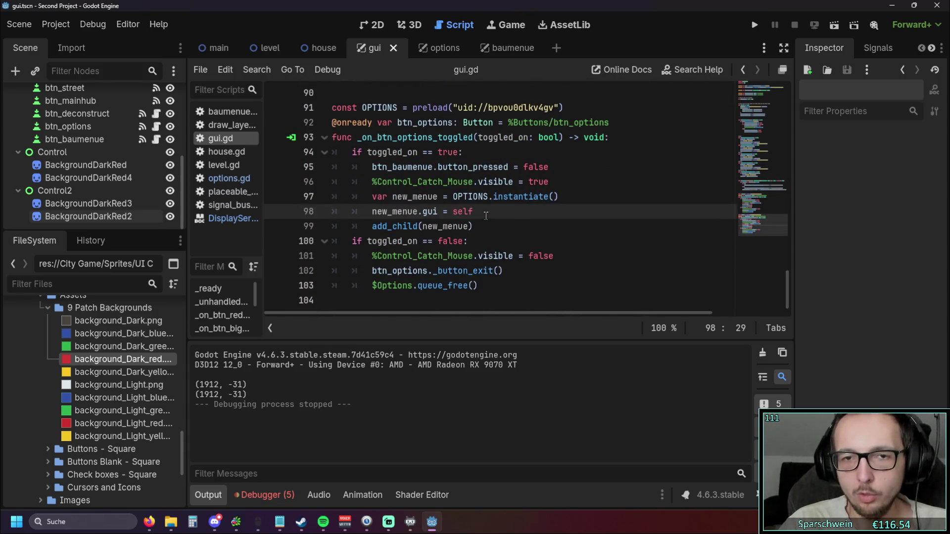
scroll(502, 223, "up", 20)
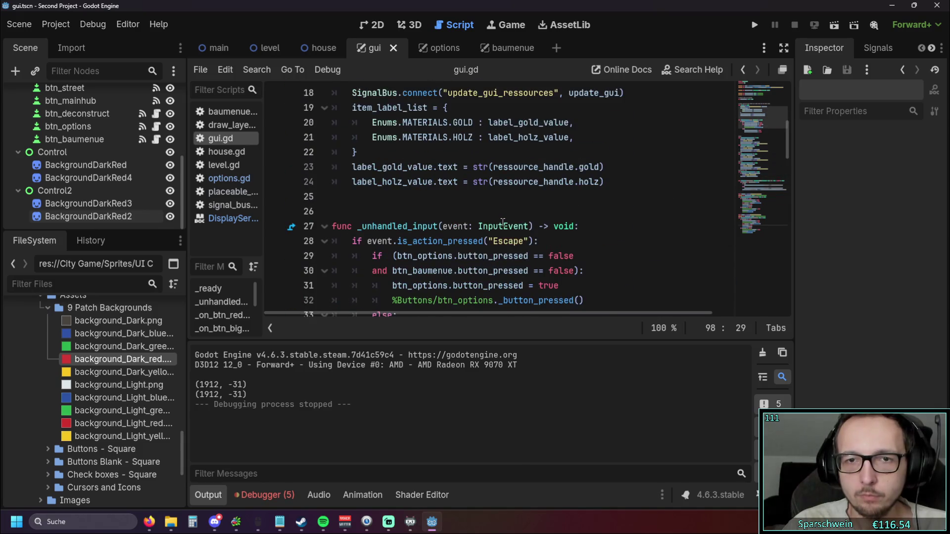
scroll(503, 222, "up", 6)
key("alt+Left")
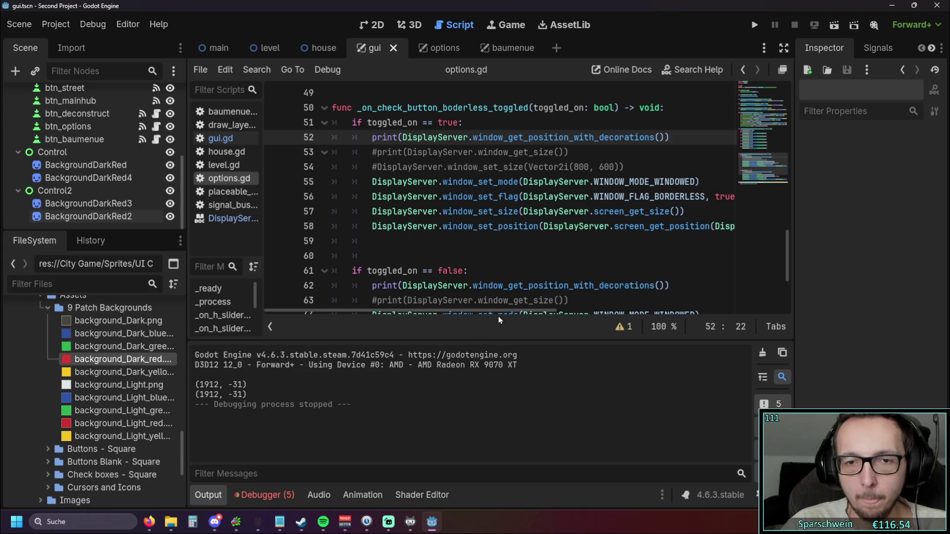
Step: Change WINDOW_MODE_WINDOWED to WINDOW_MODE_FULLSCREEN on line 55 using autocomplete
mouse_move(494, 311)
left_mouse_down()
mouse_move(600, 311)
mouse_move(499, 306)
left_mouse_up()
left_click_drag(643, 182, 685, 183)
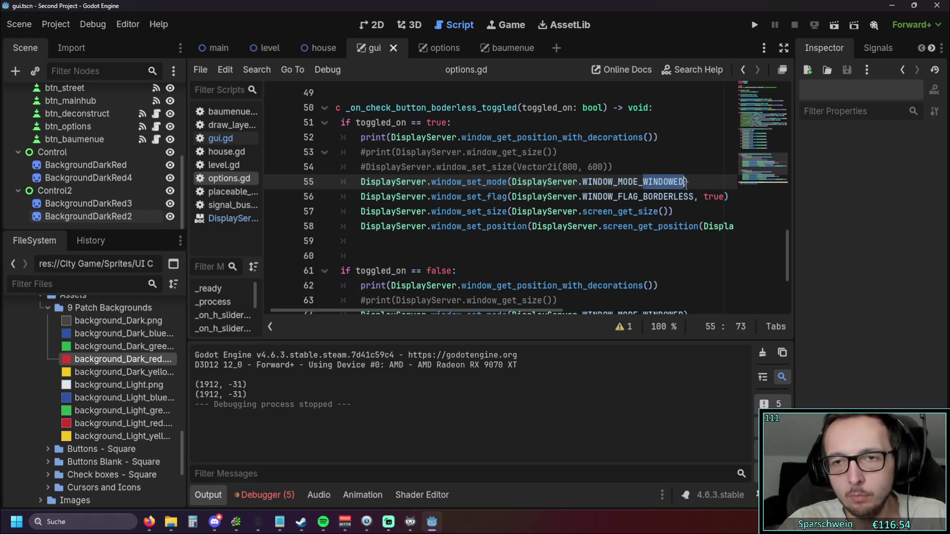
type("Full")
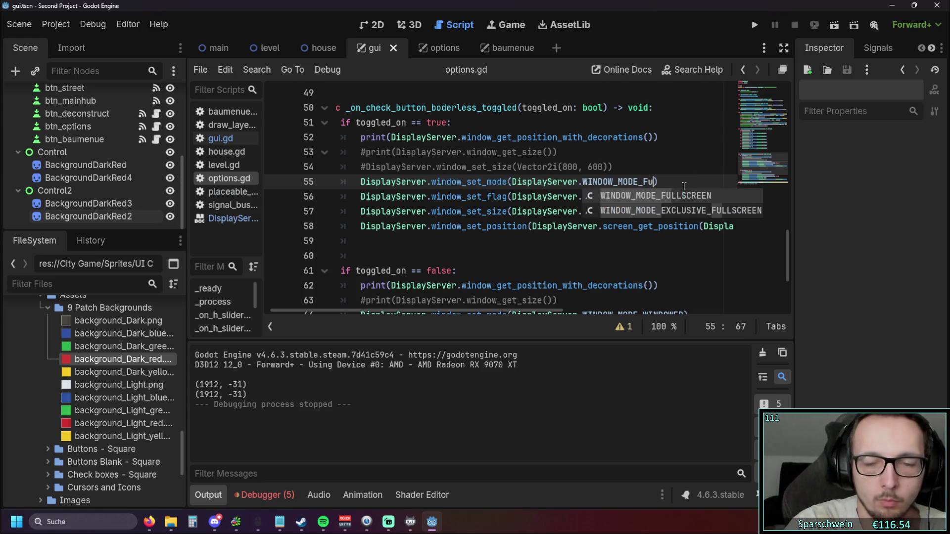
key("Return")
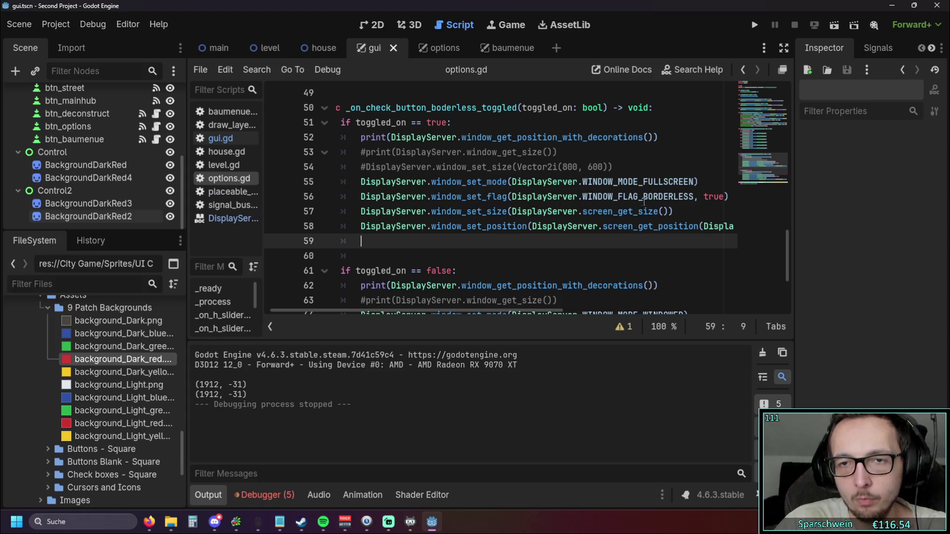
key("Down")
key("Down")
key("Down")
scroll(673, 204, "up", 1)
scroll(674, 204, "down", 1)
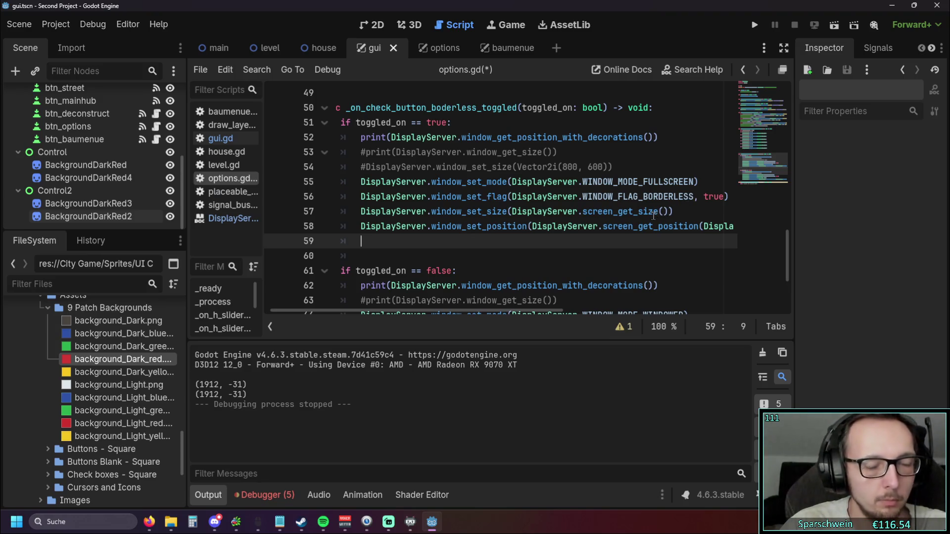
left_click(674, 211)
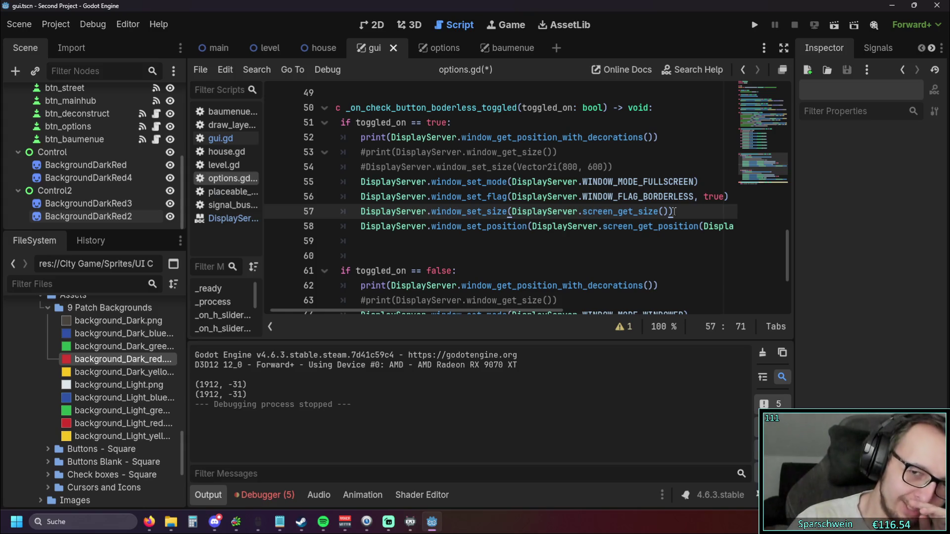
Step: Copy FULLSCREEN from line 55 and paste it over WINDOWED on line 64
left_click_drag(643, 181, 696, 181)
key("ctrl+c")
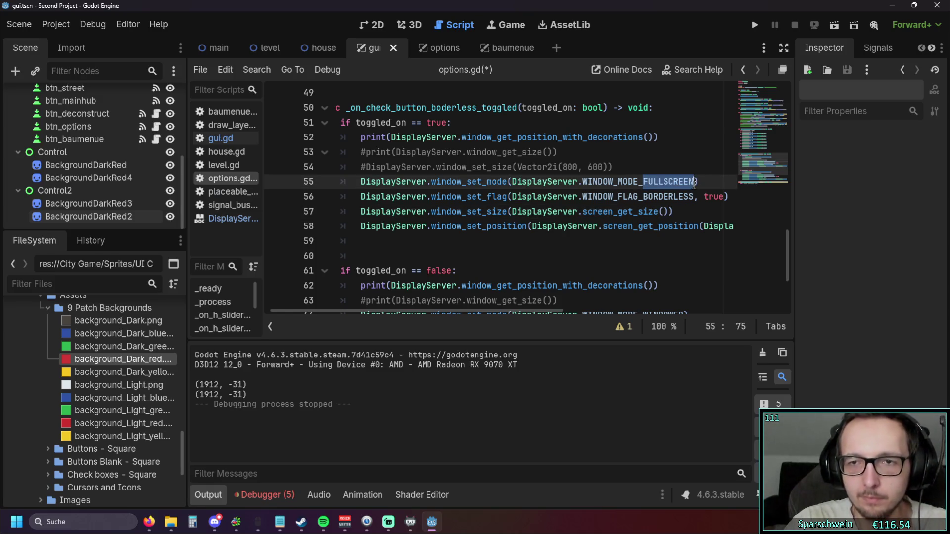
scroll(671, 200, "down", 3)
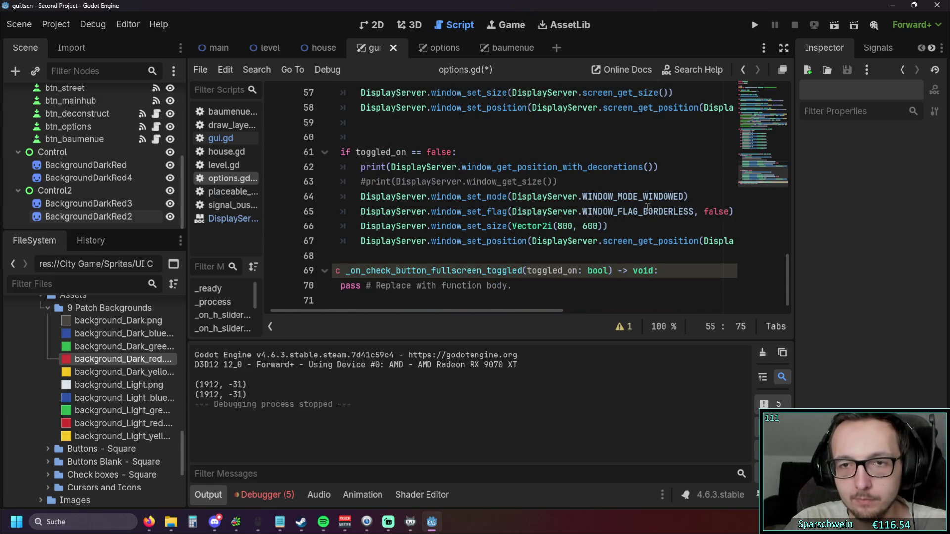
left_click_drag(643, 196, 685, 202)
key("ctrl+v")
left_click(712, 151)
scroll(713, 152, "up", 1)
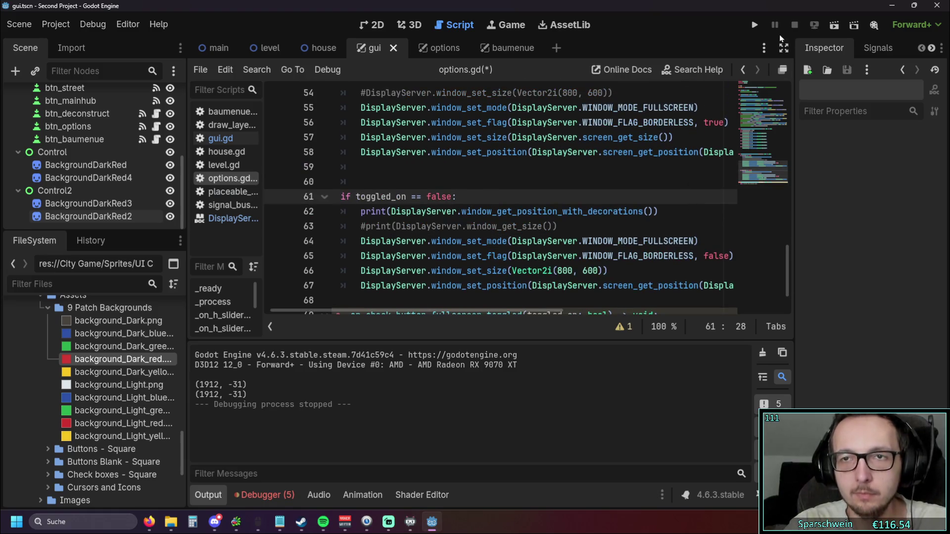
Step: Run the game, toggle Borderless on and off repeatedly in Optionen, then quit with Alt+F4
left_click(754, 25)
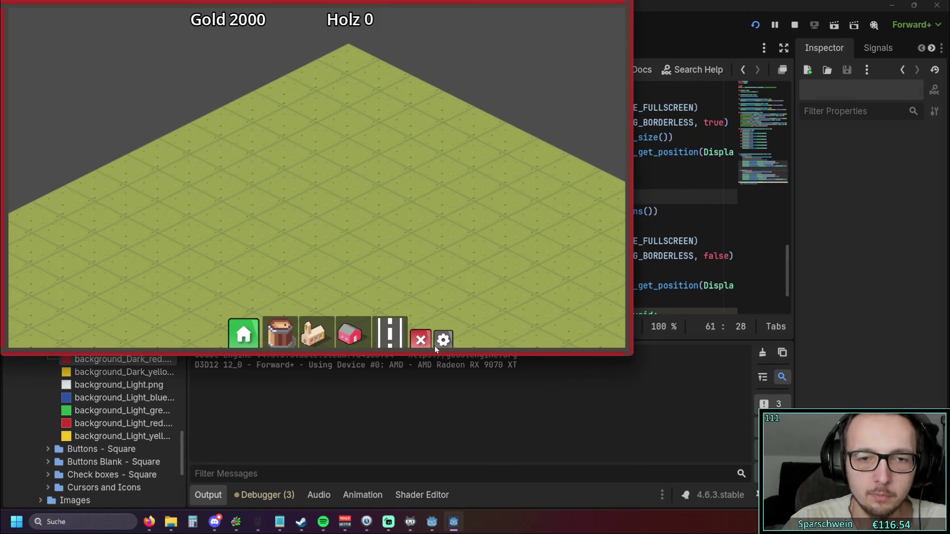
left_click(438, 341)
left_click(421, 201)
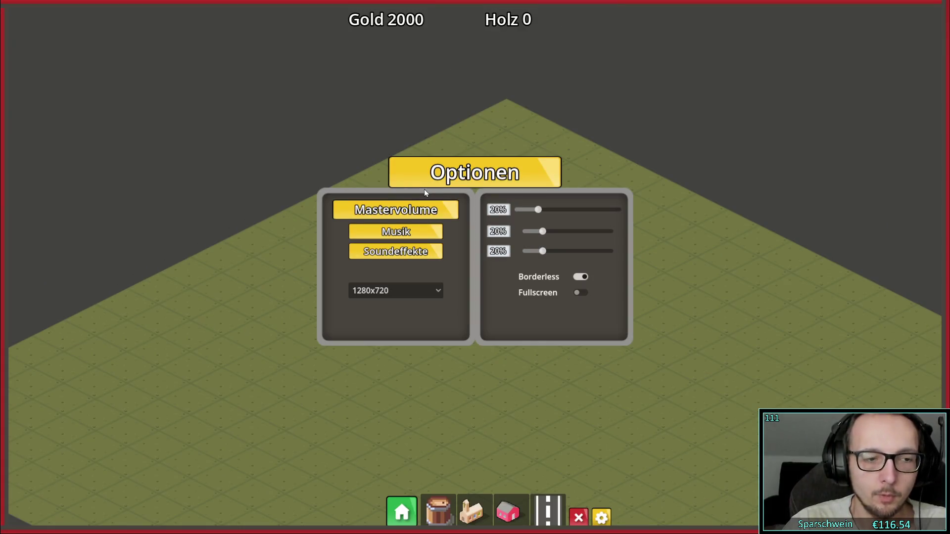
left_click(580, 279)
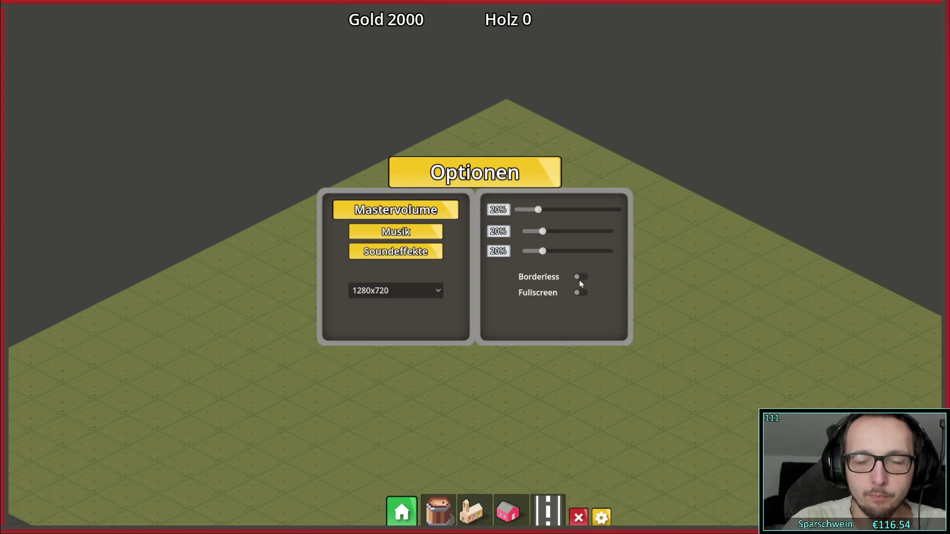
left_click(580, 282)
left_click(580, 281)
left_click(580, 281)
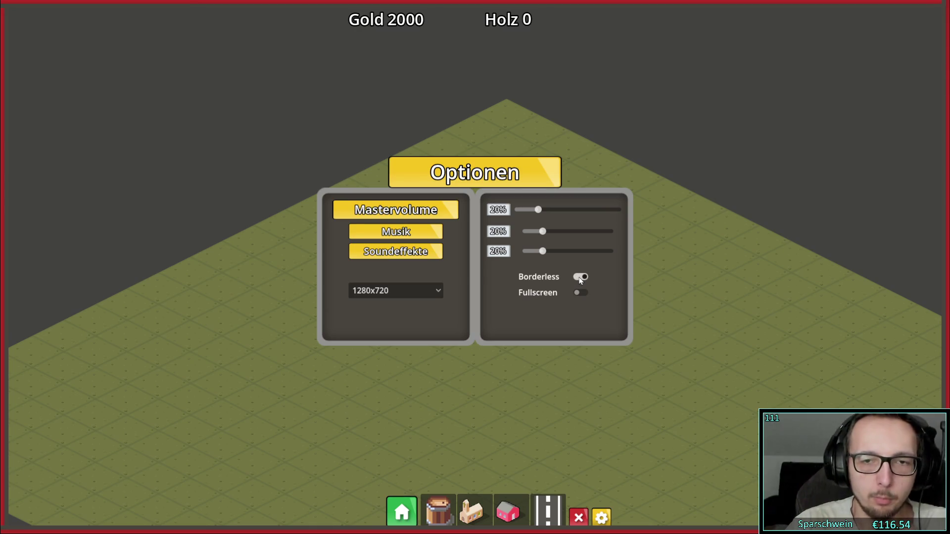
left_click(580, 281)
left_click(581, 281)
left_click(580, 281)
left_click(581, 280)
left_click(581, 281)
left_click(580, 280)
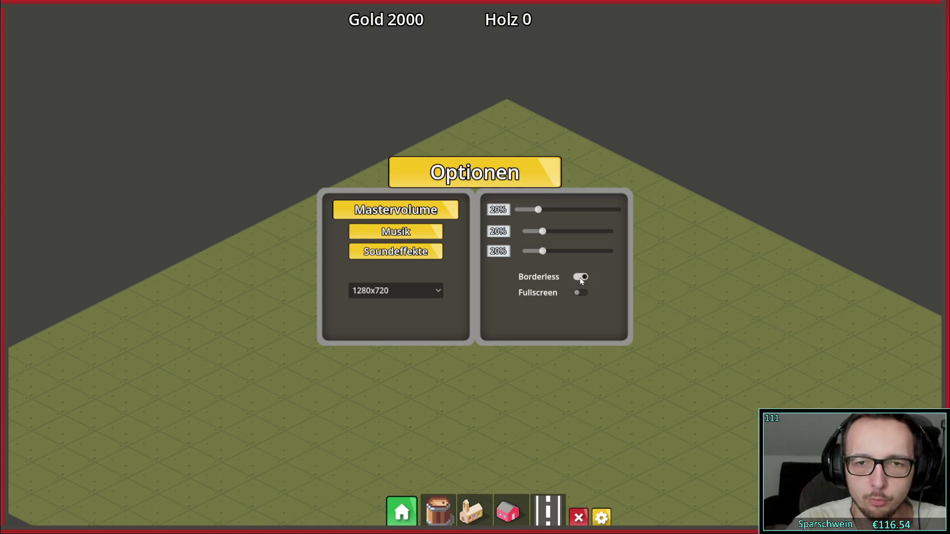
left_click(580, 280)
left_click(580, 281)
left_click(581, 280)
left_click(580, 281)
left_click(581, 280)
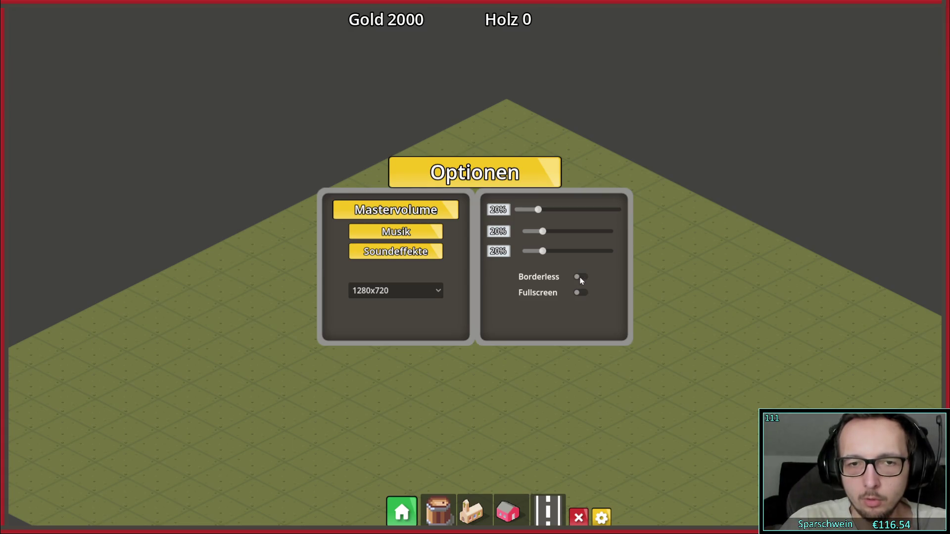
left_click(580, 280)
left_click(581, 280)
left_click(581, 280)
left_click(581, 280)
left_click(581, 281)
left_click(580, 280)
left_click(581, 281)
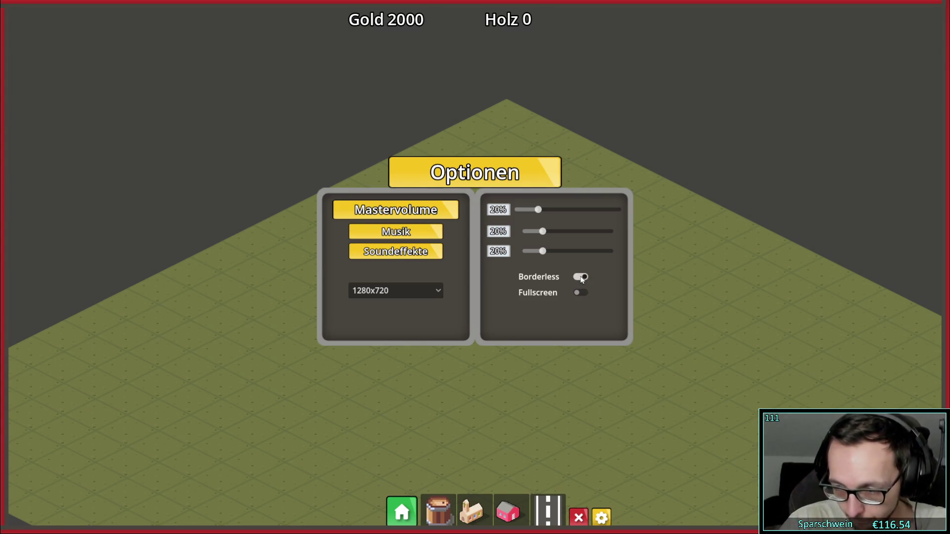
left_click(581, 281)
key("alt+F4")
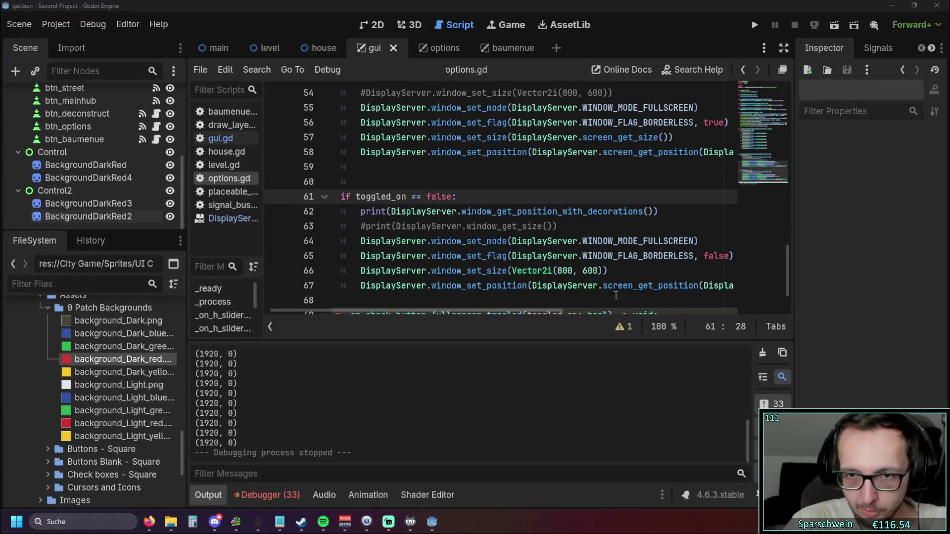
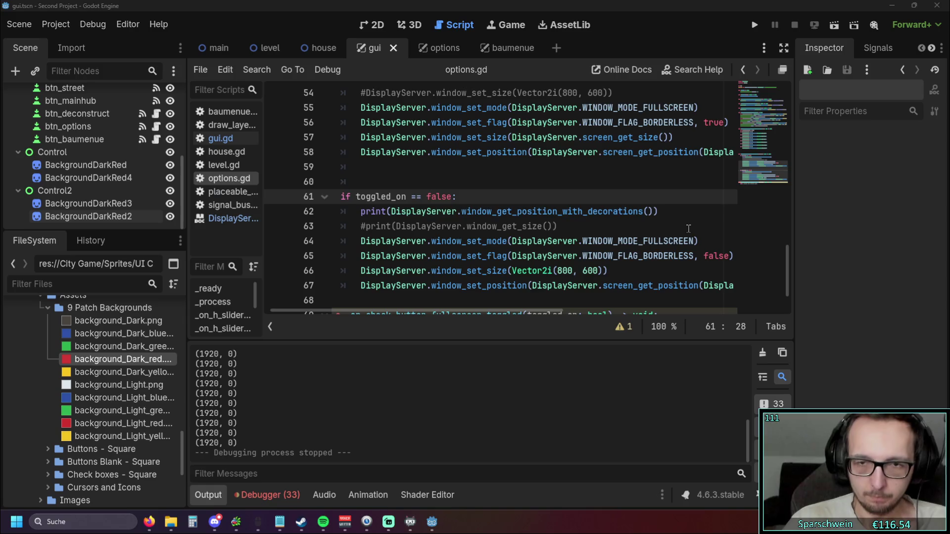
Step: Delete the WINDOW_MODE_FULLSCREEN window_set_mode lines 55 and 64 from the Borderless handler, then run the project
scroll(688, 229, "up", 1)
left_click(707, 285)
key("shift+Home")
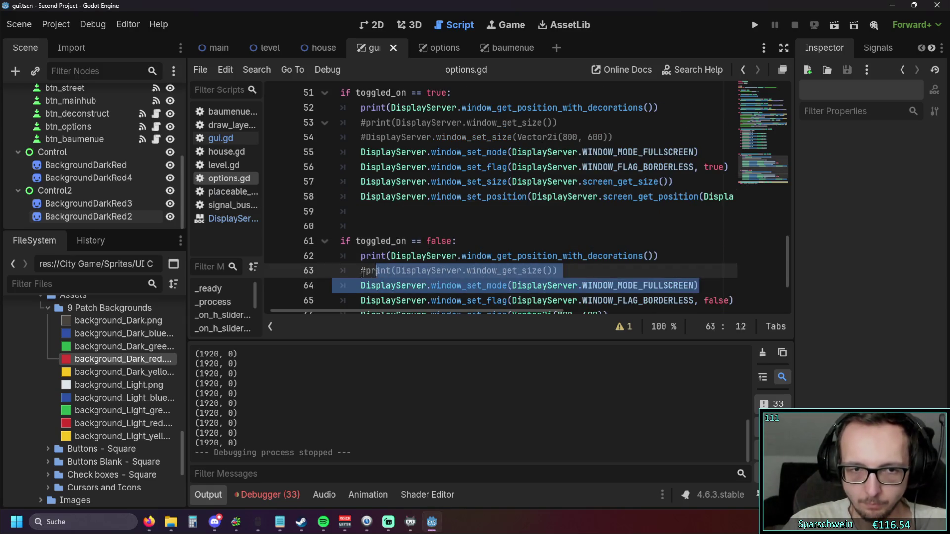
key("shift+Home")
key("BackSpace")
key("BackSpace")
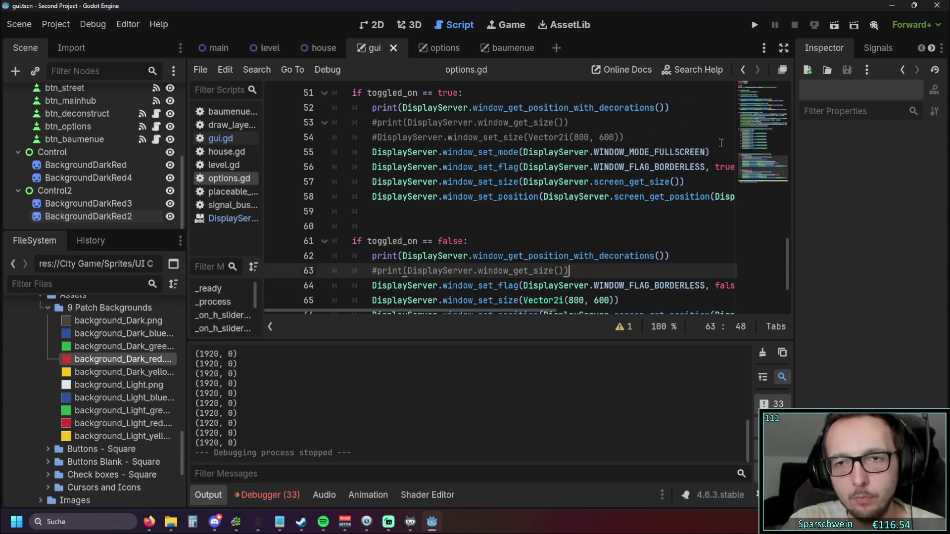
left_click(710, 152)
key("shift+Home")
key("shift+Home")
key("BackSpace")
key("BackSpace")
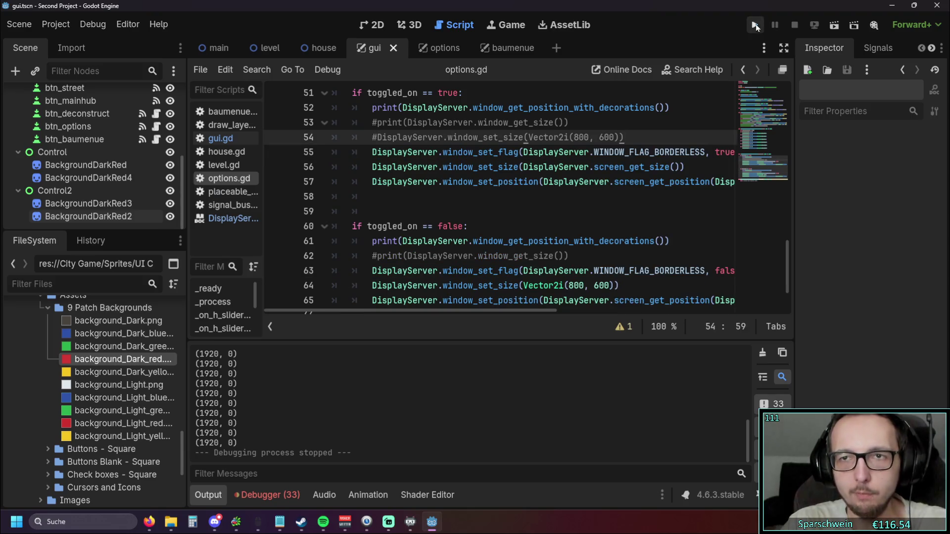
left_click(754, 25)
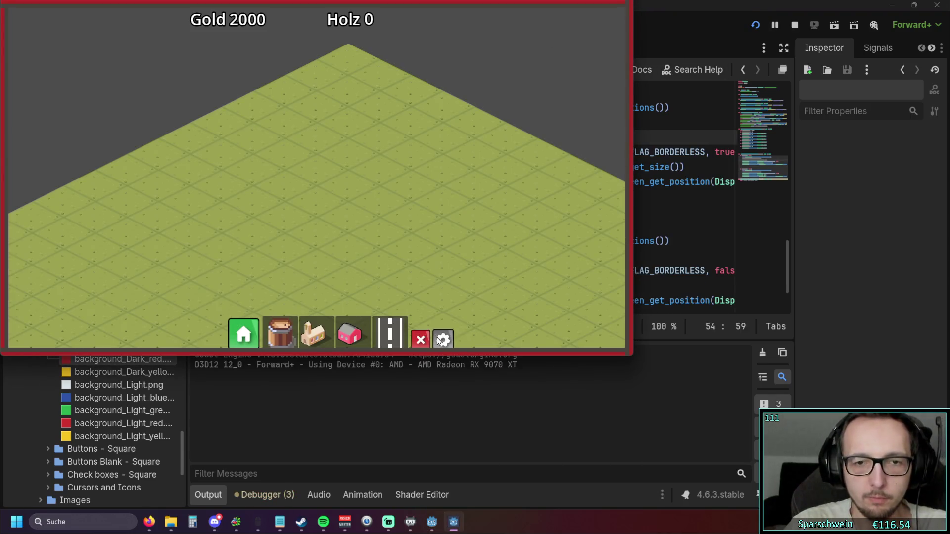
Step: In Optionen, toggle Borderless on and off three times, then stop the game with F8
left_click(443, 340)
left_click(421, 186)
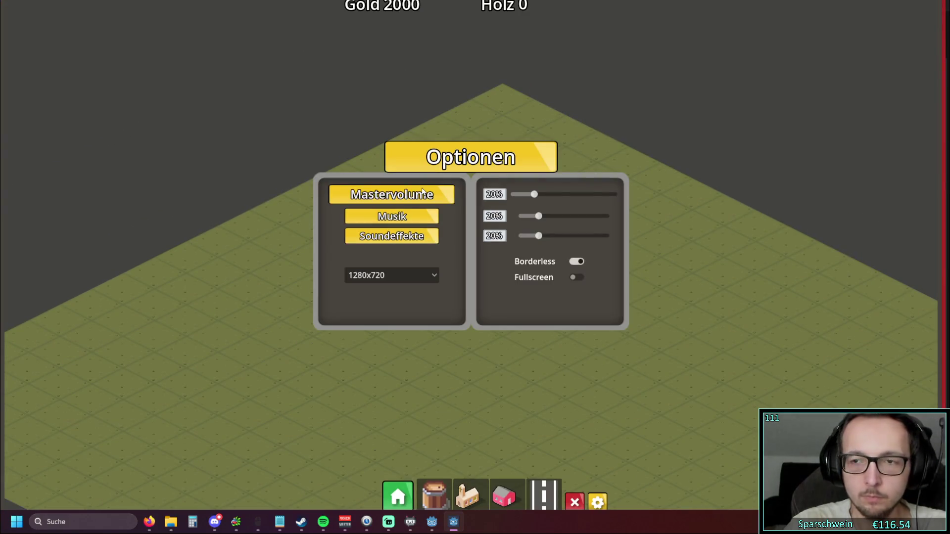
left_click(576, 261)
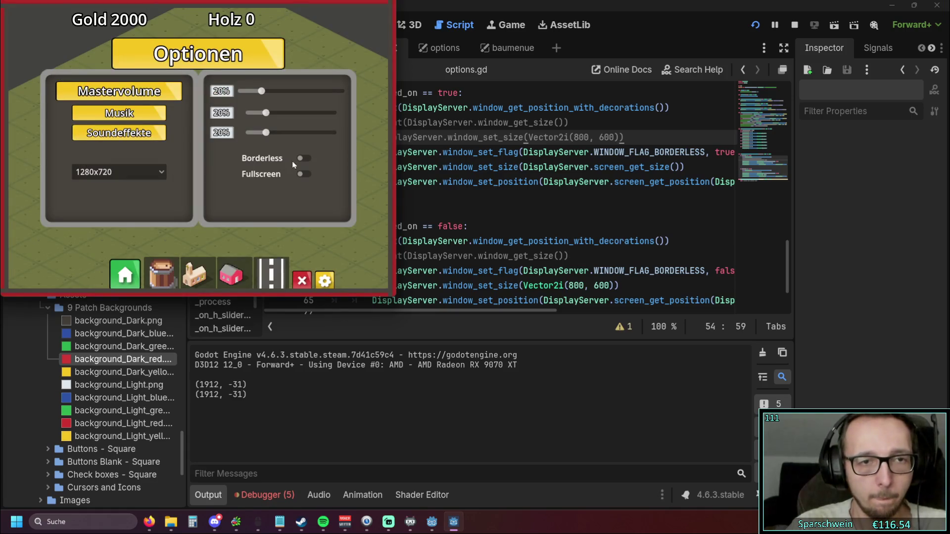
left_click(305, 157)
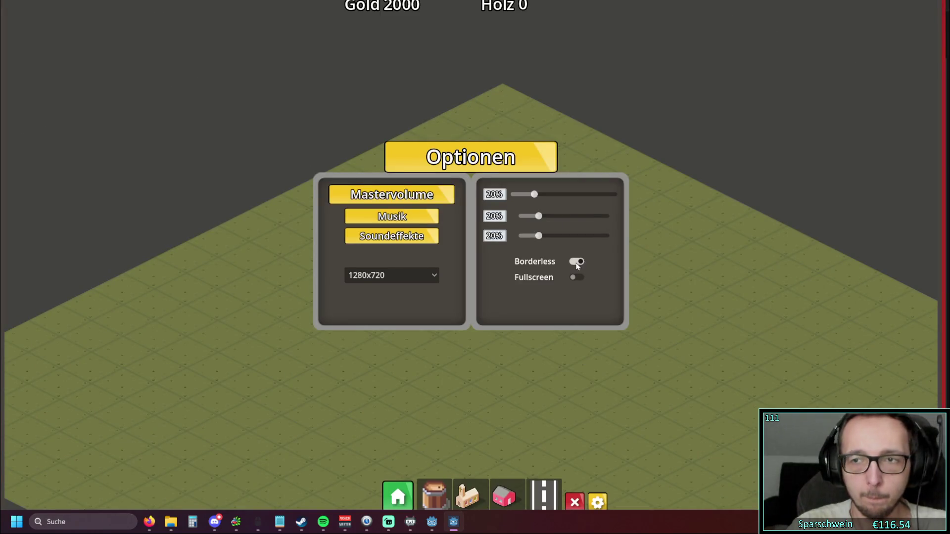
left_click(575, 261)
left_click(308, 161)
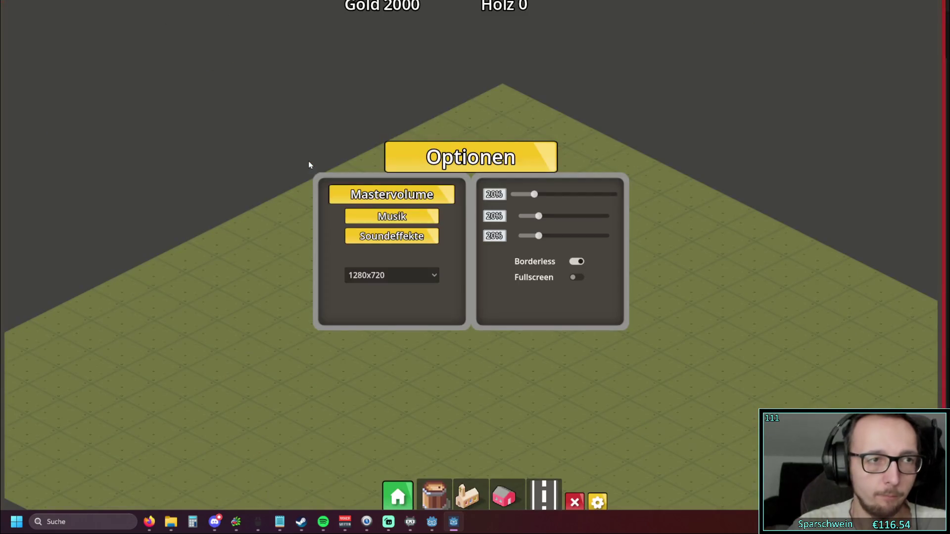
left_click(576, 261)
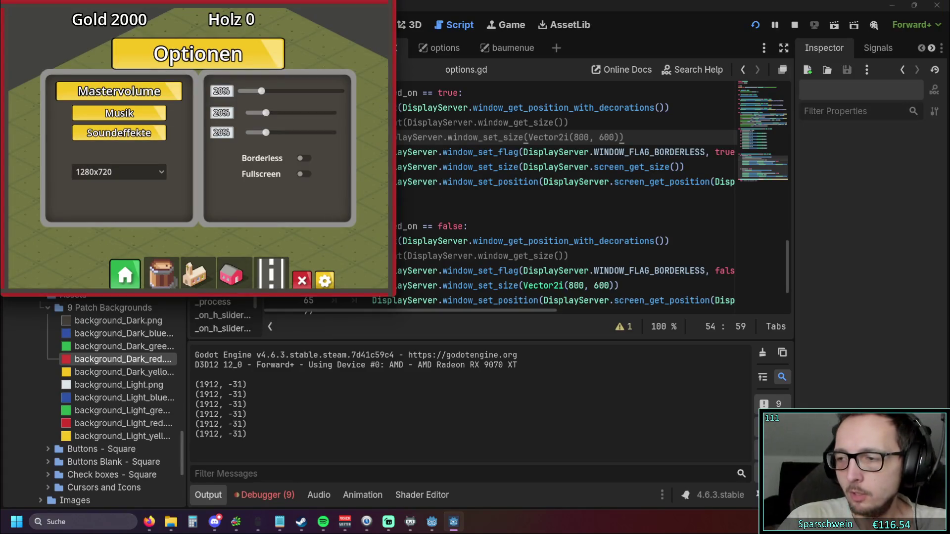
key("F8")
left_click(562, 228)
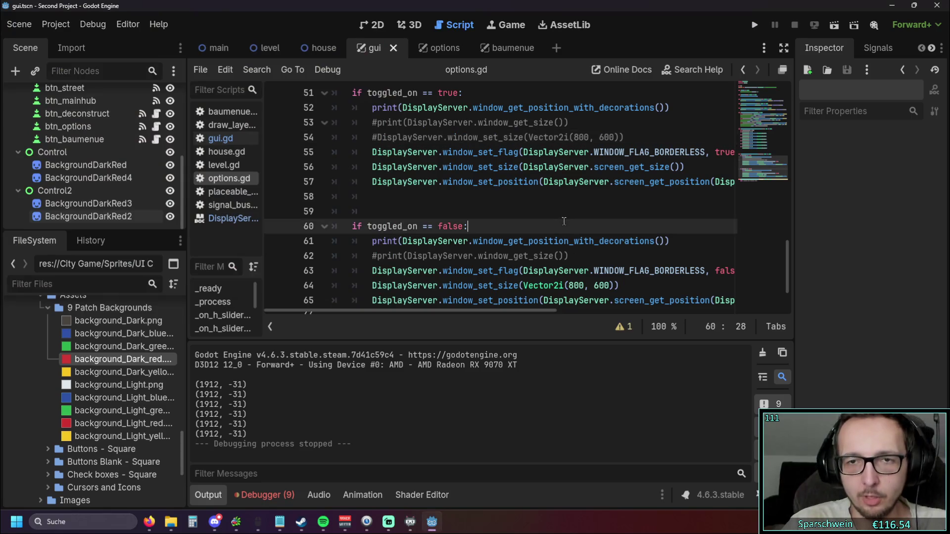
Step: Undo the line deletions and start a new line in the Fullscreen toggle handler
key("ctrl+z")
key("ctrl+z")
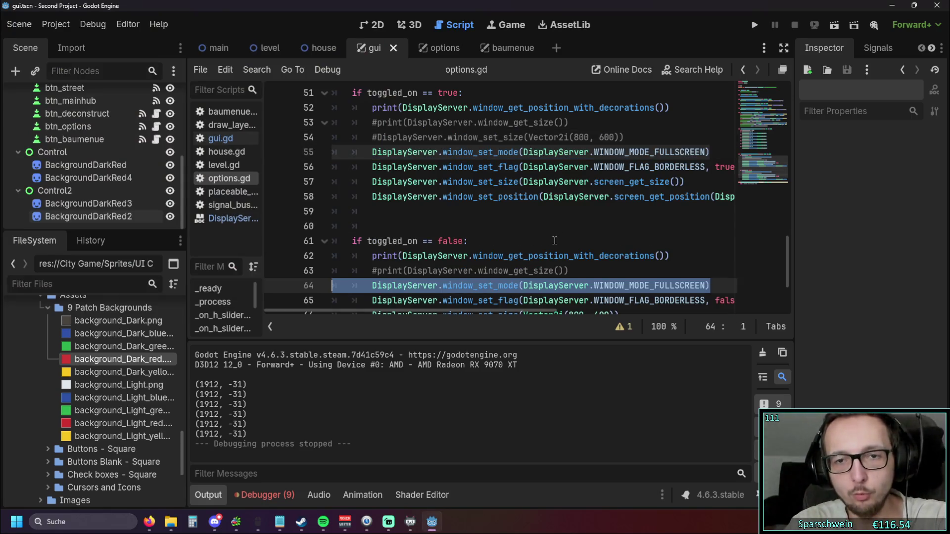
key("ctrl+z")
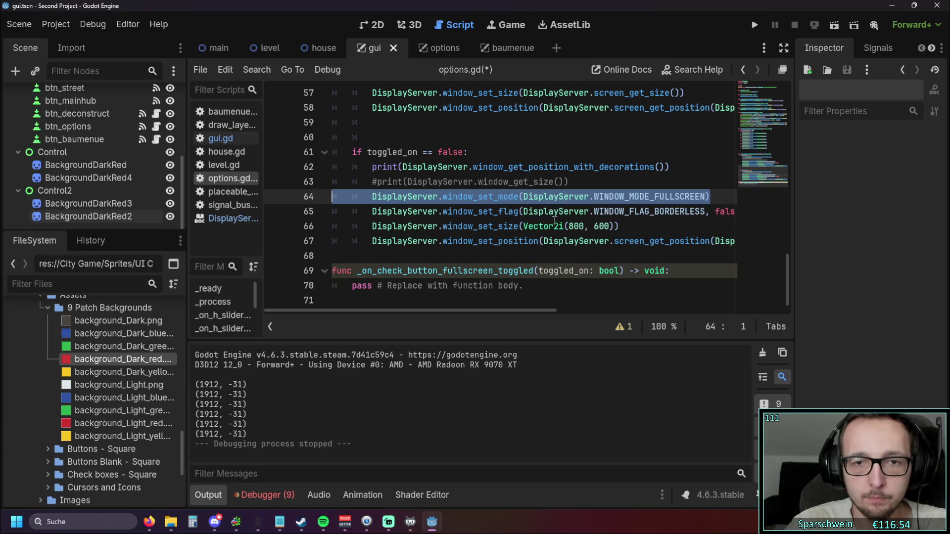
key("ctrl+z")
key("ctrl+y")
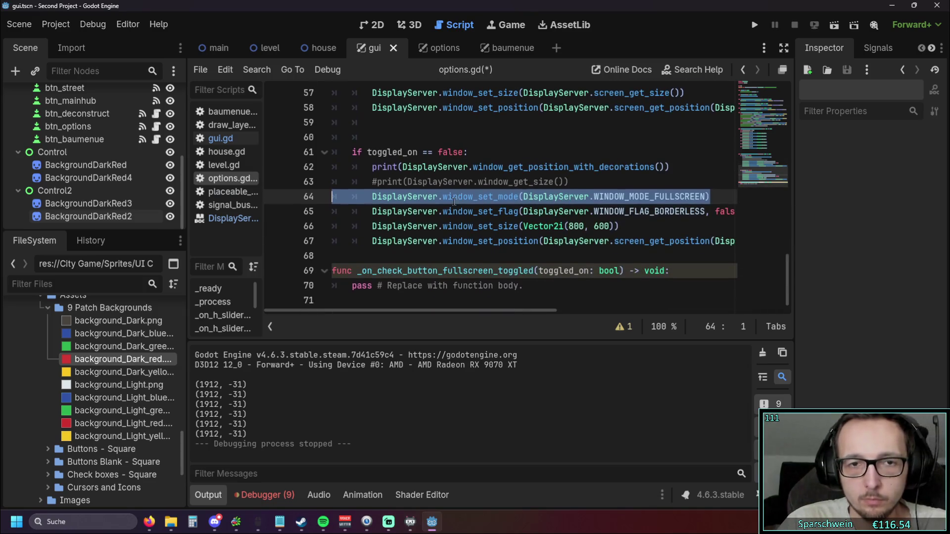
left_click(557, 285)
left_click(695, 274)
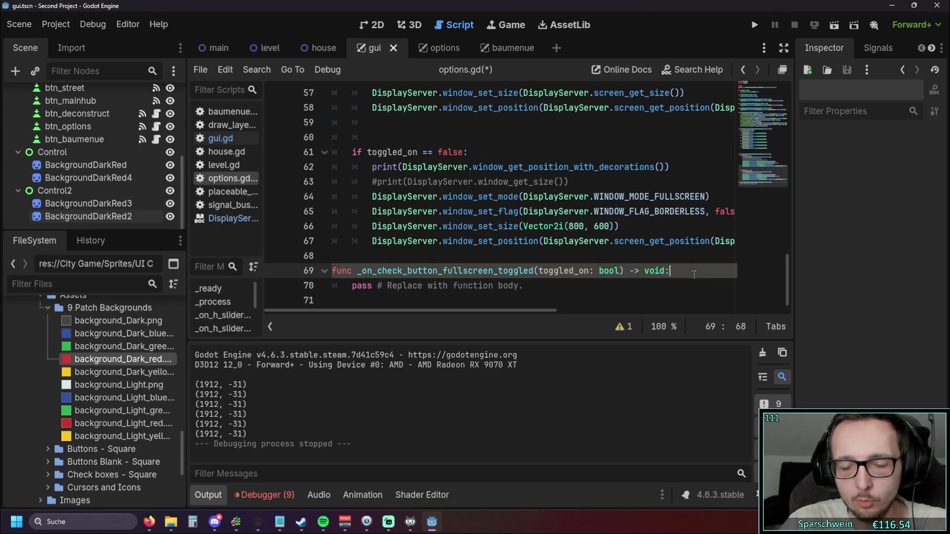
key("Return")
Step: Add the toggled_on condition with a WINDOW_MODE_FULLSCREEN call to the Fullscreen handler
scroll(483, 237, "down", 1)
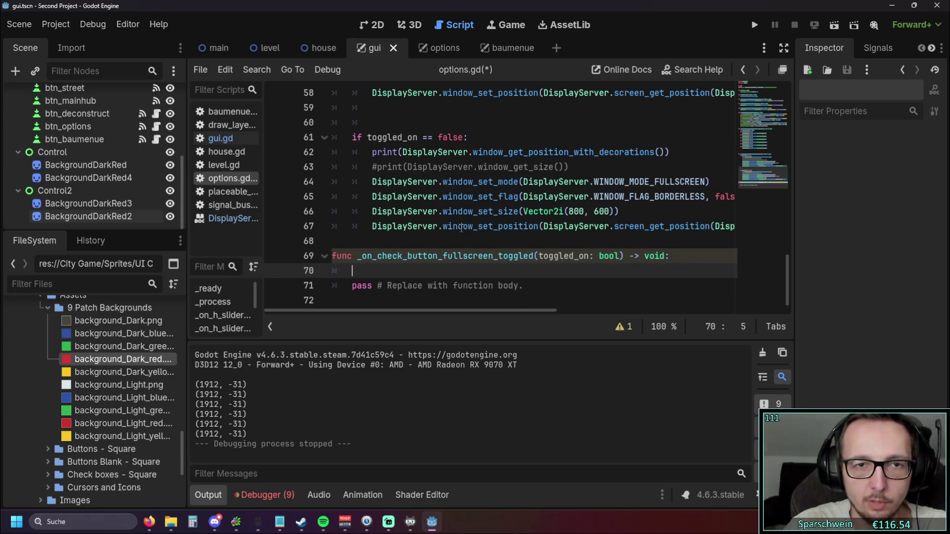
scroll(451, 224, "up", 3)
left_click_drag(463, 122, 352, 122)
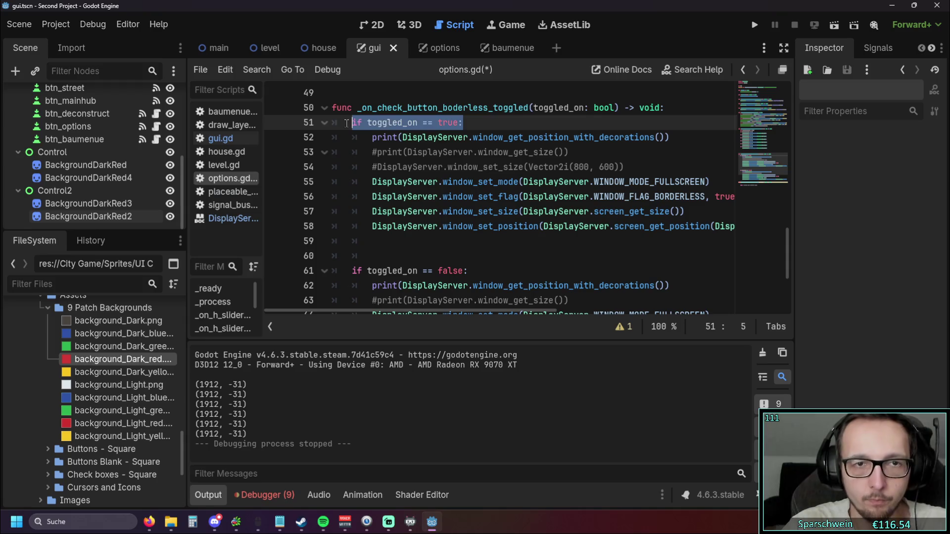
key("ctrl+c")
scroll(401, 242, "down", 3)
left_click(509, 271)
key("ctrl+v")
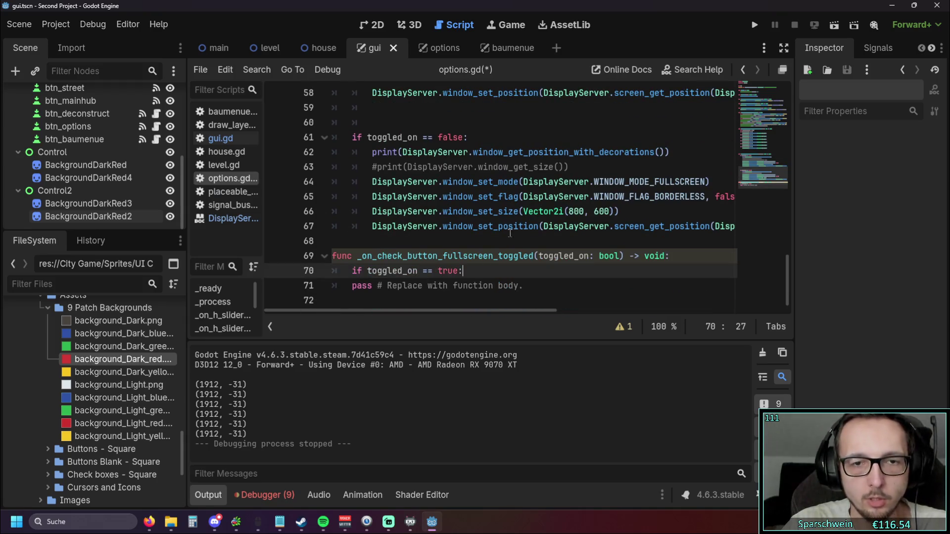
key("Return")
left_click_drag(710, 181, 371, 182)
left_click(429, 285)
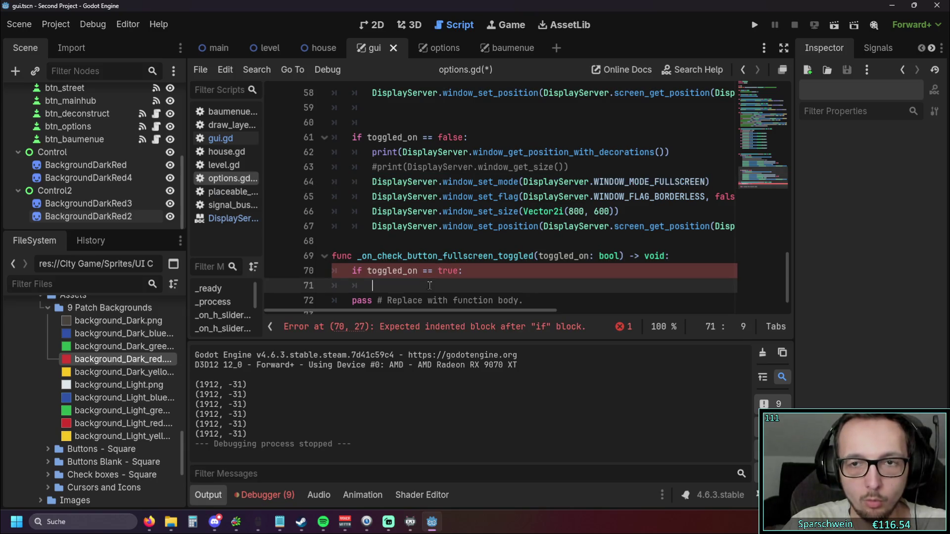
key("ctrl+v")
Step: Add the else-branch condition below it, replacing the pass placeholder line
scroll(476, 258, "down", 1)
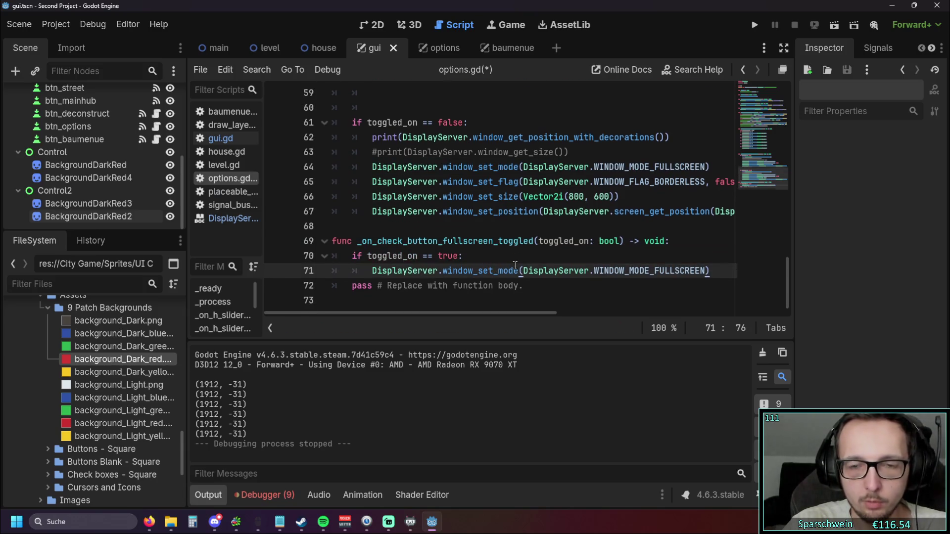
left_click_drag(352, 256, 457, 255)
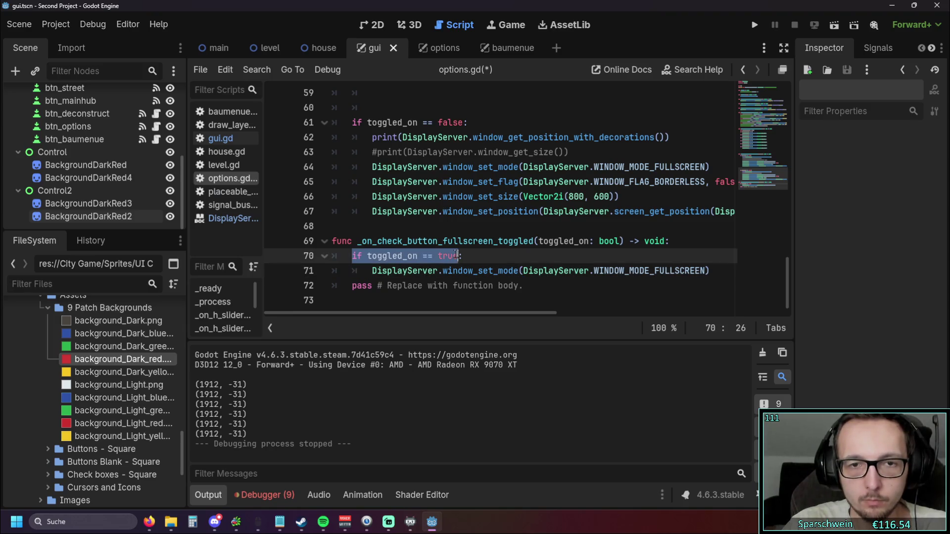
scroll(503, 254, "up", 3)
left_click_drag(470, 167, 352, 166)
key("ctrl+c")
scroll(445, 203, "down", 3)
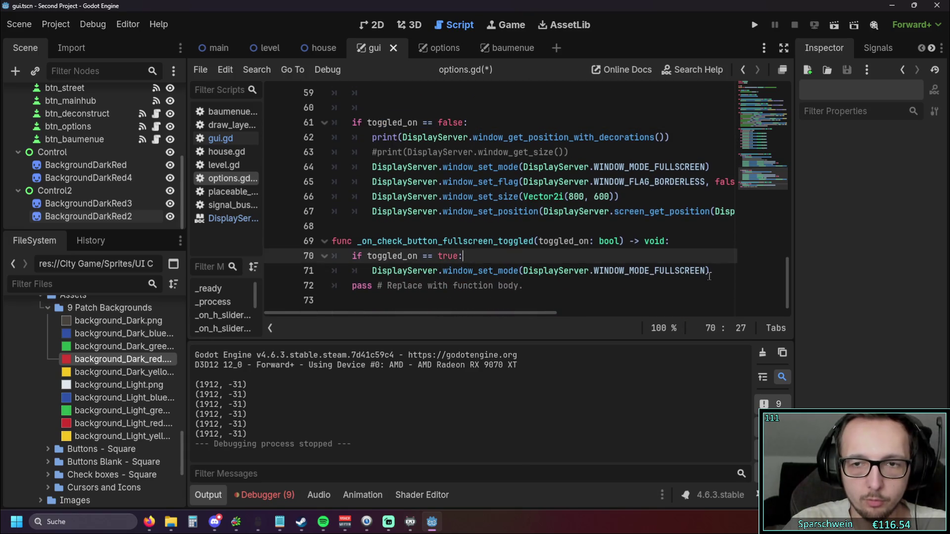
left_click(714, 274)
key("Return")
key("ctrl+v")
key("Home")
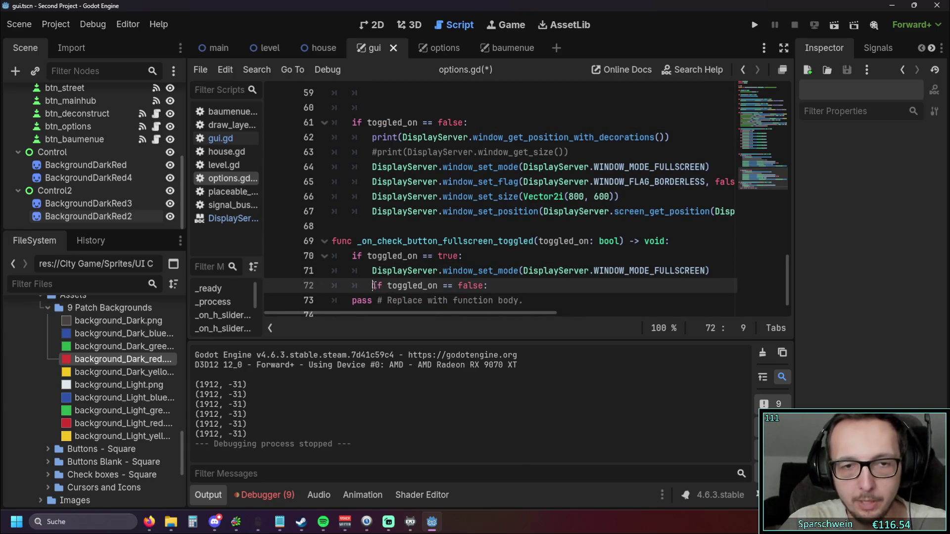
key("BackSpace")
left_click_drag(523, 300, 291, 299)
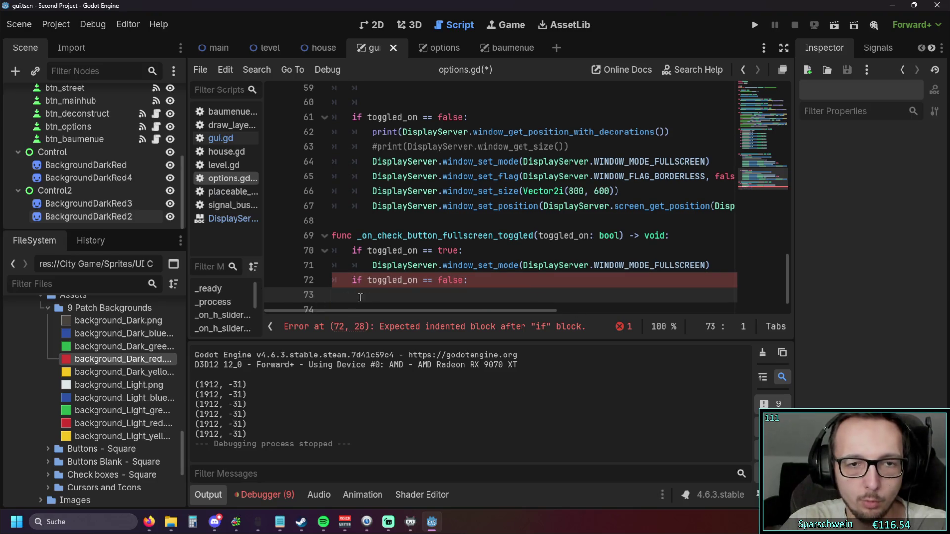
key("BackSpace")
key("BackSpace")
key("Return")
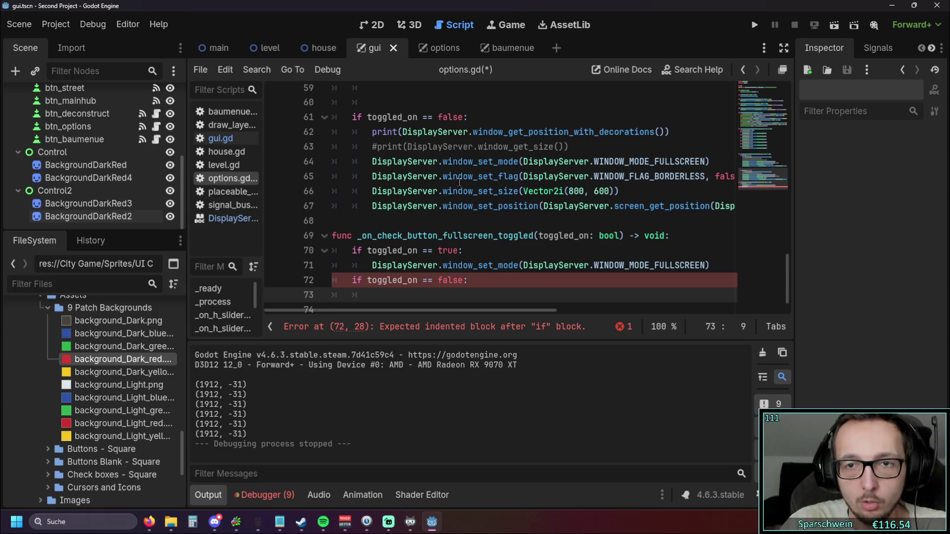
key("ctrl+v")
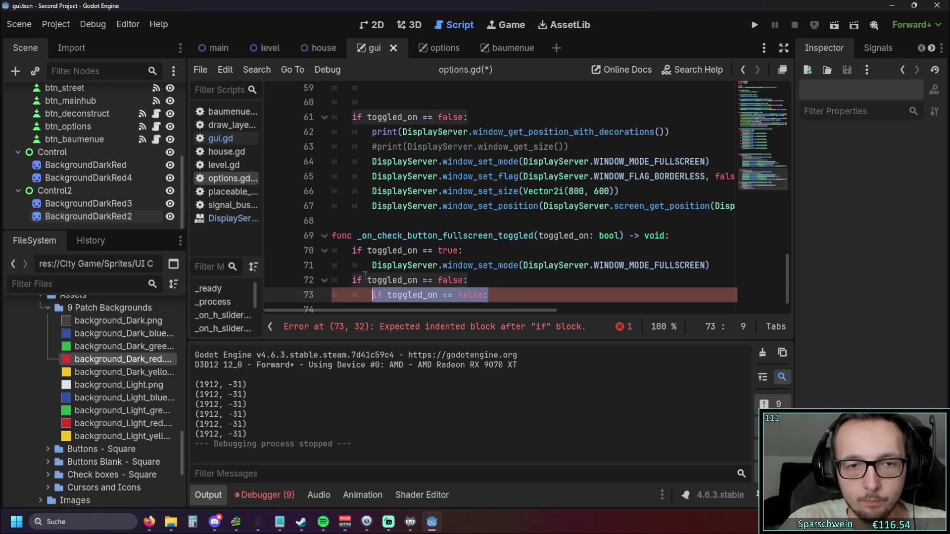
Step: Make line 73 call window_set_mode with WINDOW_MODE_WINDOWED for the off branch
left_click_drag(371, 266, 711, 268)
key("ctrl+c")
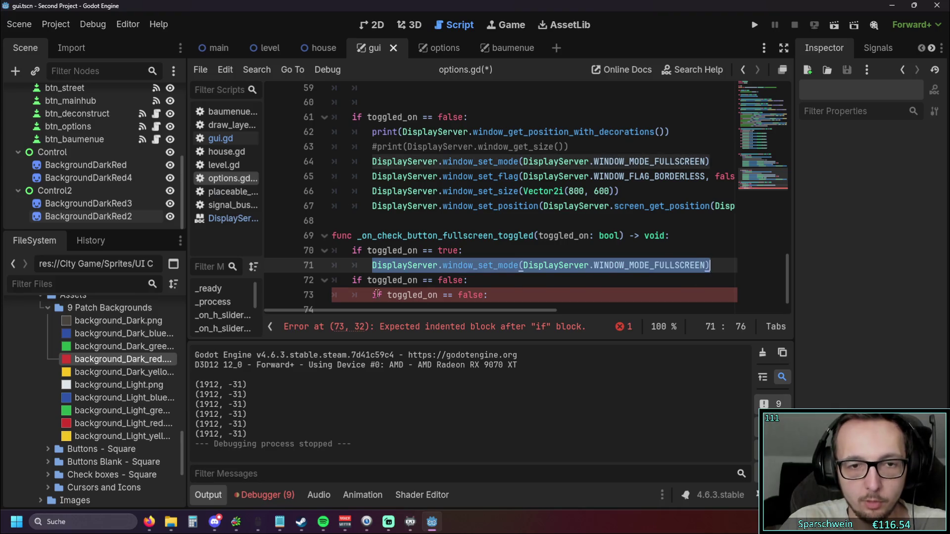
left_click_drag(371, 296, 488, 296)
key("ctrl+v")
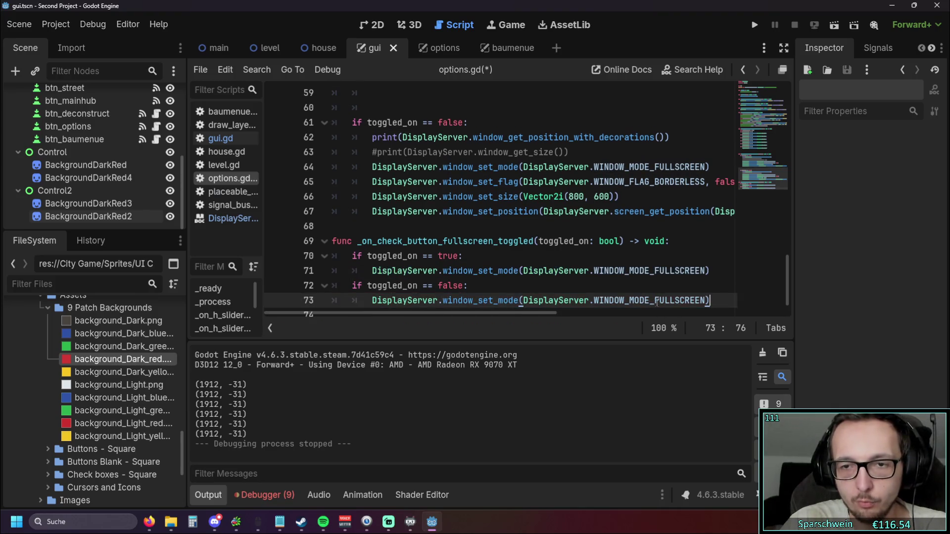
left_click_drag(655, 301, 707, 302)
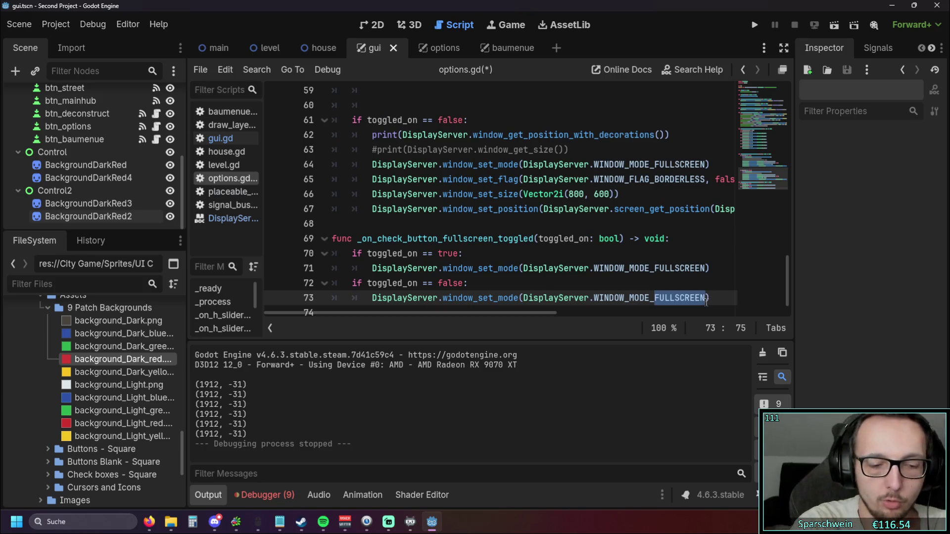
type("Windo")
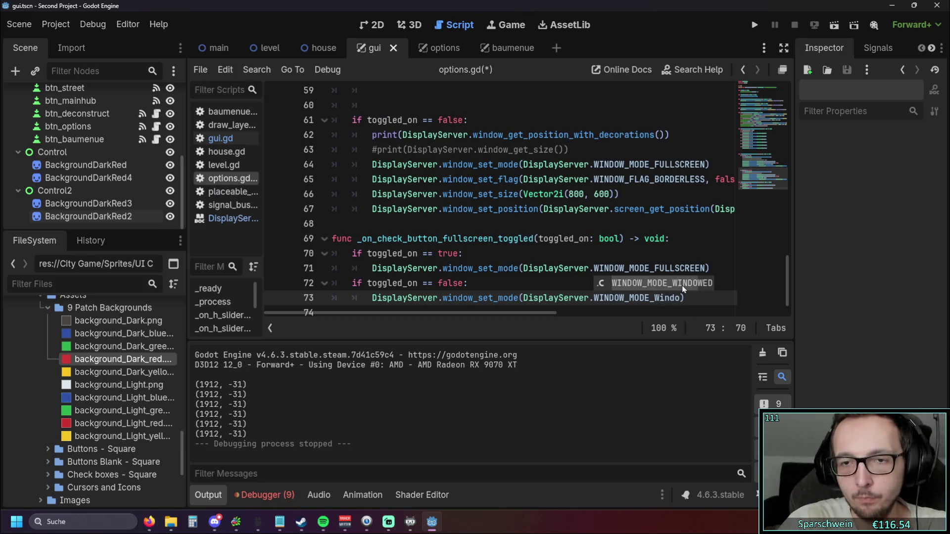
left_click(682, 286)
Step: Delete the stray fullscreen set_mode line from the Borderless handler and run the game
left_click(668, 240)
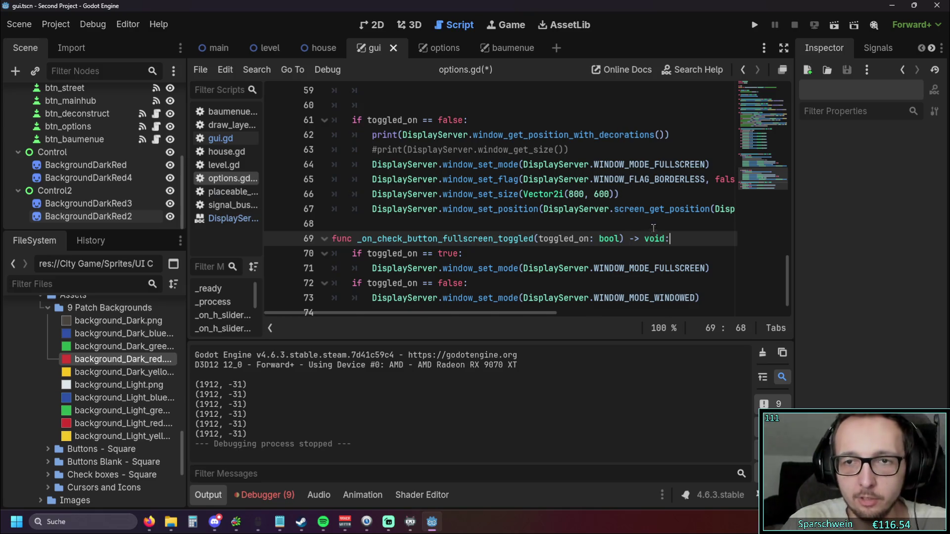
scroll(667, 242, "up", 1)
left_click_drag(709, 208, 308, 208)
key("alt+Up")
key("alt+Up")
key("alt+Up")
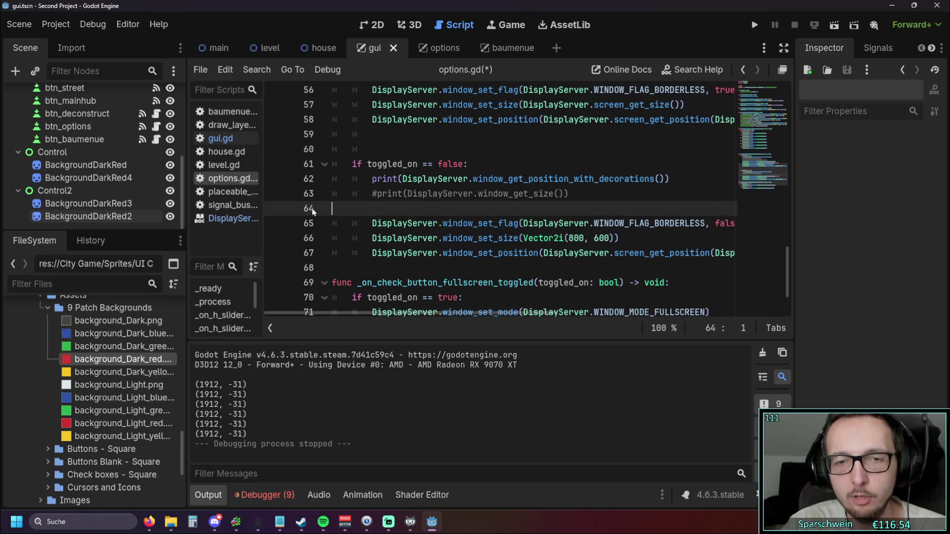
key("BackSpace")
key("BackSpace")
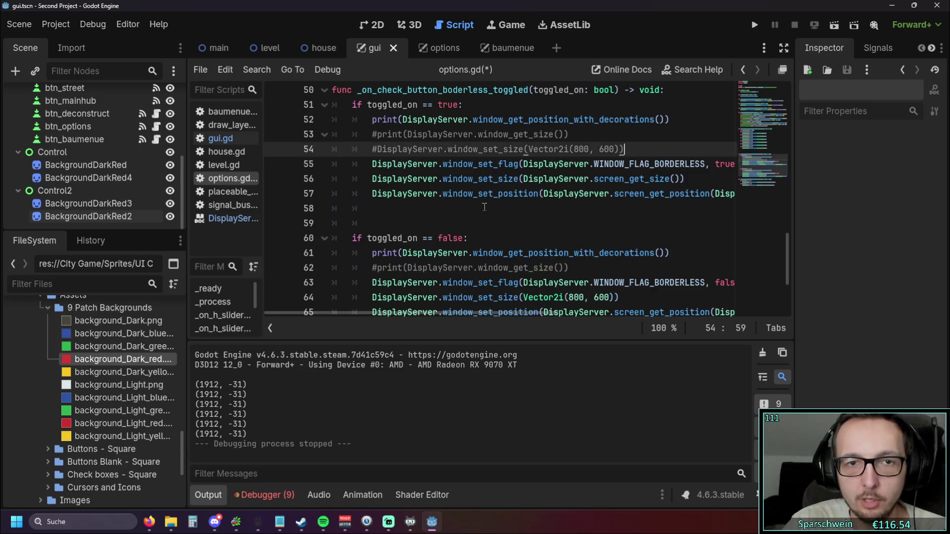
left_click(503, 208)
scroll(503, 211, "down", 3)
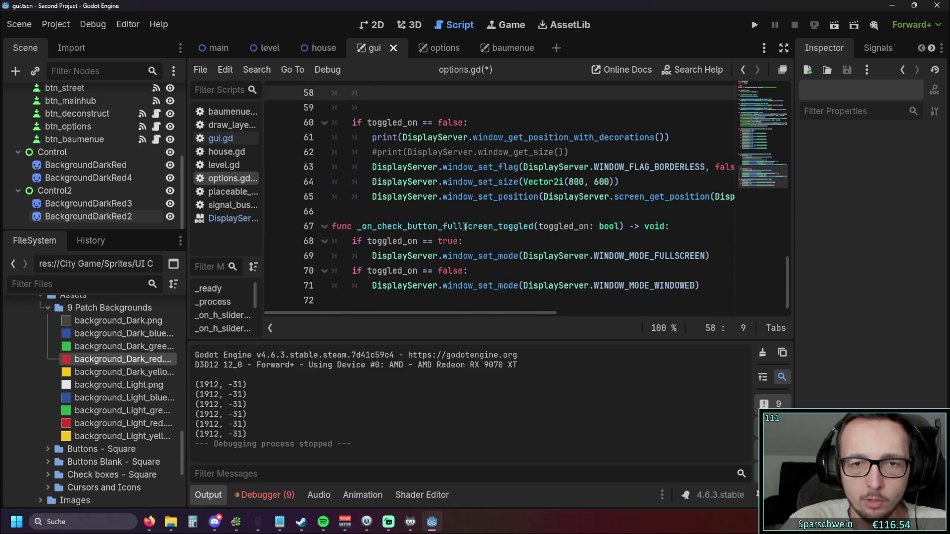
left_click(753, 25)
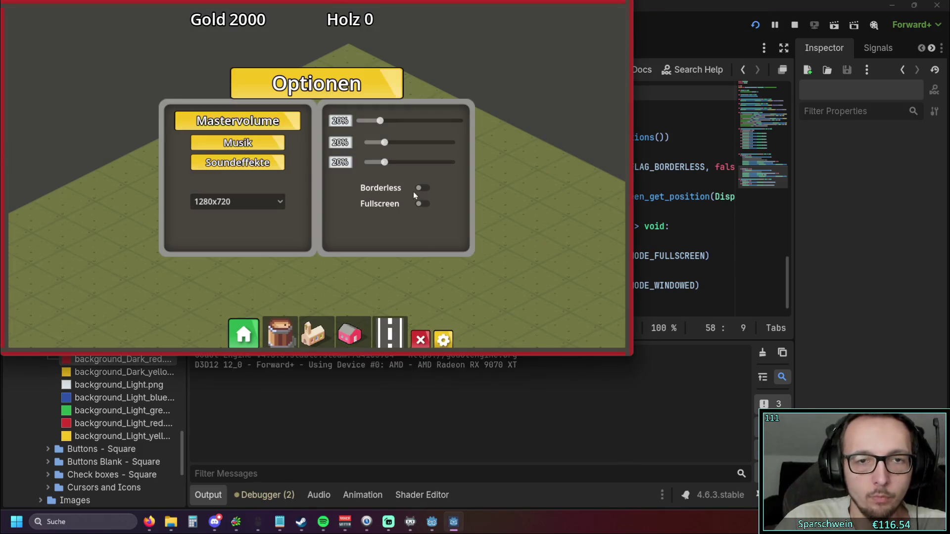
Step: Toggle Fullscreen on and off three times
left_click(420, 203)
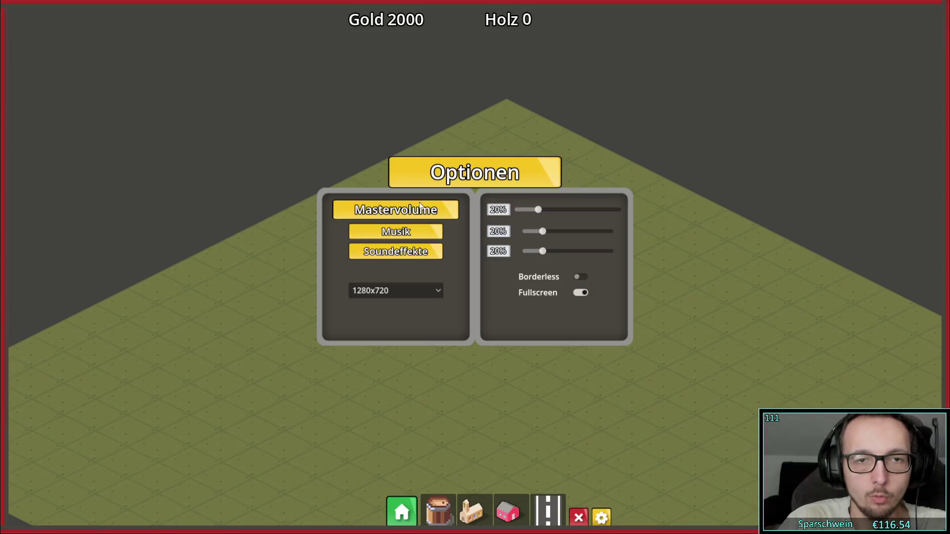
left_click(569, 290)
left_click(422, 205)
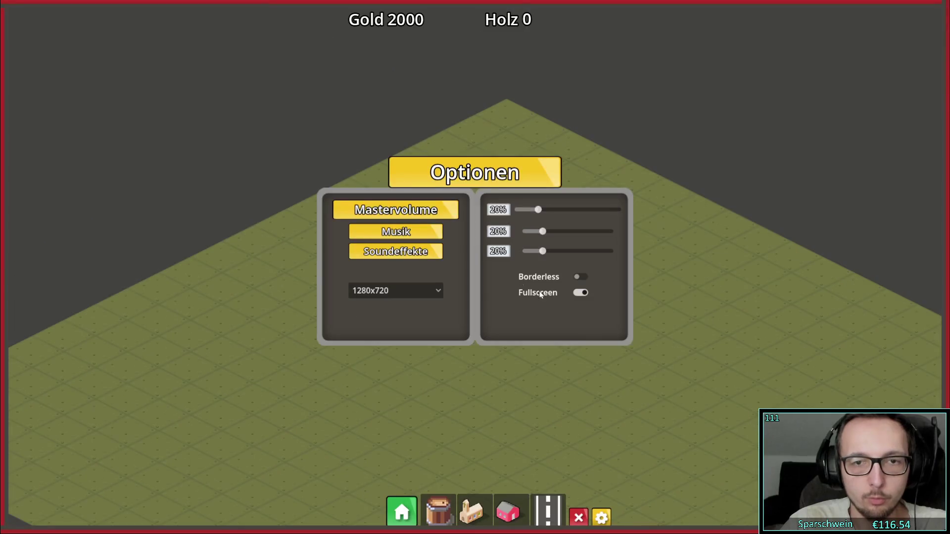
left_click(579, 292)
left_click(422, 204)
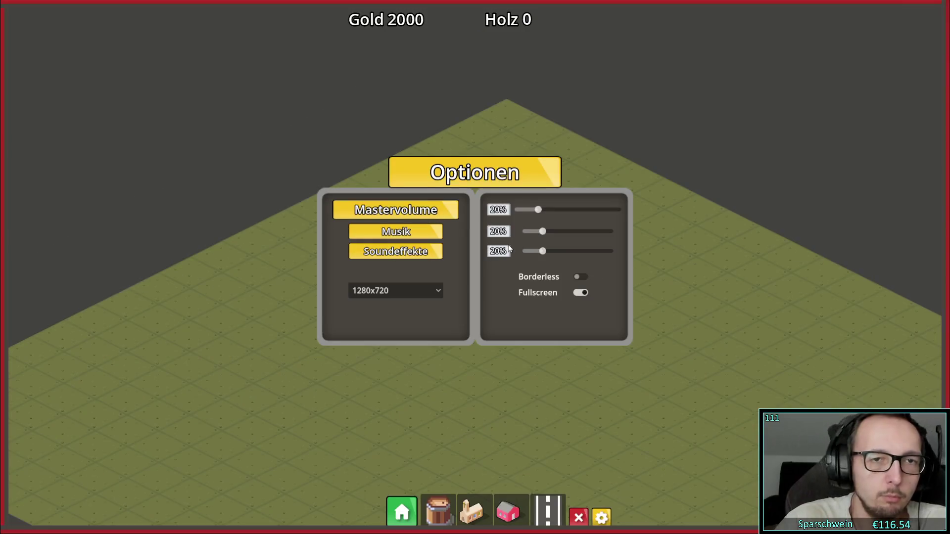
left_click(578, 292)
Step: Pick 1920x1080, toggle Fullscreen on and off twice, then switch to 1280x720
left_click(260, 200)
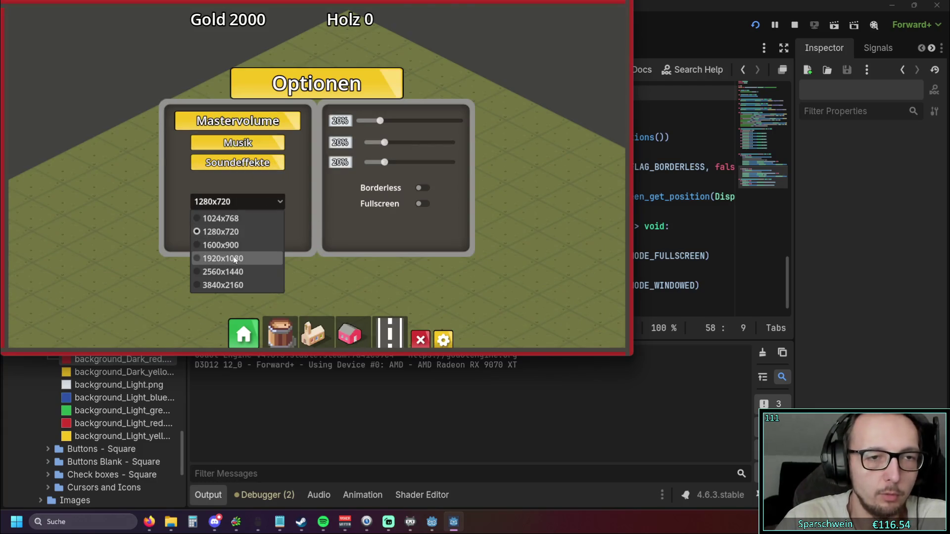
left_click(223, 258)
left_click(579, 292)
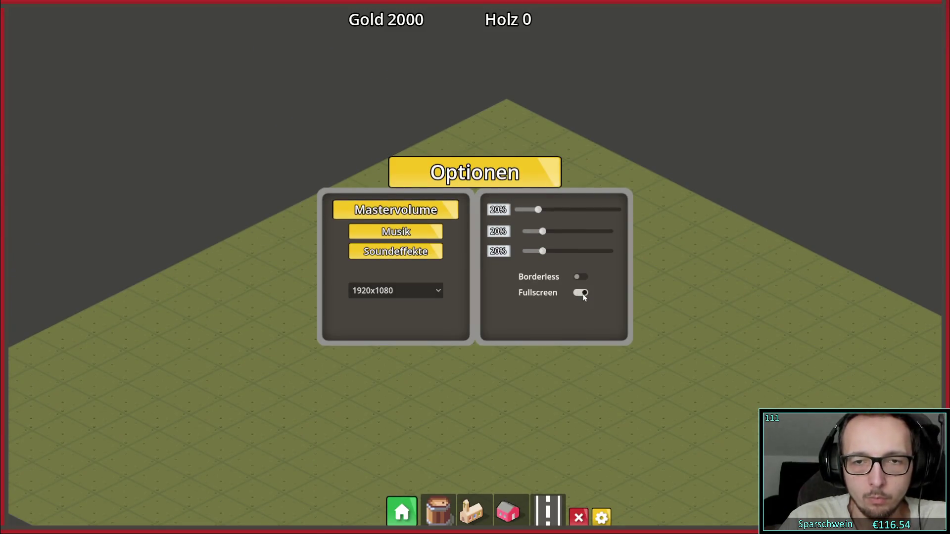
left_click(579, 293)
left_click(579, 292)
left_click(580, 293)
left_click(427, 289)
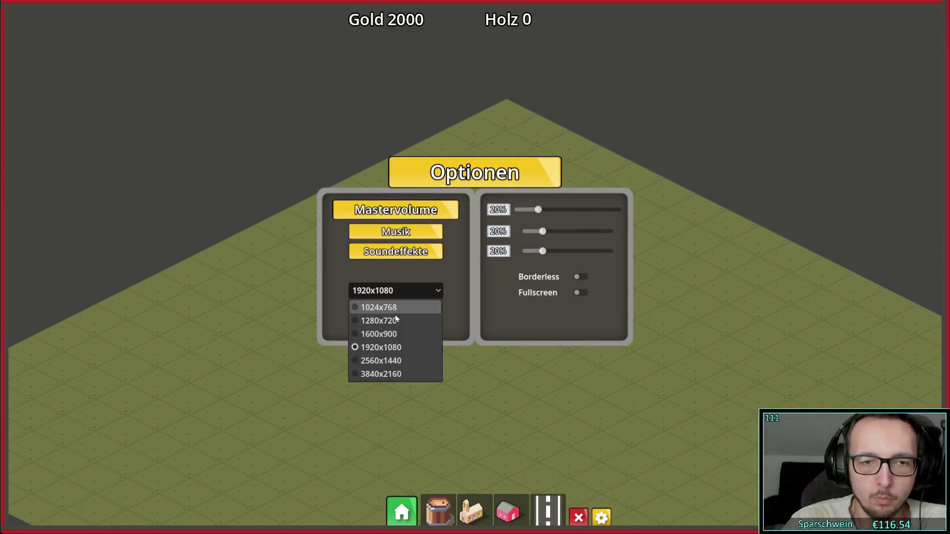
left_click(386, 318)
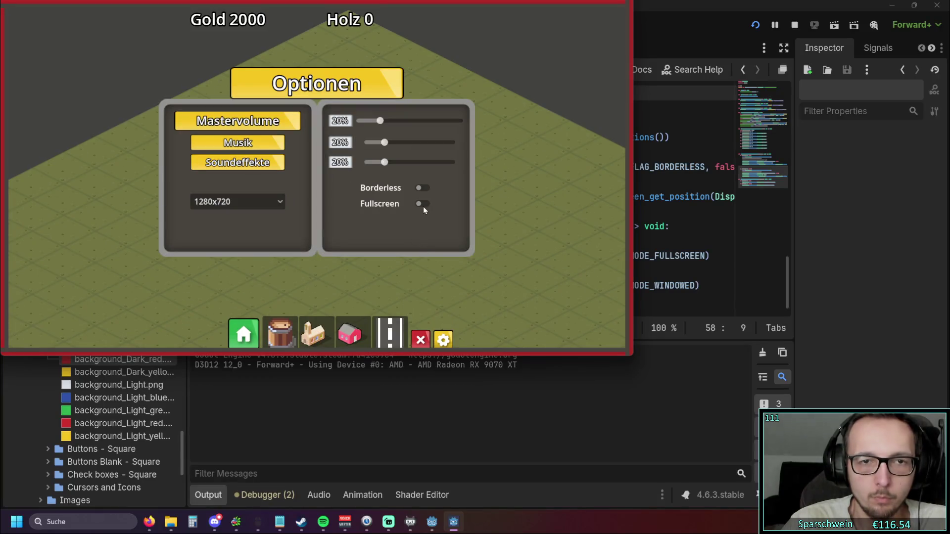
Step: Pick 1920x1080, toggle Fullscreen on and off, then turn Fullscreen on at 1600x900
left_click(272, 204)
left_click(222, 257)
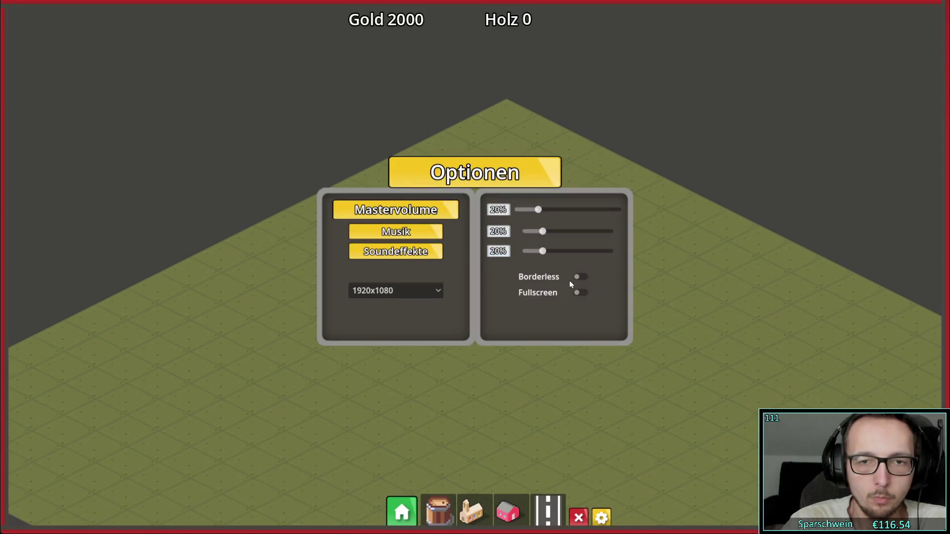
left_click(579, 292)
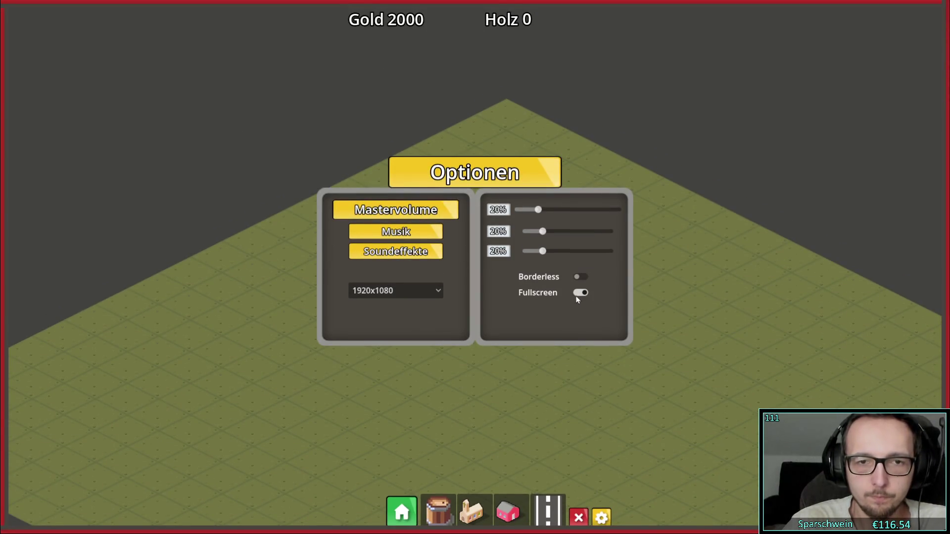
left_click(585, 295)
left_click(424, 295)
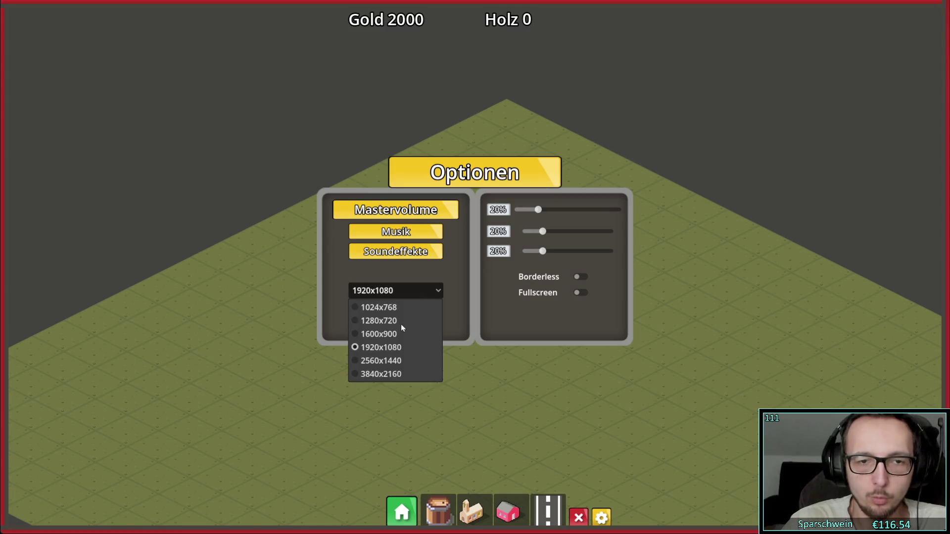
left_click(392, 333)
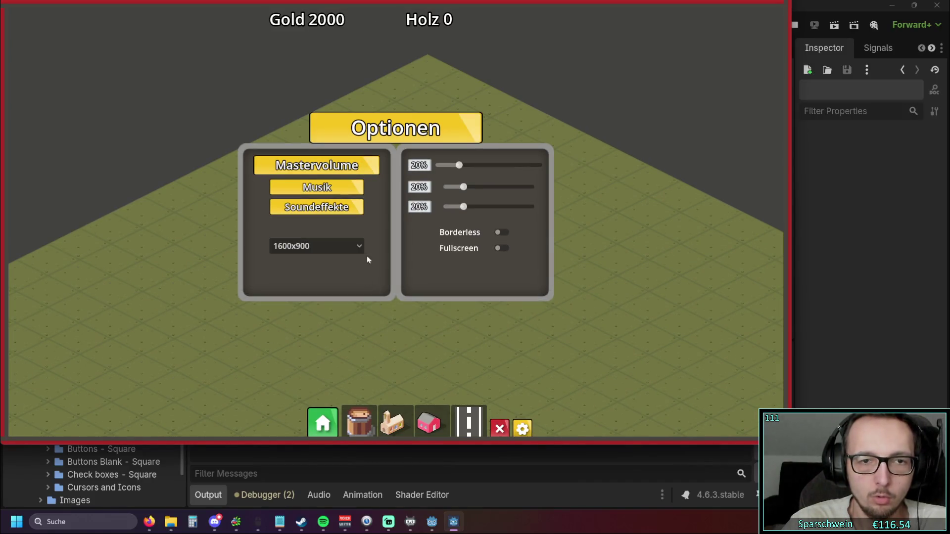
left_click(501, 249)
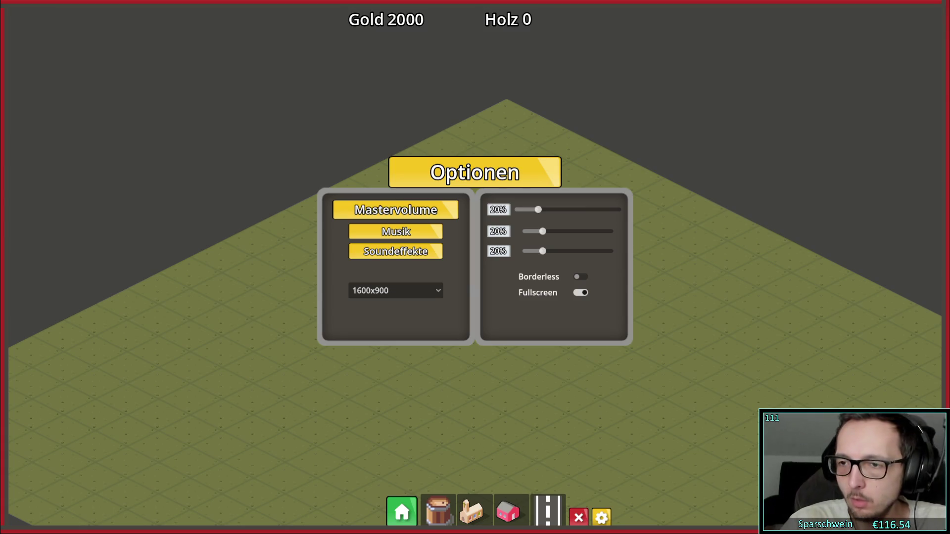
Step: In fullscreen, cycle through 1920x1080, 1280x720 and 1600x900, then turn Fullscreen off
left_click(413, 295)
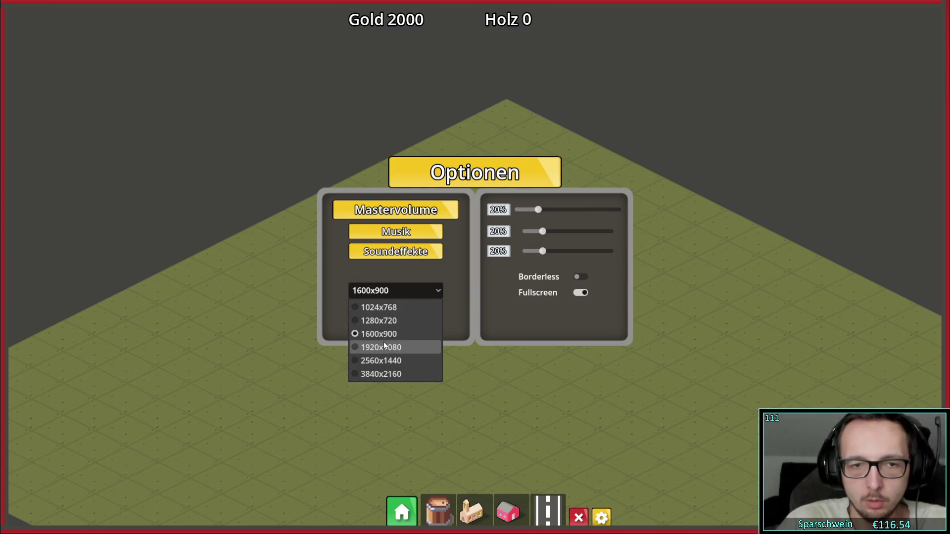
left_click(383, 342)
left_click(391, 292)
left_click(398, 321)
left_click(406, 296)
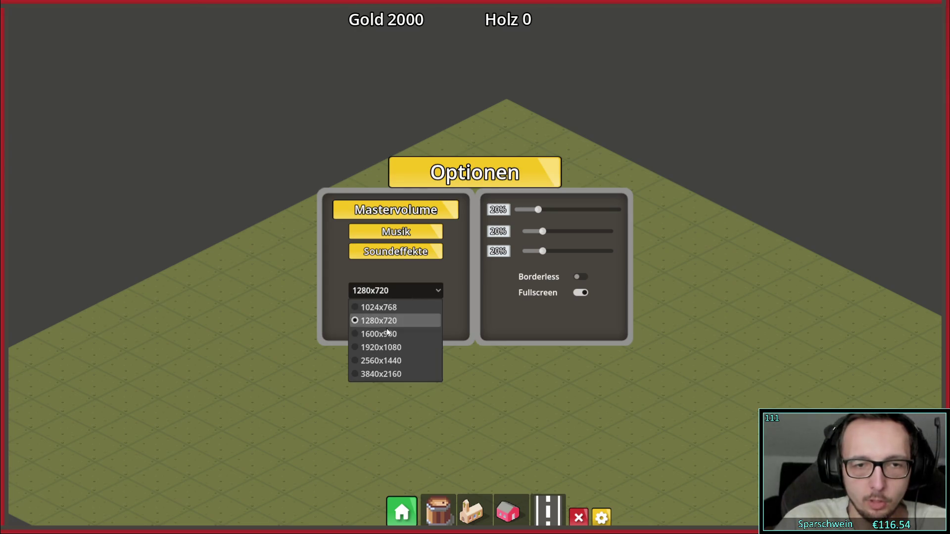
left_click(396, 333)
left_click(579, 293)
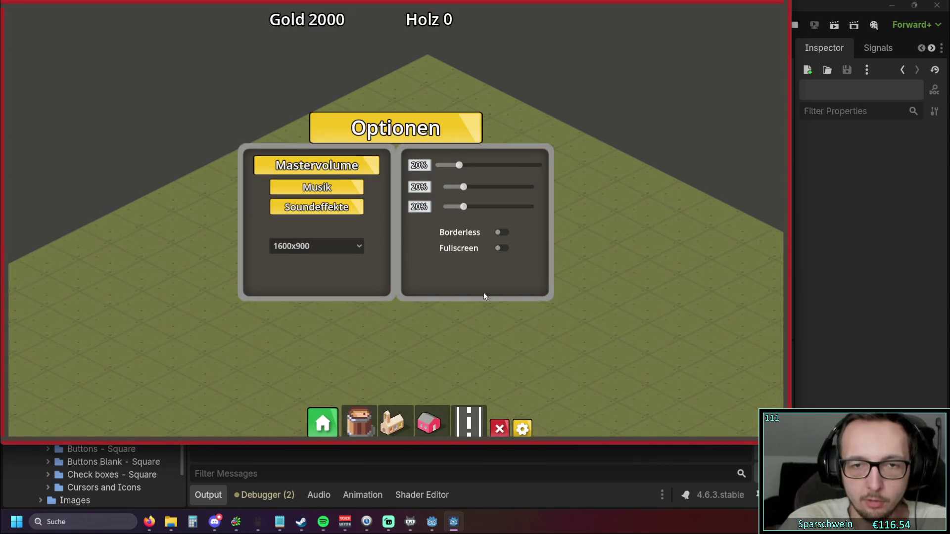
Step: Turn Fullscreen back on and switch resolutions, ending at 2560x1440
left_click(346, 244)
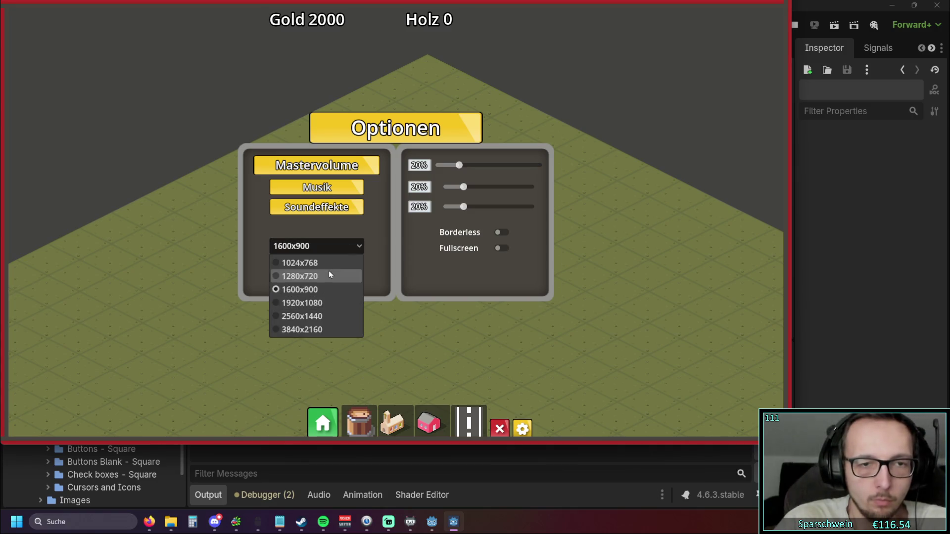
left_click(392, 253)
left_click(502, 249)
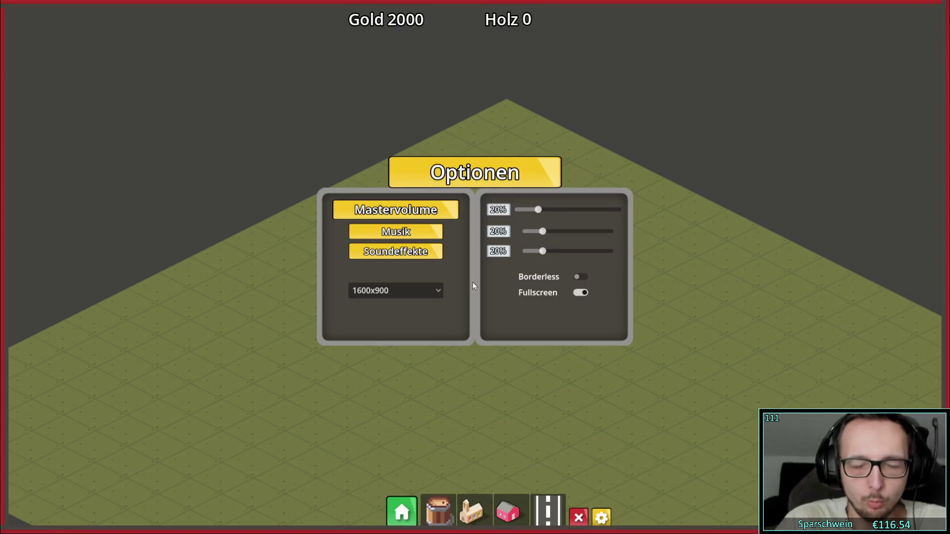
left_click(396, 291)
left_click(388, 320)
left_click(412, 291)
left_click(391, 358)
Step: Cycle through 1600x900, 1920x1080 and 2560x1440, then turn Fullscreen off
left_click(396, 290)
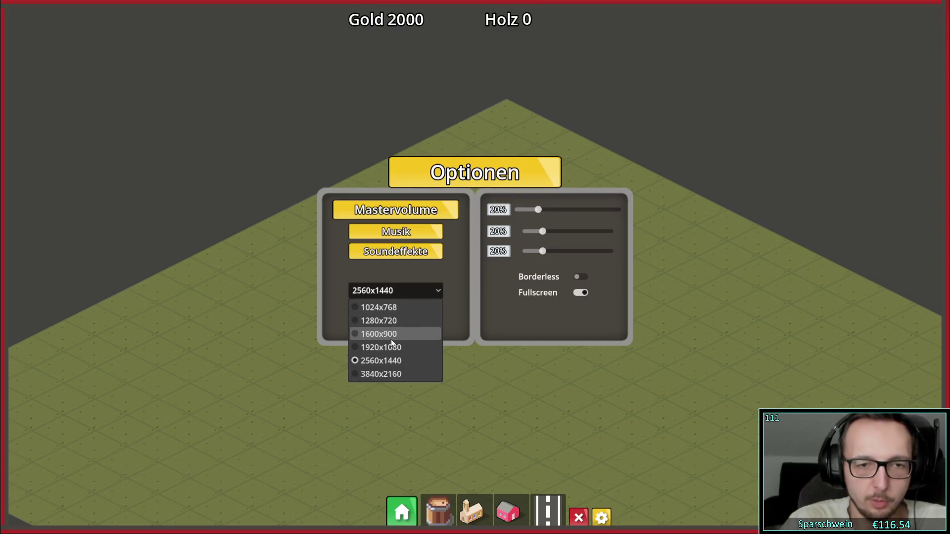
left_click(391, 334)
left_click(398, 290)
left_click(384, 347)
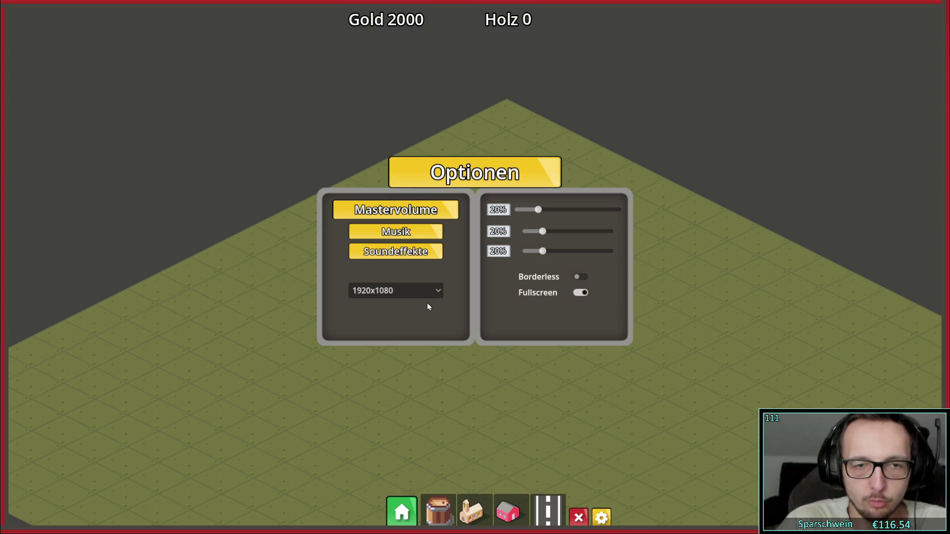
left_click(418, 292)
left_click(391, 361)
left_click(579, 292)
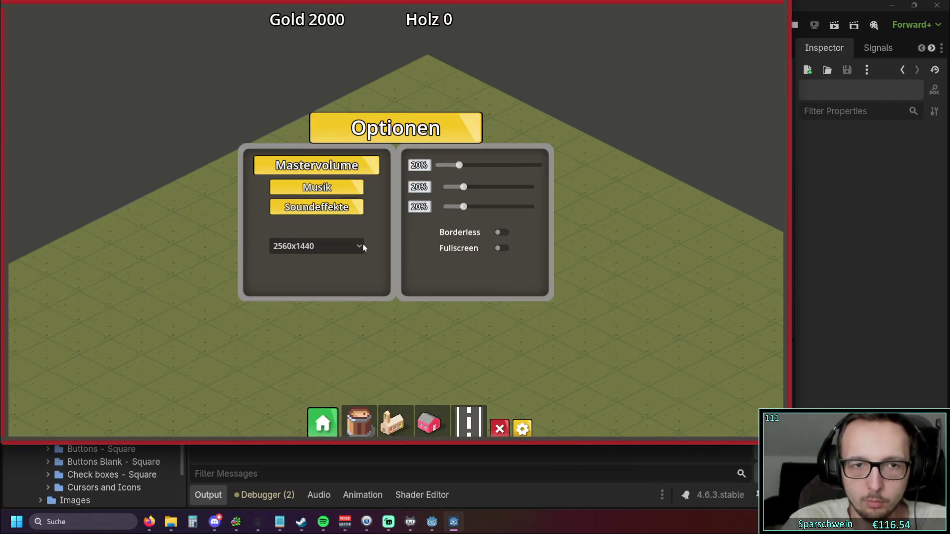
Step: Pick 1920x1080, toggle Fullscreen on and off, then switch to 1280x720
left_click(342, 245)
left_click(315, 302)
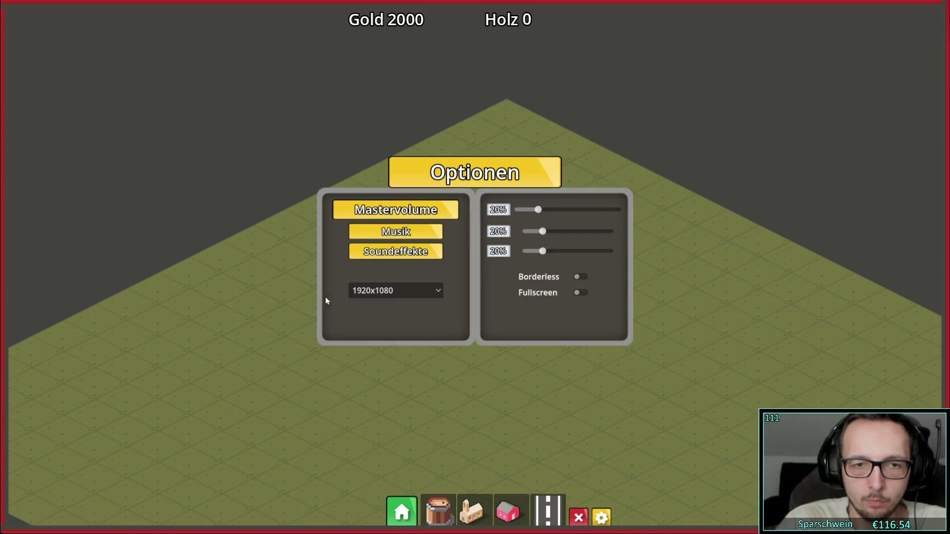
left_click(579, 293)
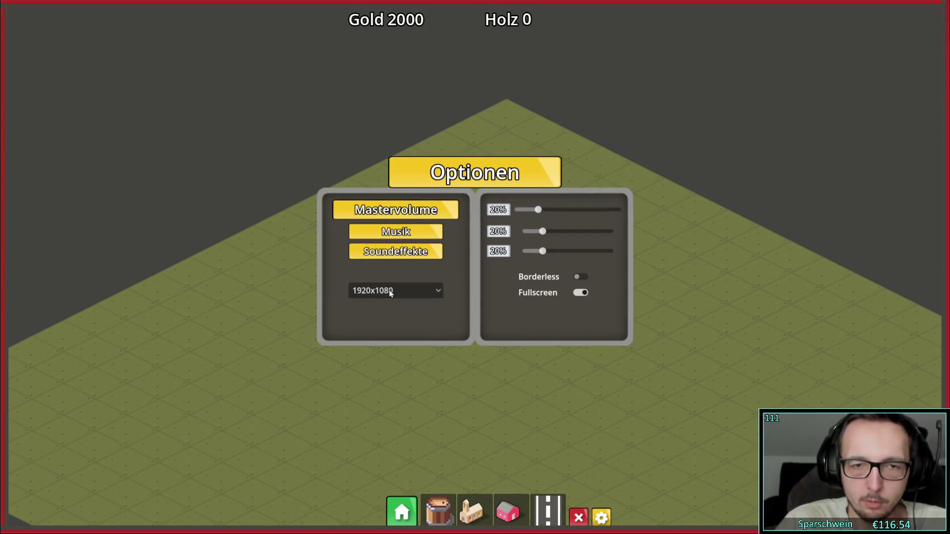
left_click(580, 293)
left_click(420, 291)
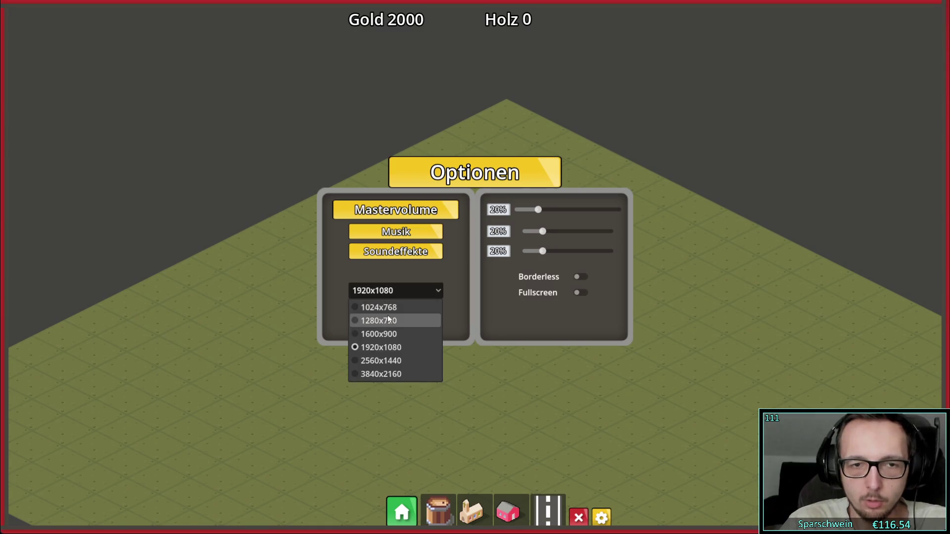
left_click(391, 319)
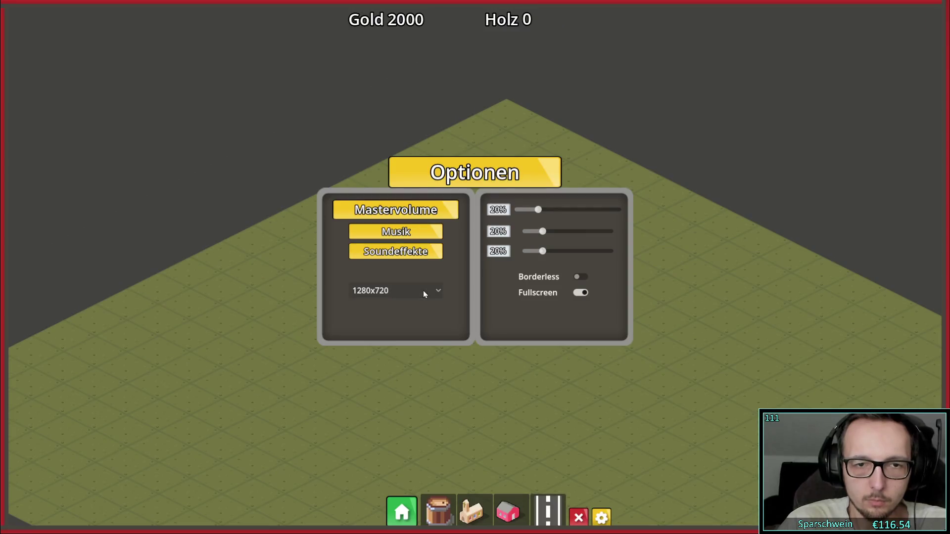
Step: Open and close the resolution list several times, turning Fullscreen off along the way
left_click(423, 290)
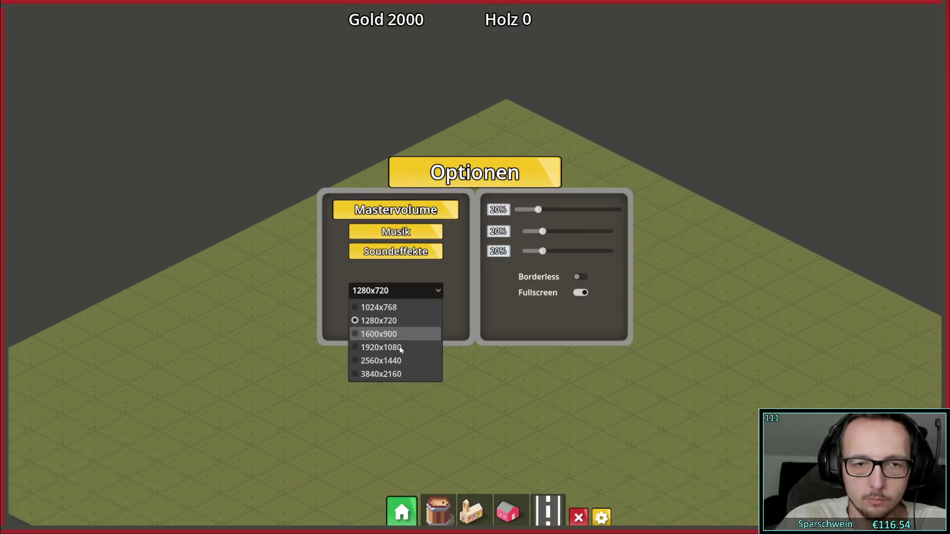
left_click(470, 288)
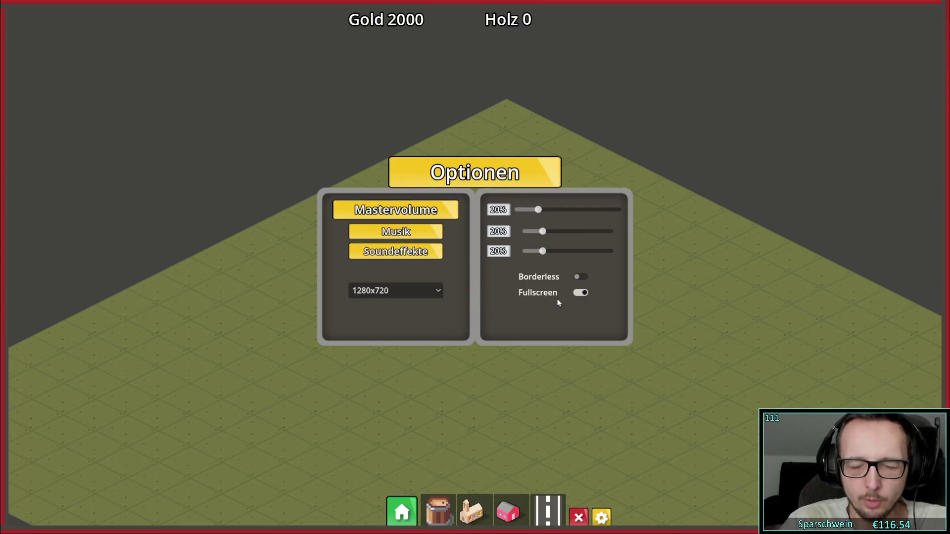
left_click(401, 292)
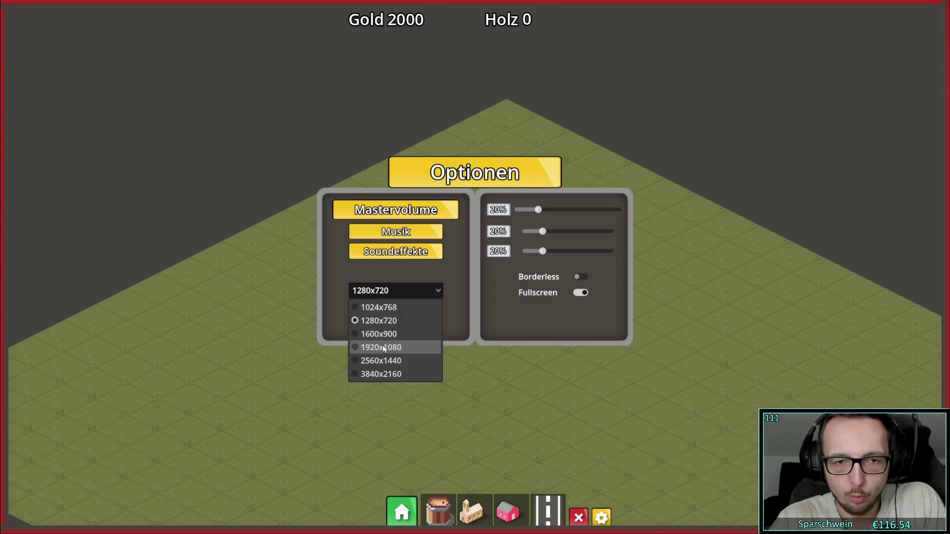
left_click(421, 296)
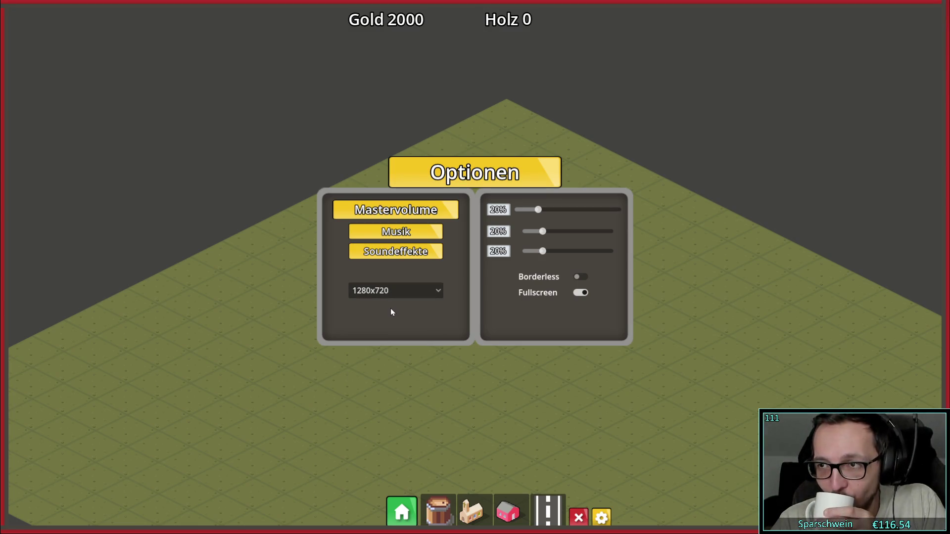
left_click(579, 294)
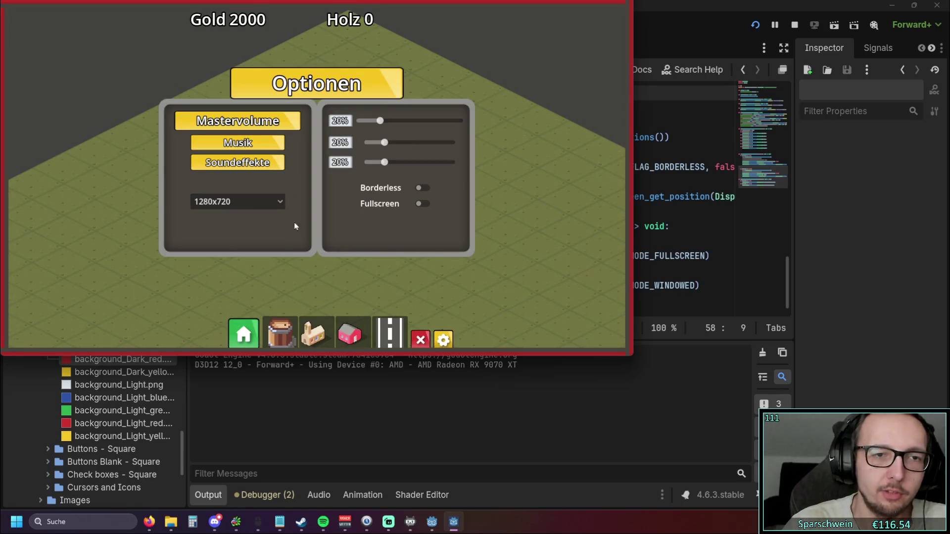
left_click(267, 203)
left_click(268, 203)
left_click(266, 200)
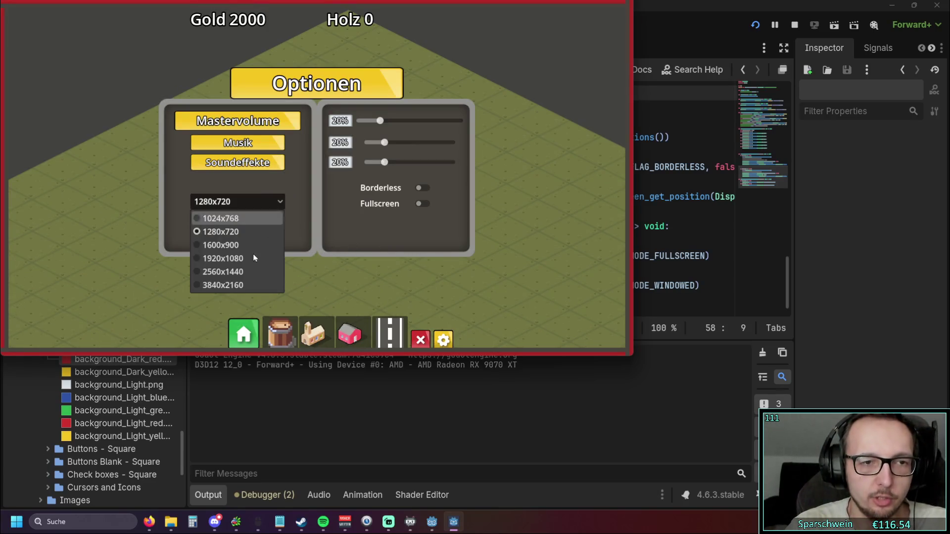
left_click(265, 205)
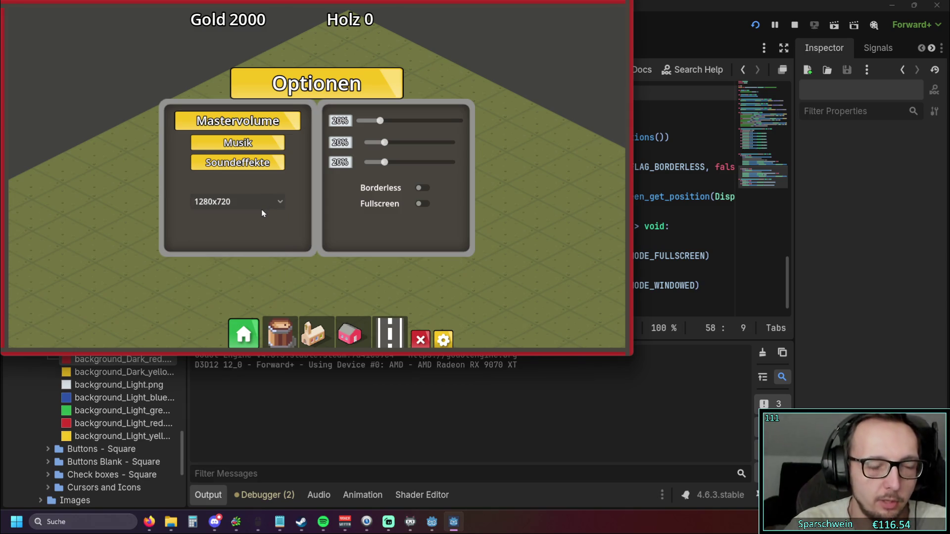
left_click(262, 207)
left_click(262, 207)
Step: Toggle Fullscreen on and off, then Borderless on and off, leaving both off
left_click(420, 203)
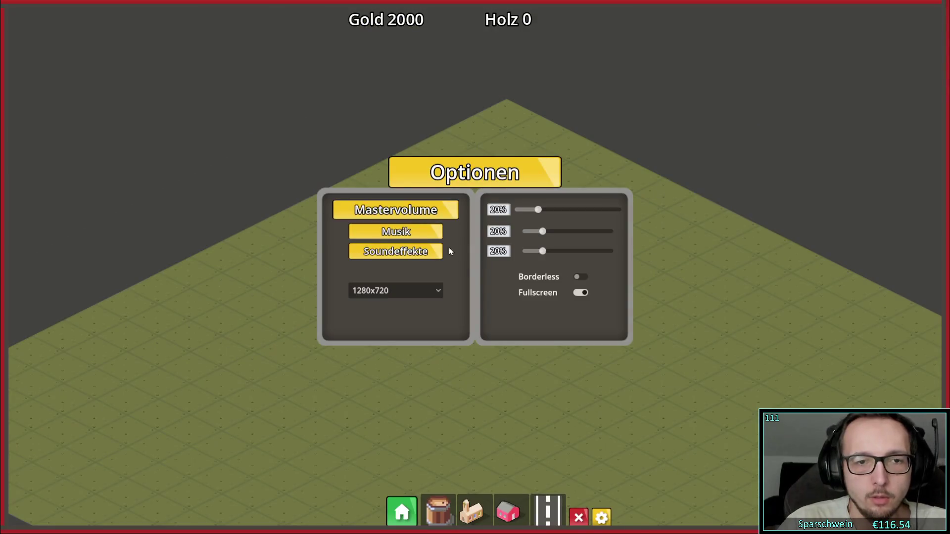
left_click(577, 292)
left_click(420, 187)
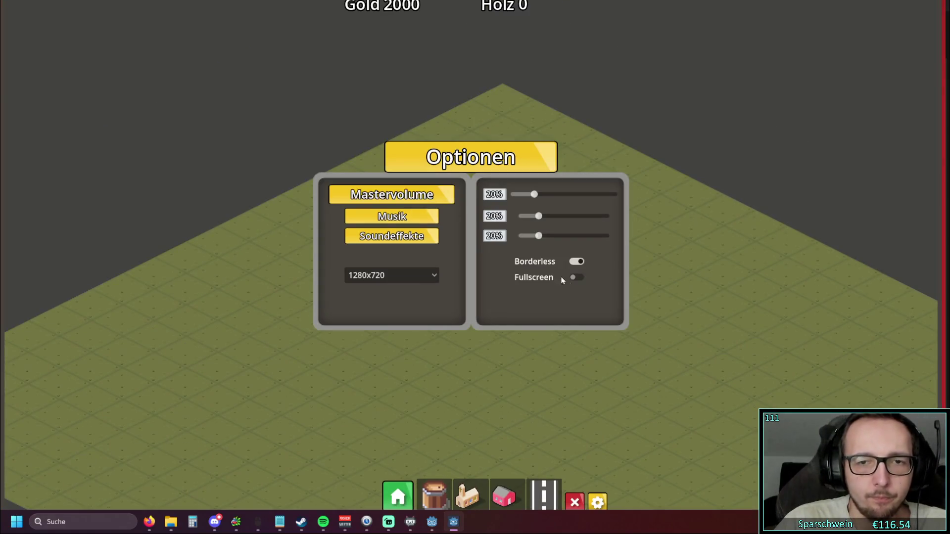
left_click(575, 262)
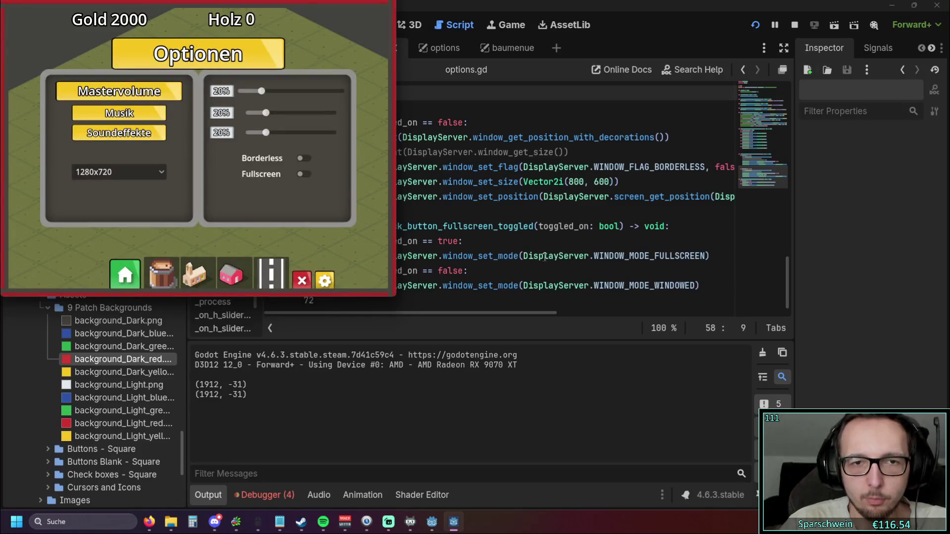
Step: Close the running game window and return to the options.gd script
left_click(484, 209)
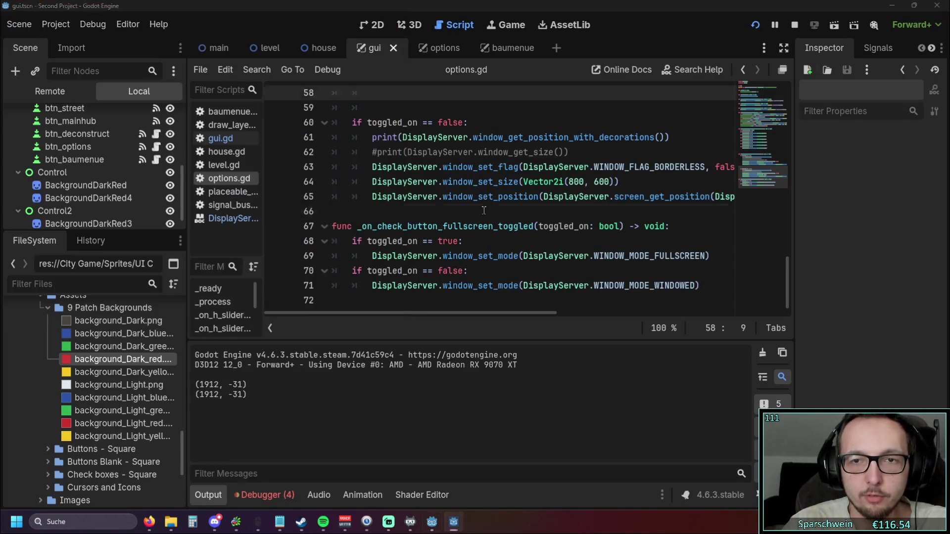
scroll(510, 217, "up", 1)
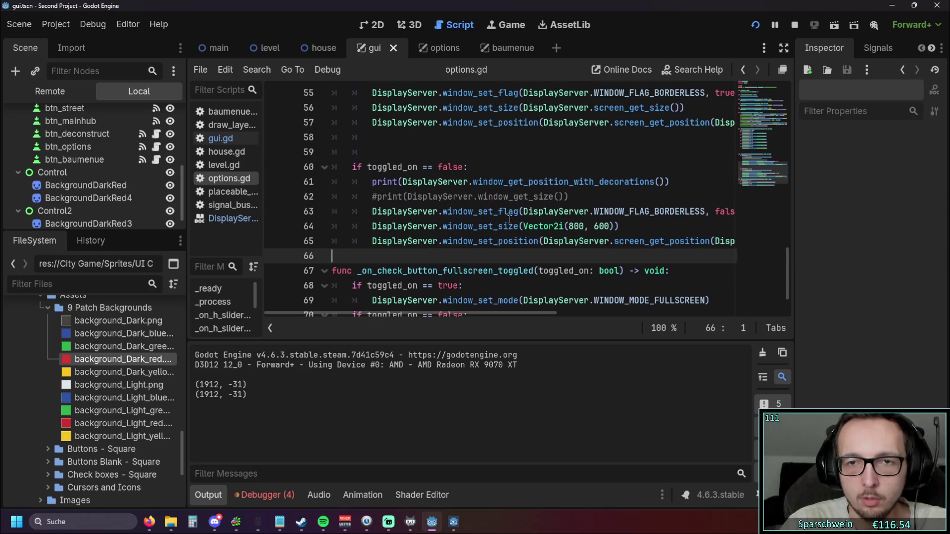
left_click_drag(426, 313, 471, 313)
scroll(471, 277, "up", 3)
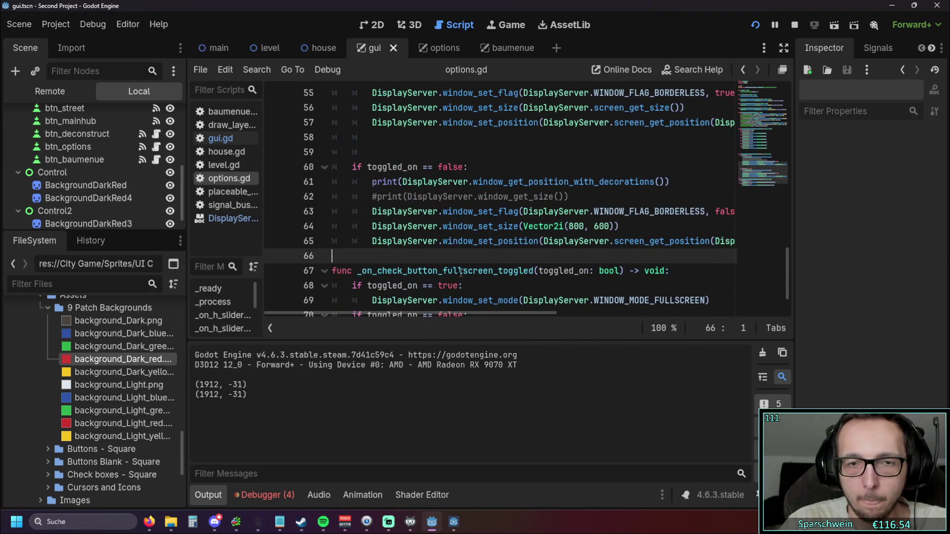
right_click(453, 522)
left_click(444, 494)
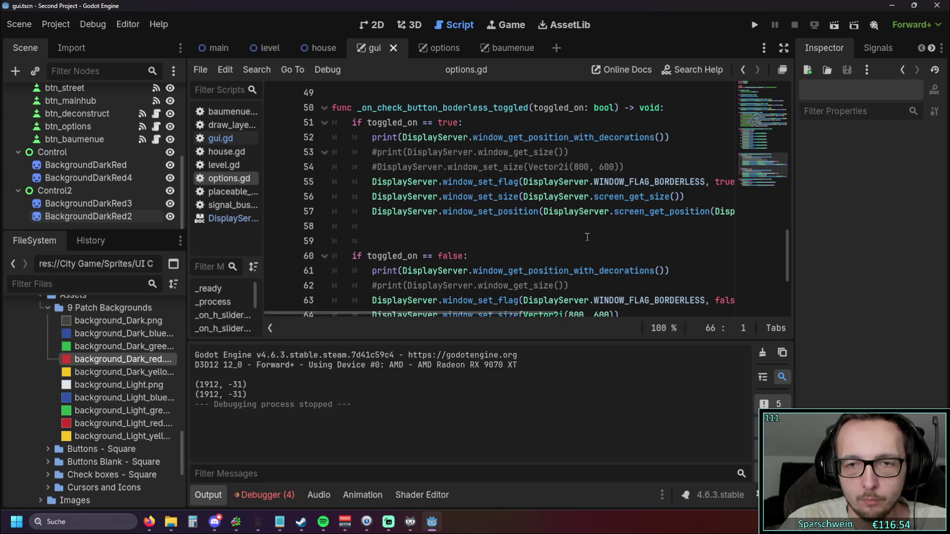
Step: Review the fullscreen toggle code and the debug lines 52–54 in options.gd
scroll(604, 255, "down", 3)
left_click(604, 256)
scroll(569, 292, "up", 2)
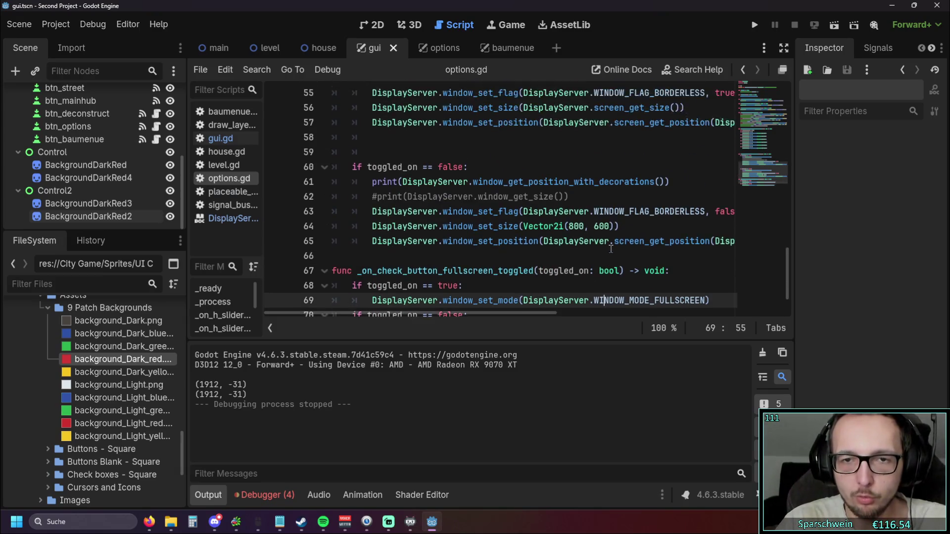
mouse_move(434, 314)
left_mouse_down()
mouse_move(475, 313)
mouse_move(430, 313)
mouse_move(465, 304)
mouse_move(452, 307)
left_mouse_up()
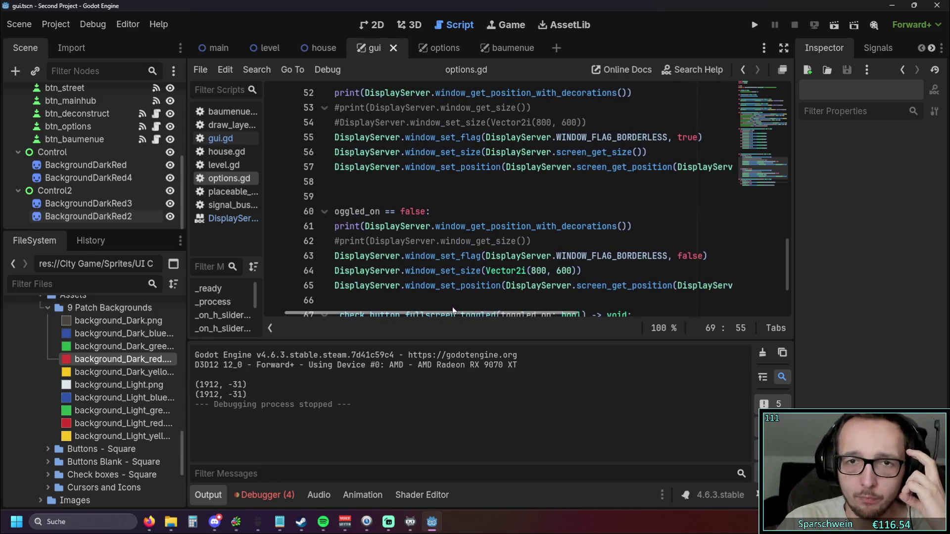
scroll(551, 255, "up", 1)
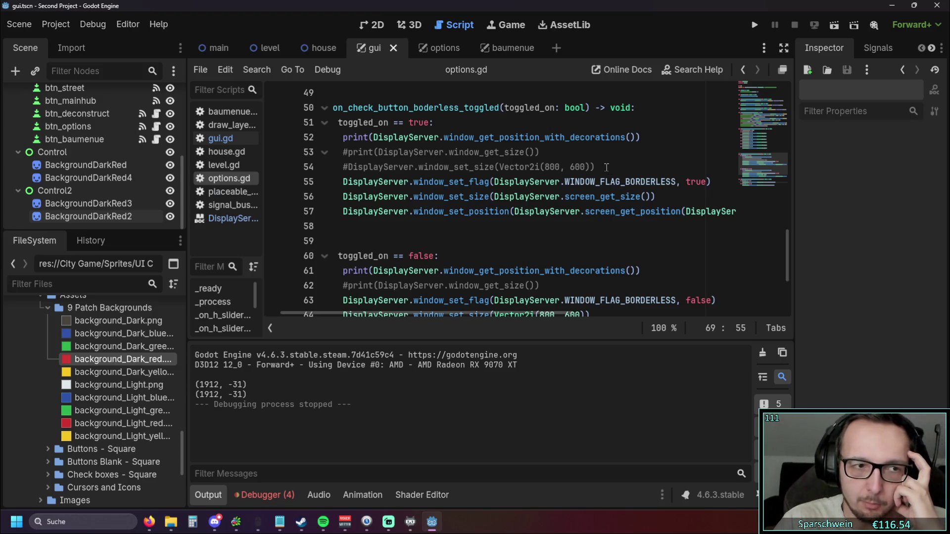
left_click_drag(606, 167, 287, 138)
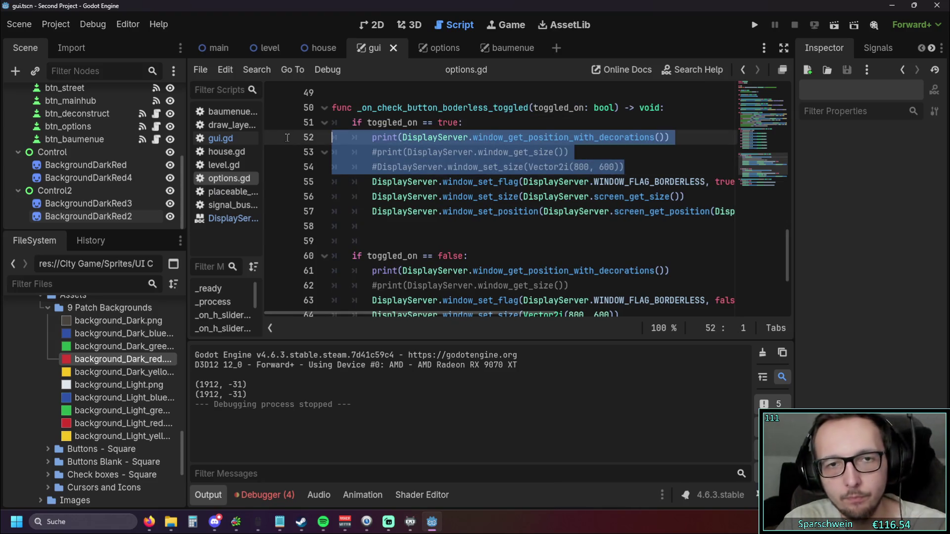
left_click(370, 139)
scroll(376, 142, "down", 3)
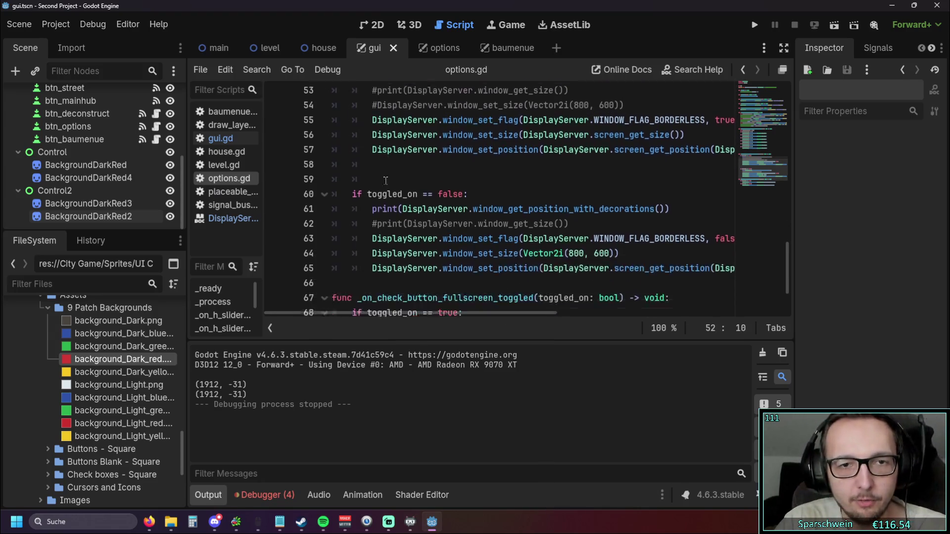
scroll(378, 144, "up", 3)
Step: Comment out lines 56, 57, 64 and 65 with # and relaunch the game
left_click(372, 211)
type("#")
left_click(372, 197)
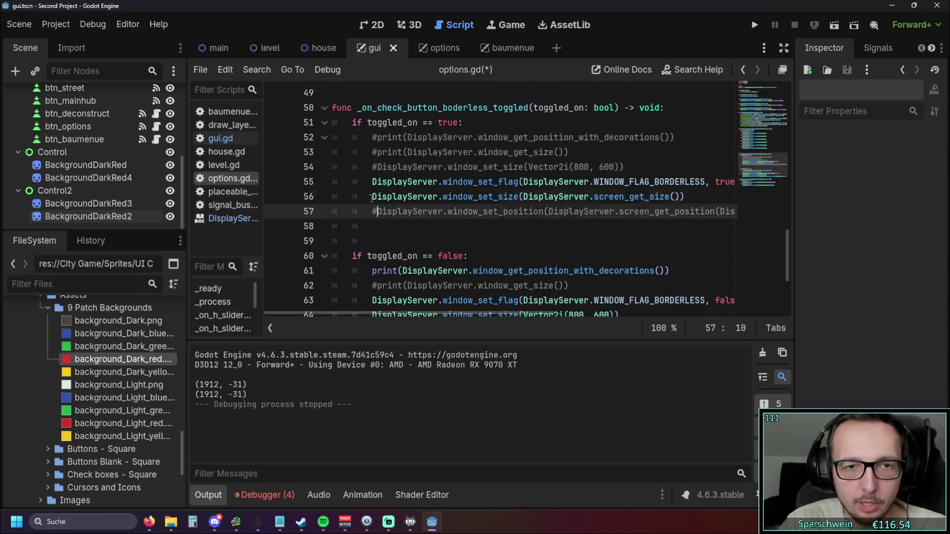
type("#")
scroll(430, 198, "down", 1)
scroll(429, 197, "down", 2)
left_click(372, 241)
type("#")
left_click(372, 226)
type("#")
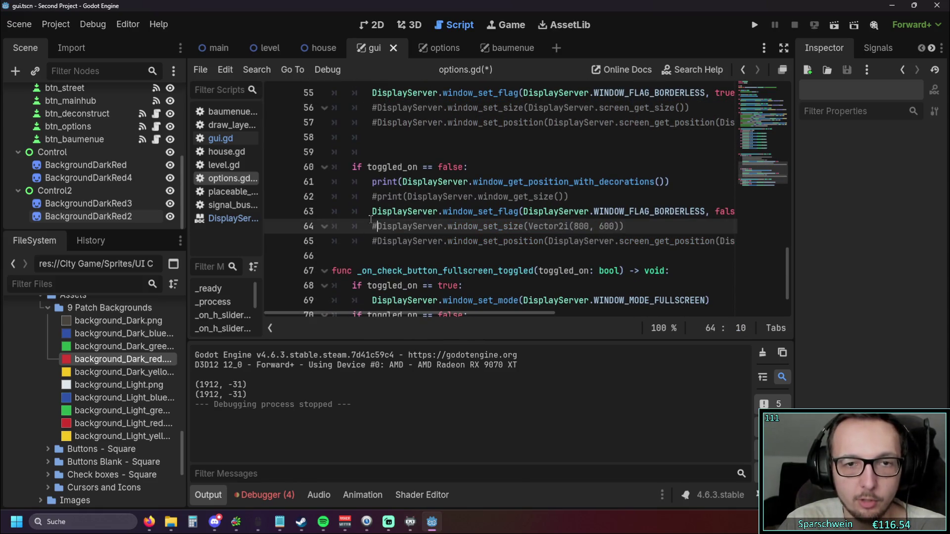
scroll(421, 223, "up", 1)
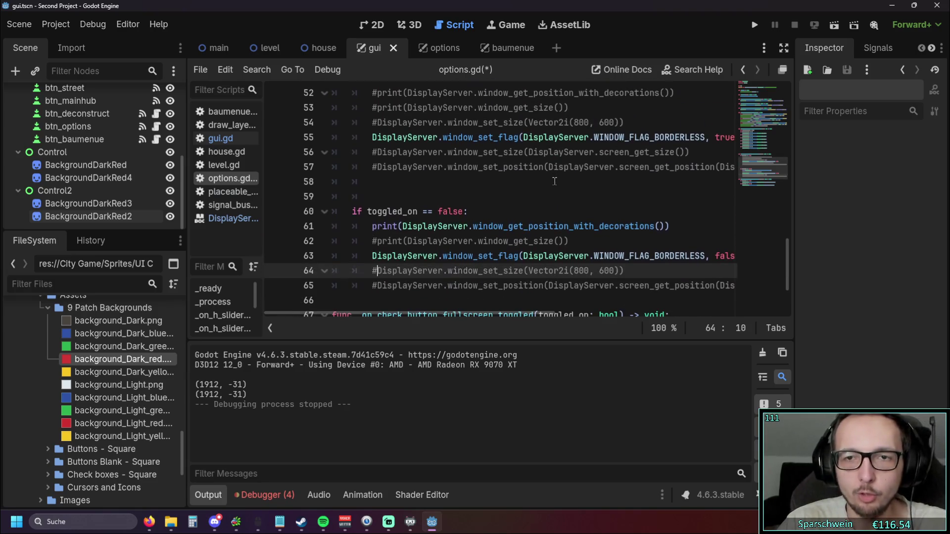
left_click(755, 26)
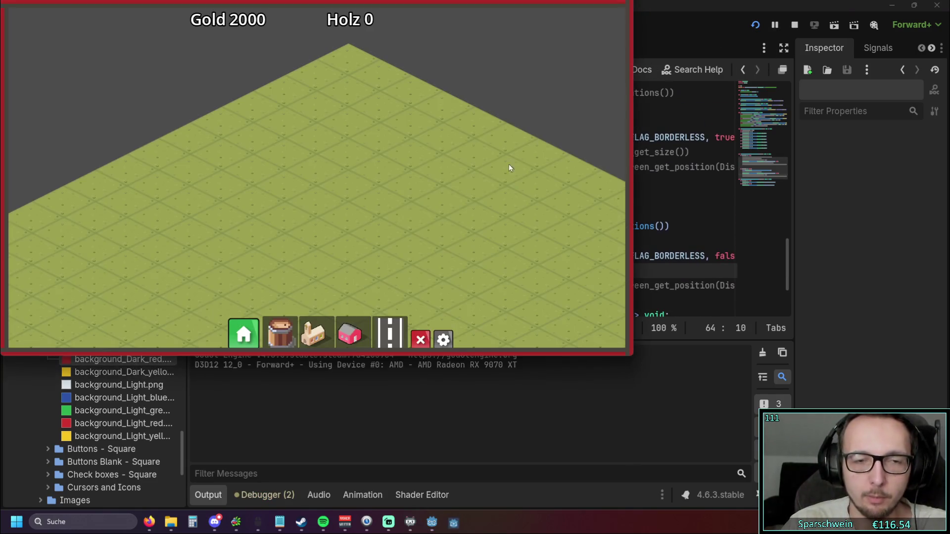
Step: In the game's options, toggle Fullscreen and Borderless, pick 1920x1080, then turn Fullscreen off
left_click(435, 340)
left_click(421, 197)
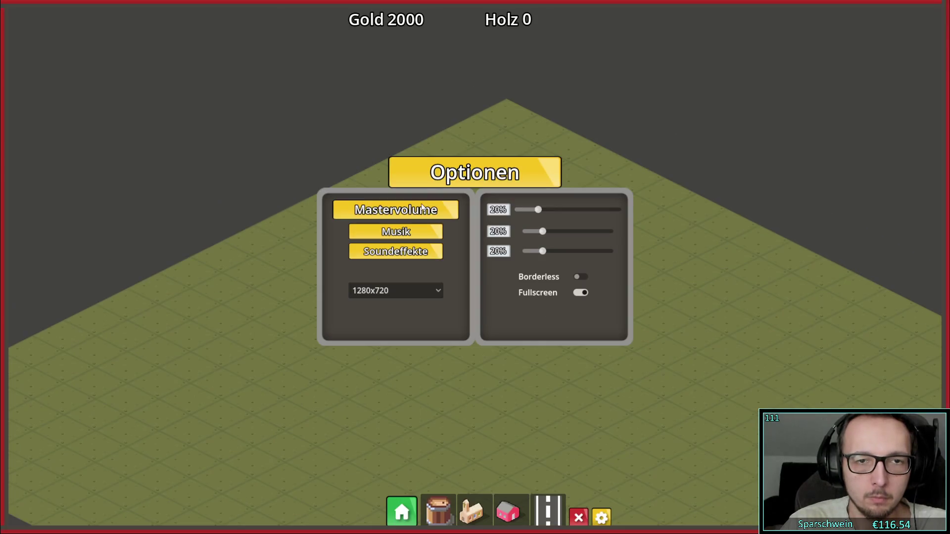
left_click(582, 279)
left_click(583, 281)
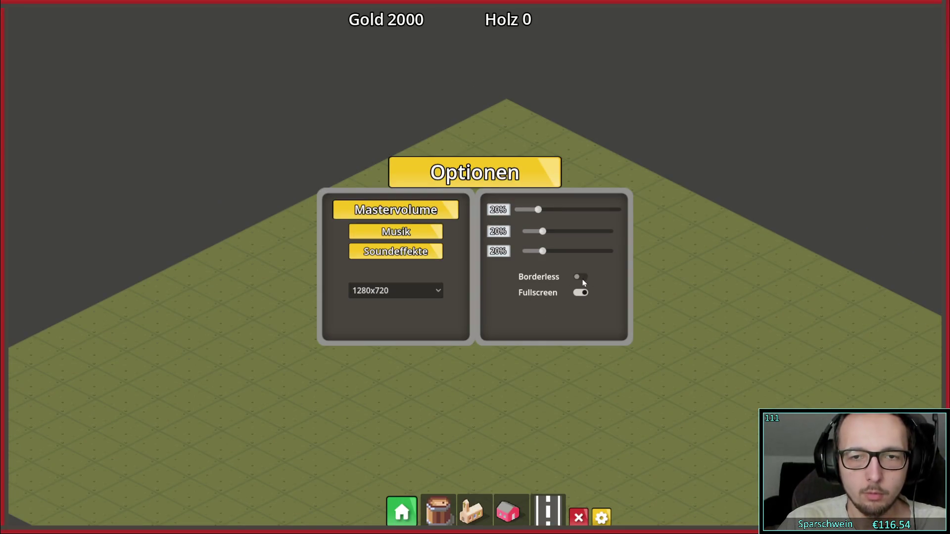
left_click(405, 289)
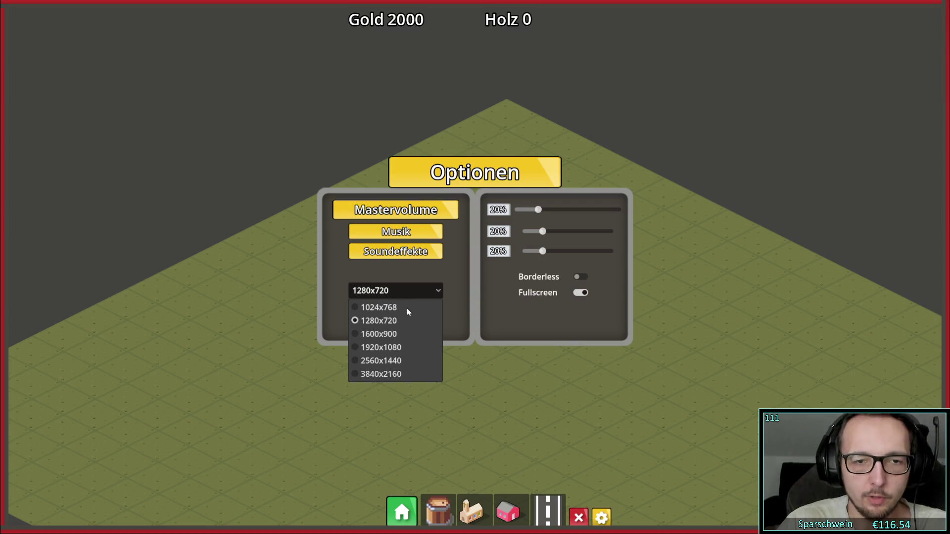
left_click(398, 346)
left_click(580, 293)
Step: Switch the resolution to 1280x720, then back to 1920x1080
left_click(280, 202)
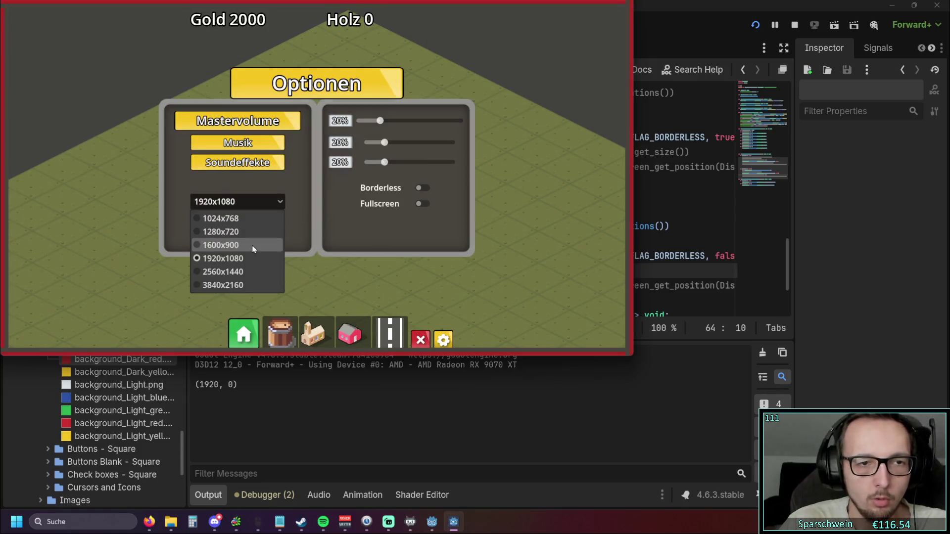
left_click(228, 233)
left_click(236, 201)
left_click(222, 258)
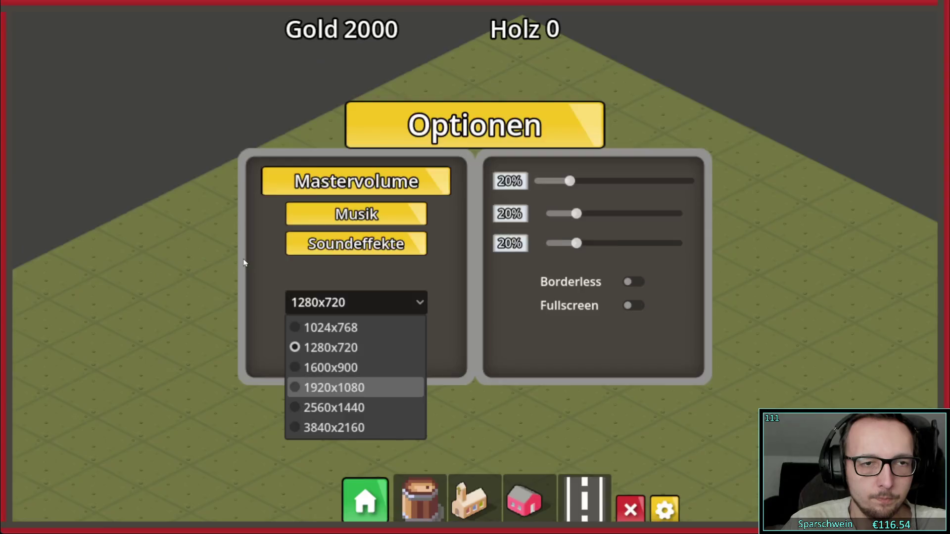
left_click(424, 292)
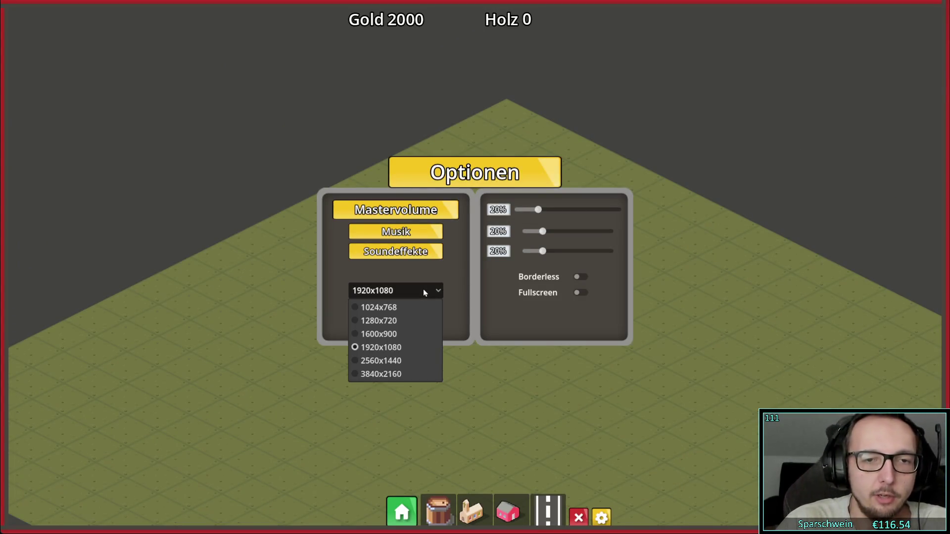
left_click(423, 292)
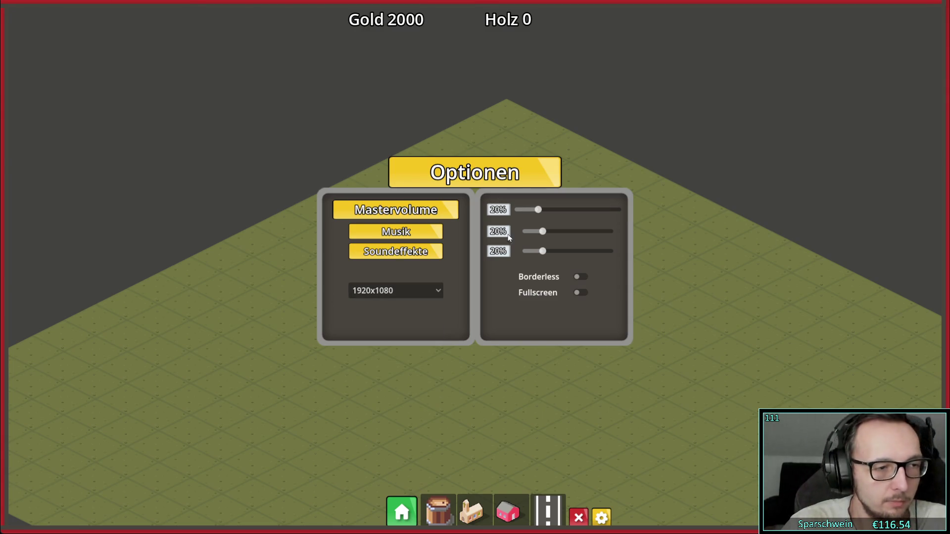
Step: Turn Fullscreen on and cycle the resolution through 1024x768, 1280x720 and 2560x1440
left_click(581, 293)
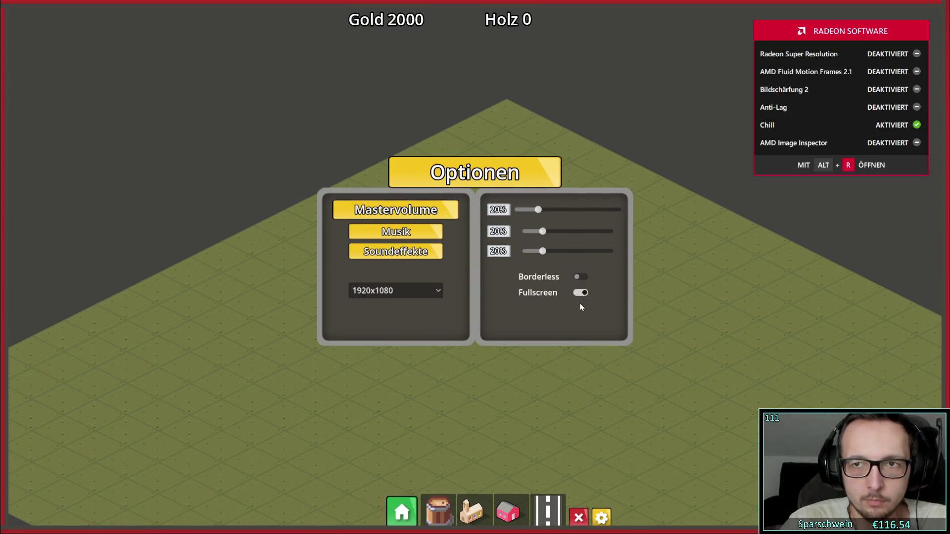
left_click(435, 287)
left_click(384, 310)
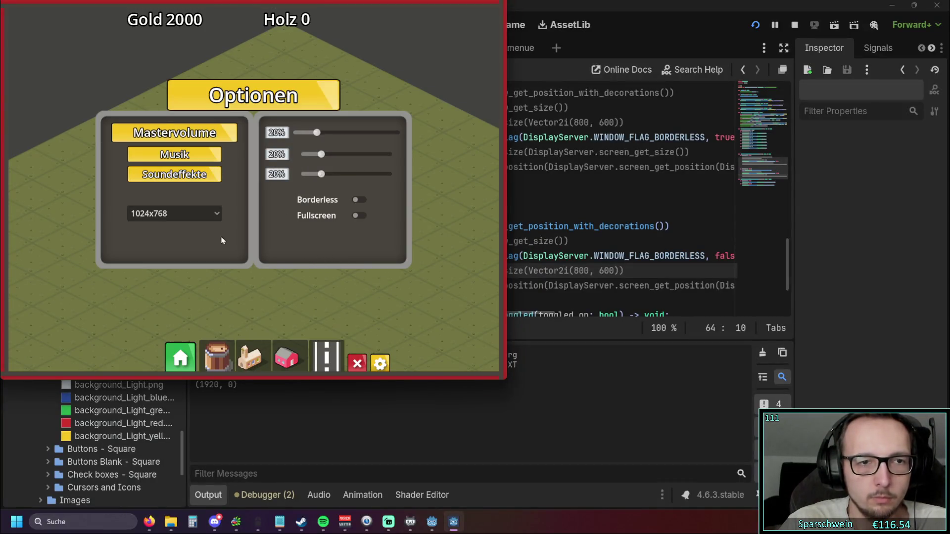
left_click(197, 213)
left_click(173, 242)
left_click(227, 203)
left_click(231, 270)
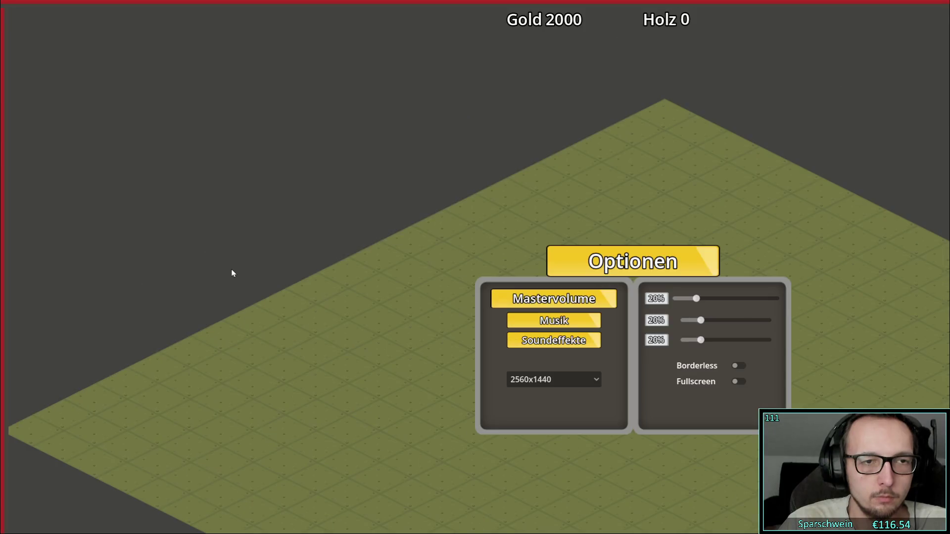
Step: Switch the resolution to 1920x1080, then 1600x900, then back to 1920x1080
left_click(571, 380)
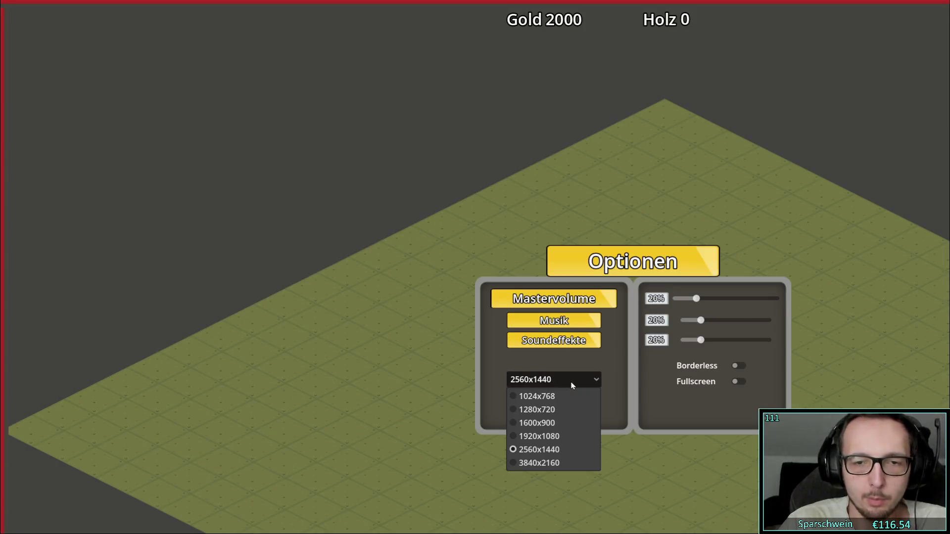
left_click(570, 435)
left_click(405, 290)
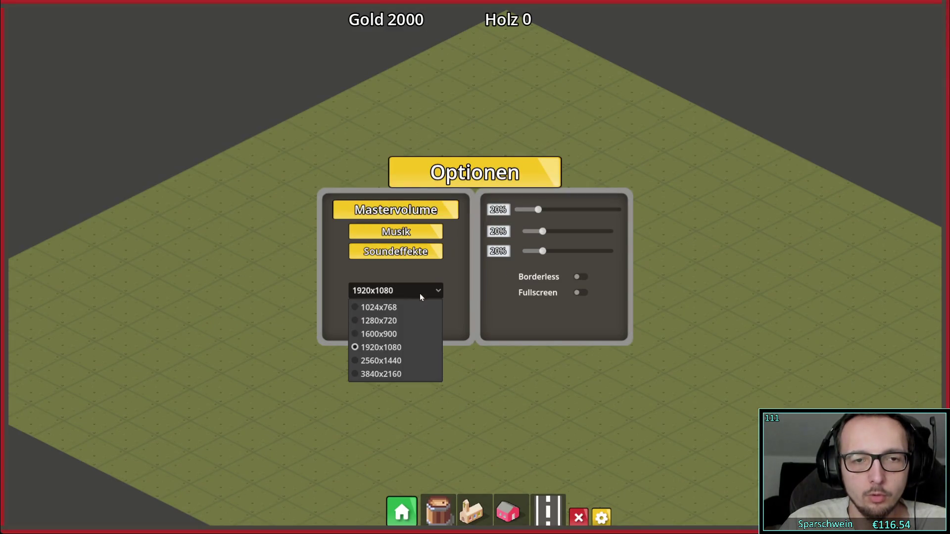
left_click(386, 334)
left_click(358, 247)
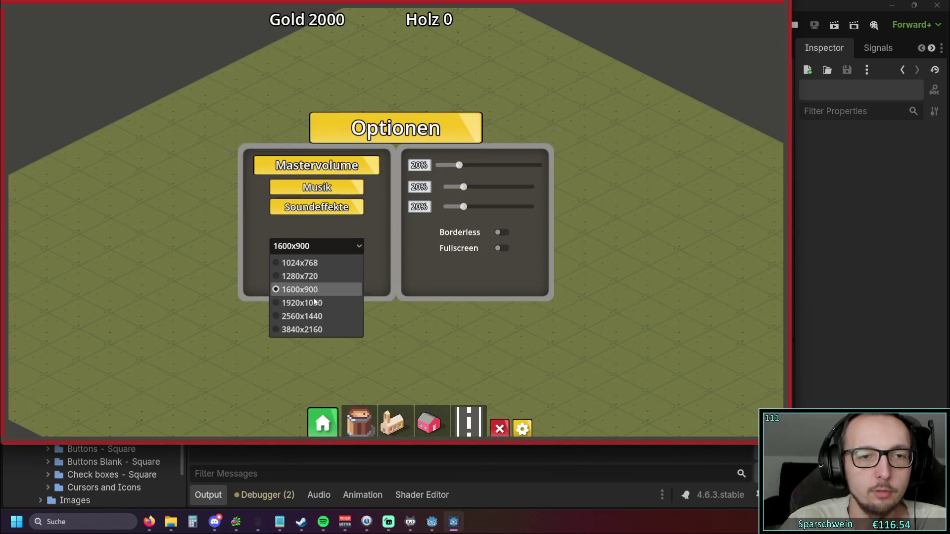
left_click(313, 299)
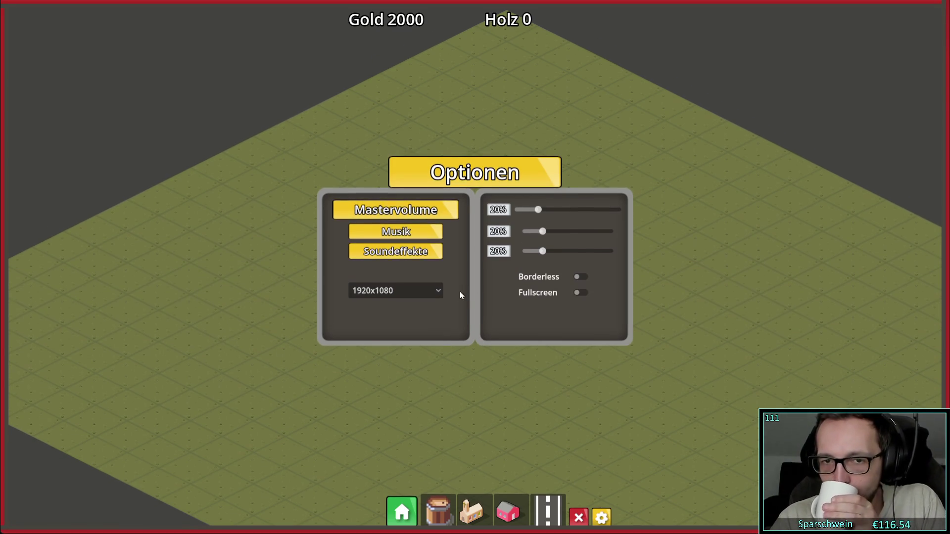
Step: Step the resolution through 1024x768 and 1280x720, ending at 1600x900
left_click(423, 290)
left_click(386, 307)
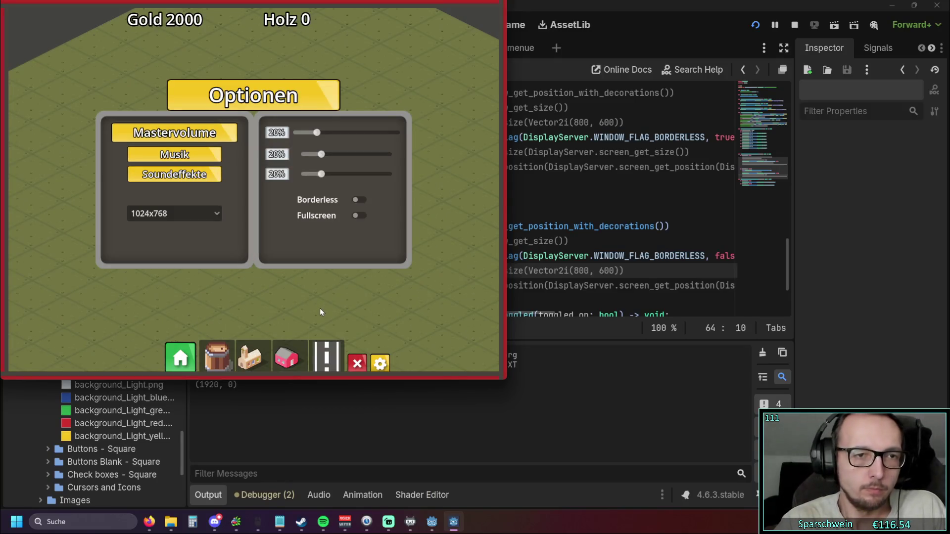
left_click(188, 209)
left_click(188, 241)
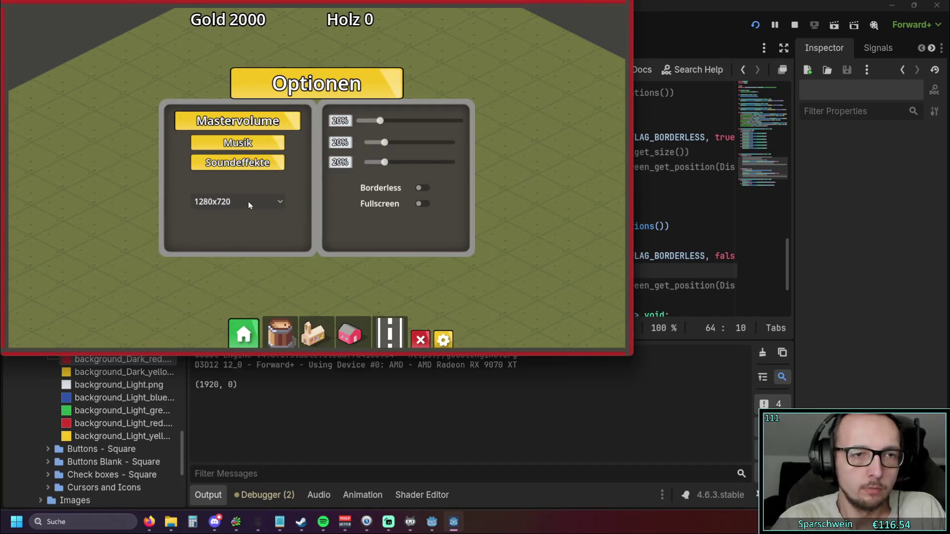
left_click(245, 201)
left_click(228, 245)
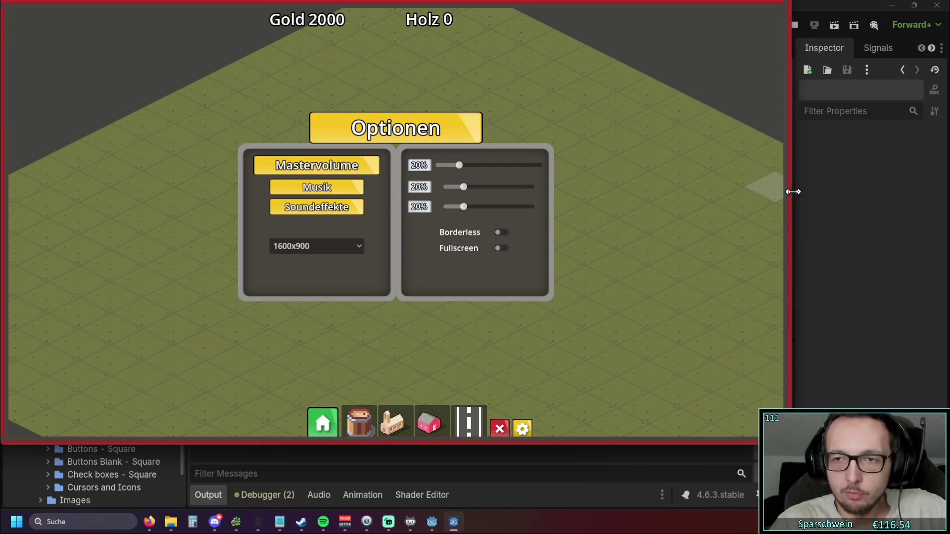
Step: Resize and maximize the game window, toggle Fullscreen on and off three times, then close the game
left_click_drag(793, 191, 777, 193)
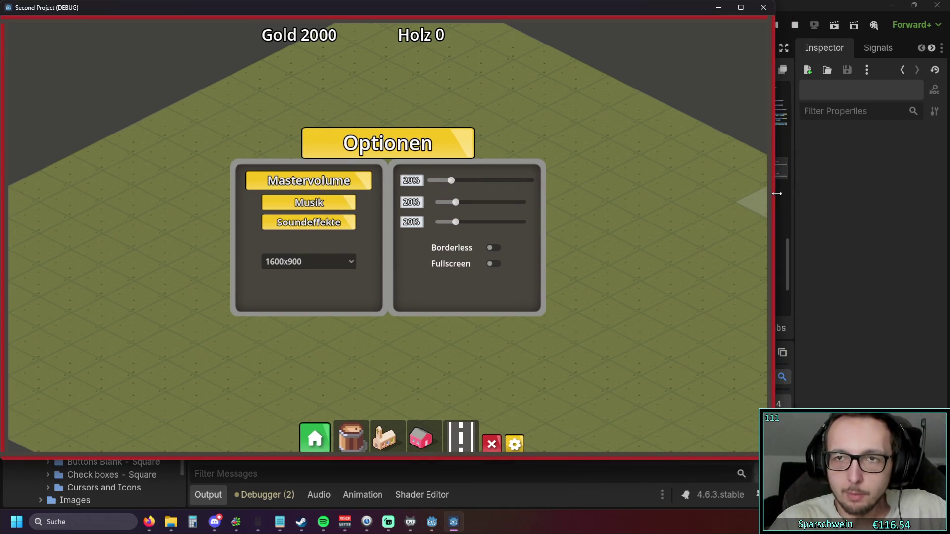
double_click(569, 9)
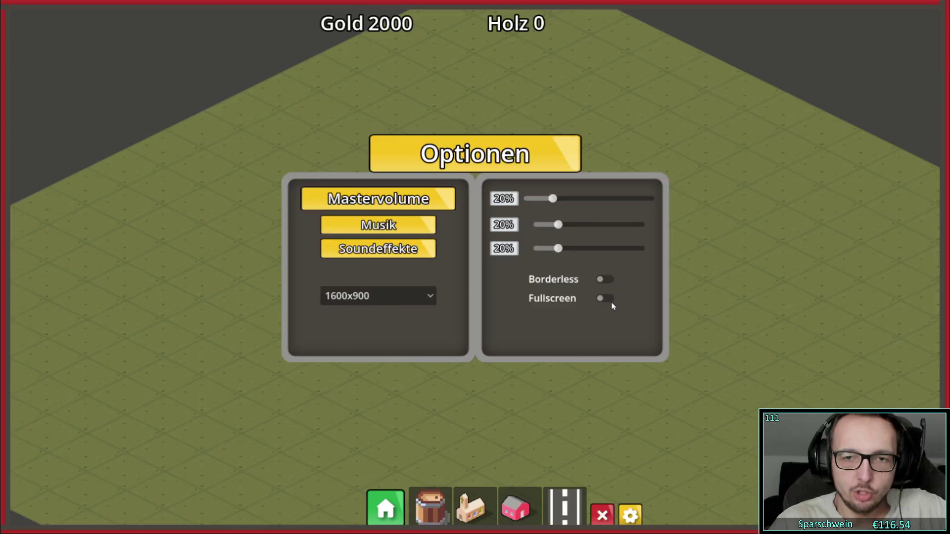
left_click(612, 307)
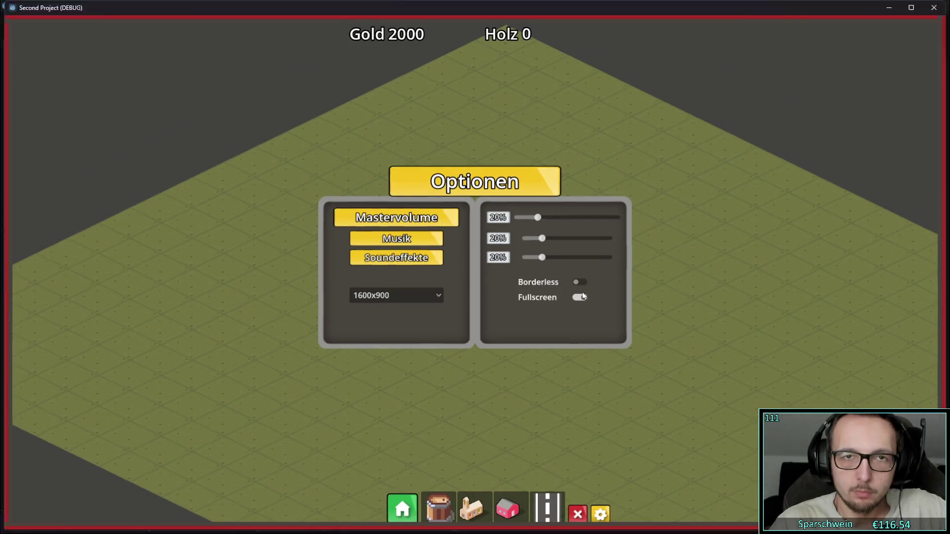
left_click(584, 298)
left_click(606, 305)
left_click(582, 295)
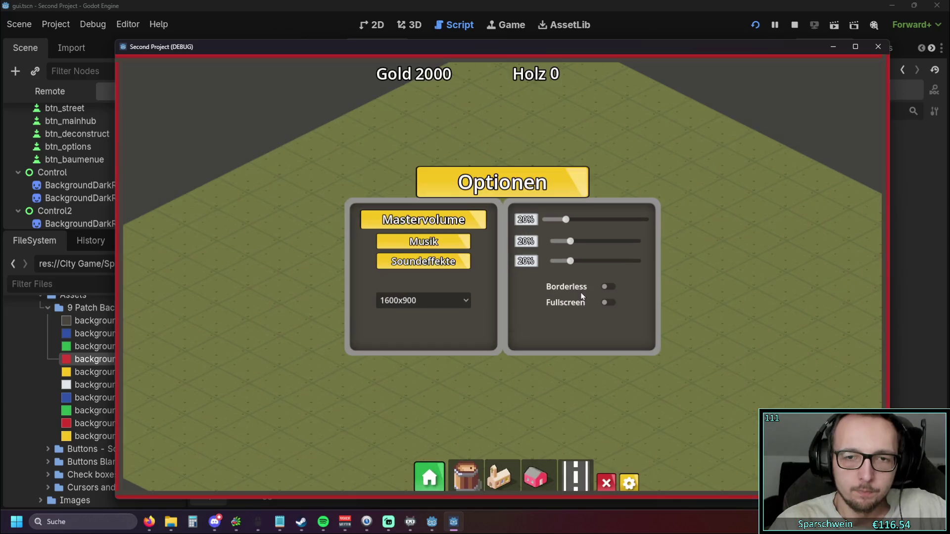
left_click(607, 305)
left_click(584, 295)
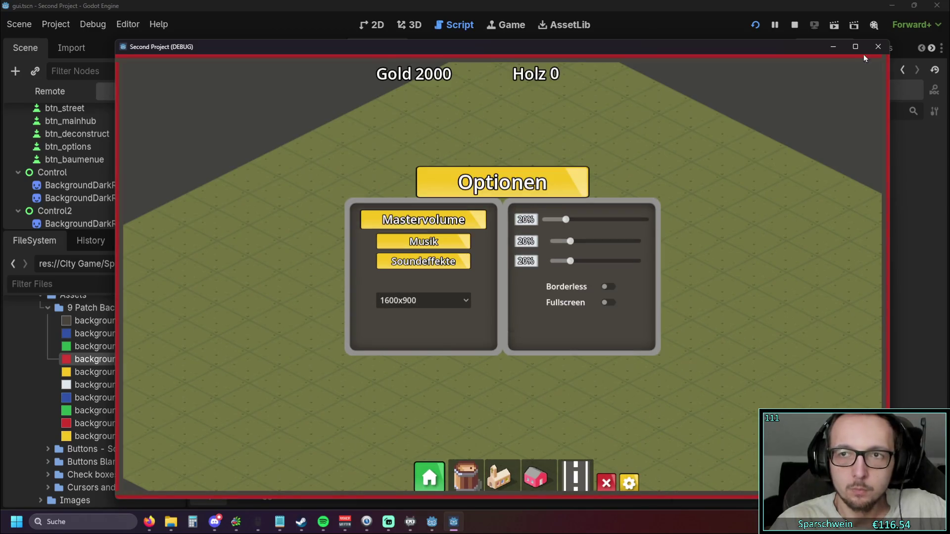
left_click(877, 46)
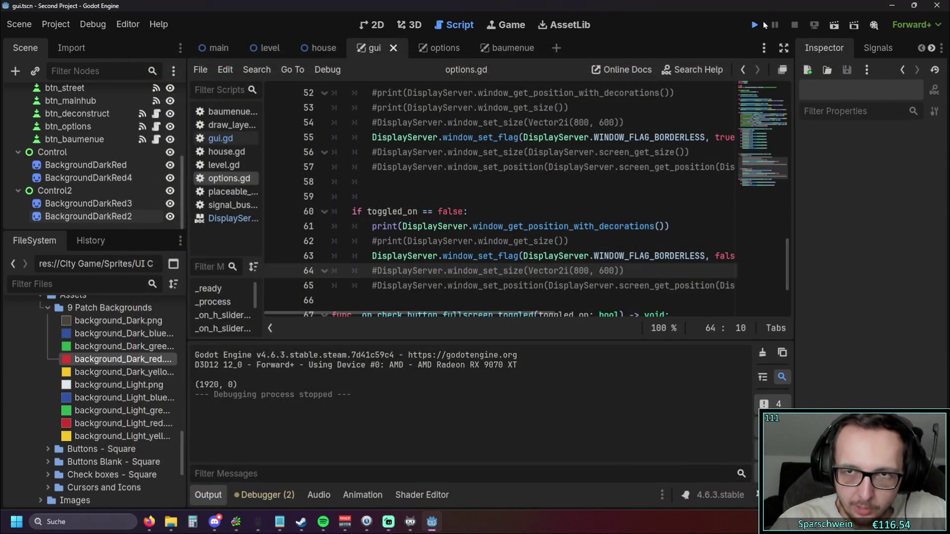
Step: Run and restart the game, stop it, and briefly open Project Settings
left_click(760, 24)
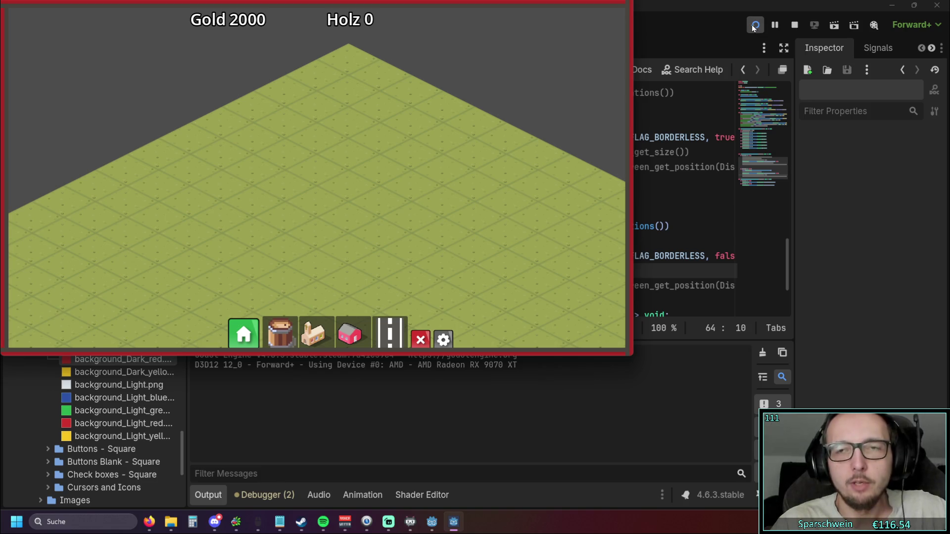
left_click(754, 27)
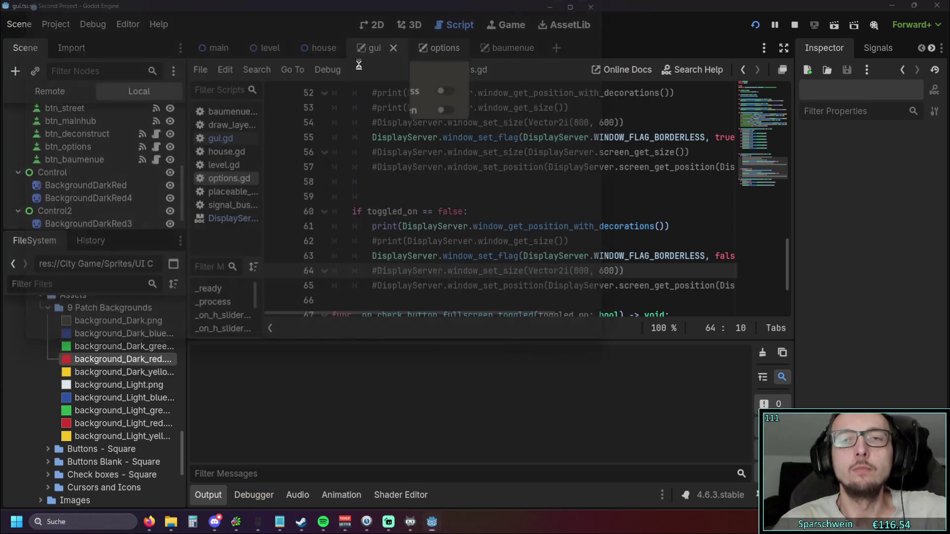
right_click(453, 522)
left_click(453, 496)
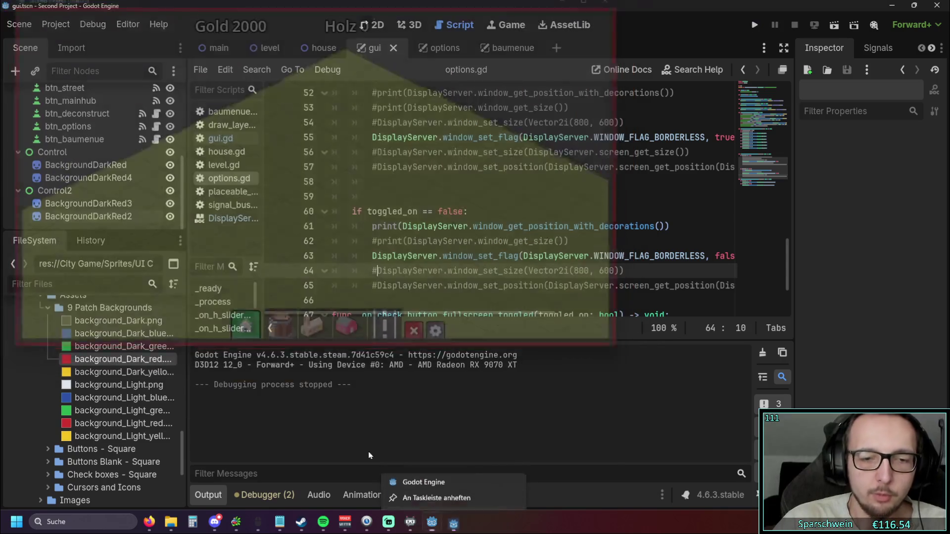
left_click(56, 24)
left_click(83, 45)
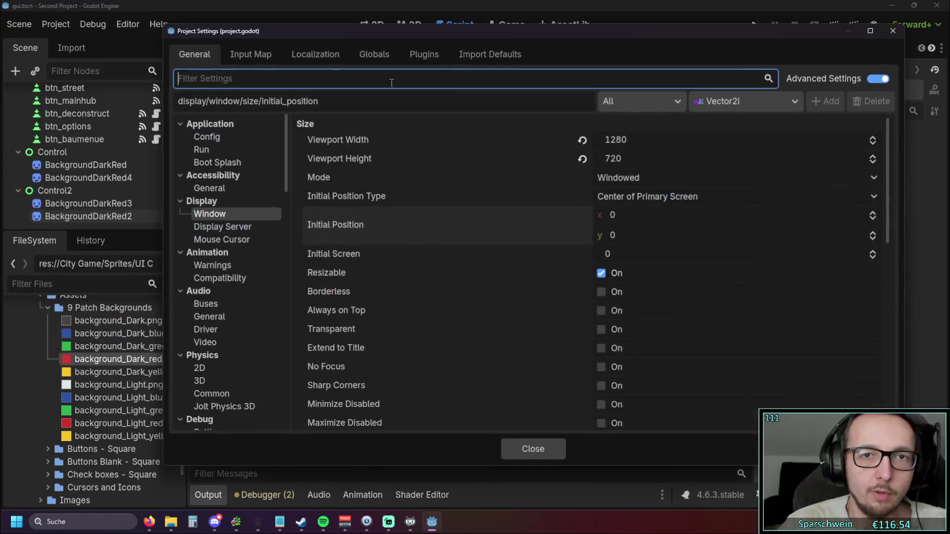
left_click(891, 31)
Step: Set the run window position to Centered in Editor Settings and run the game again
left_click(129, 24)
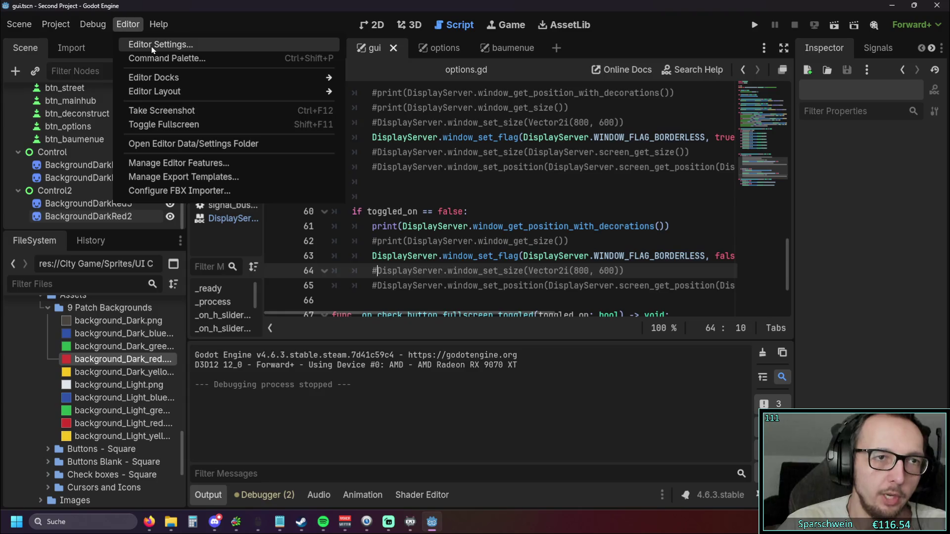
left_click(159, 41)
left_click(588, 126)
left_click(582, 162)
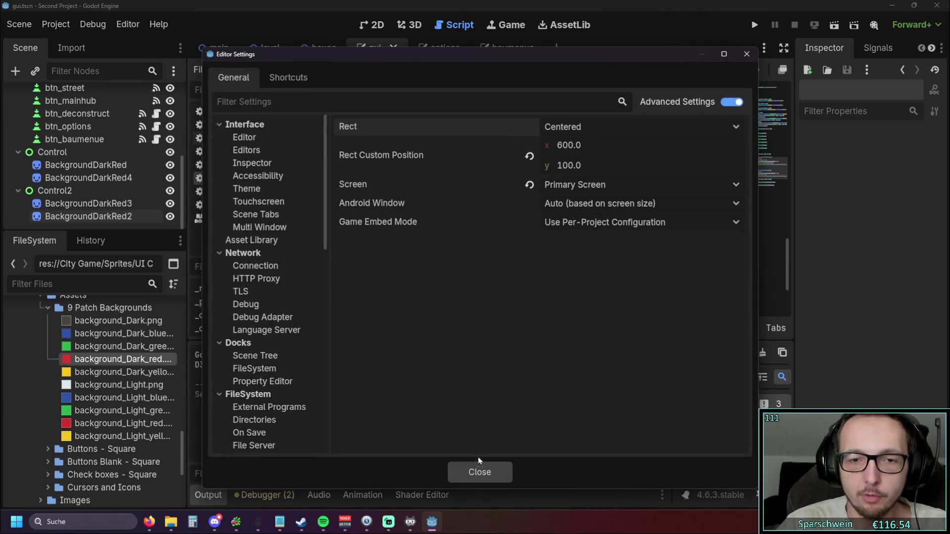
left_click(479, 472)
left_click(749, 30)
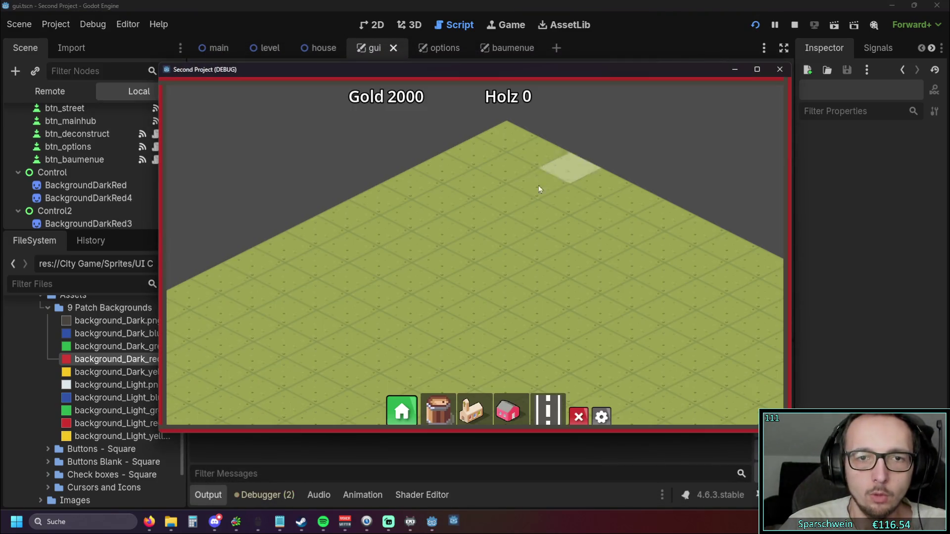
Step: Open the game's Optionen menu and toggle Fullscreen on and off twice
left_click(602, 414)
left_click(580, 280)
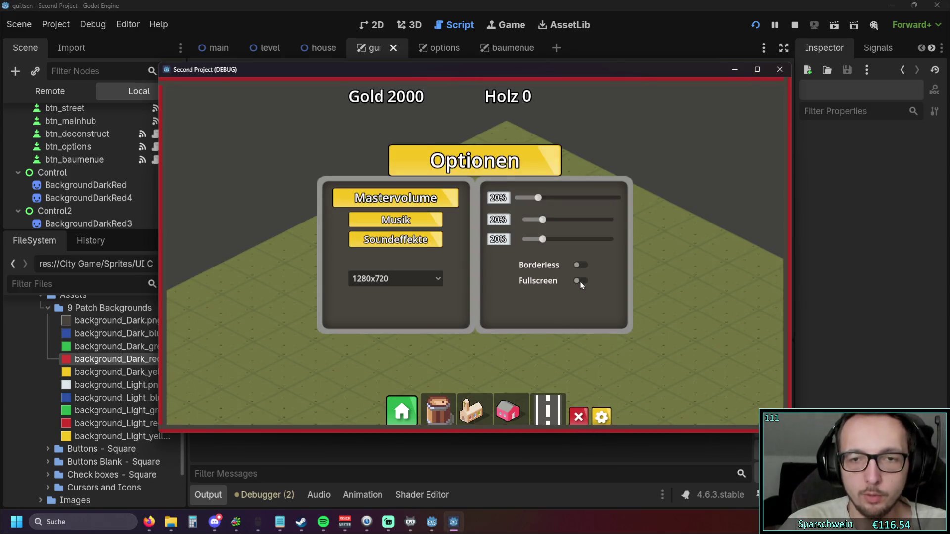
left_click(581, 293)
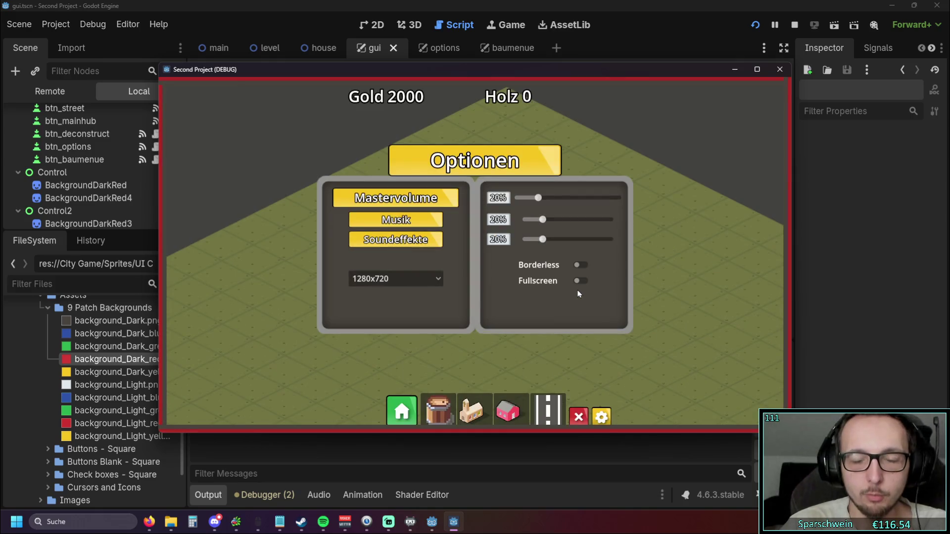
left_click(580, 280)
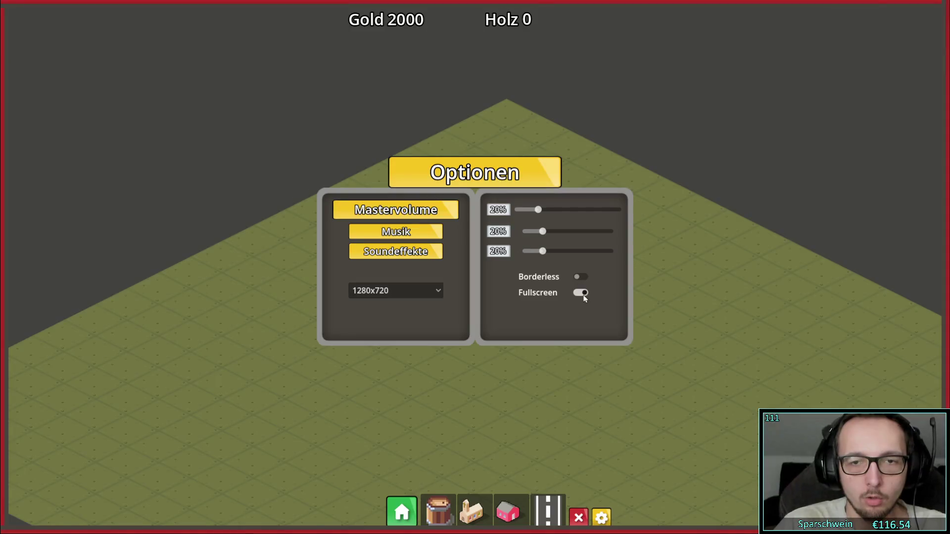
left_click(582, 295)
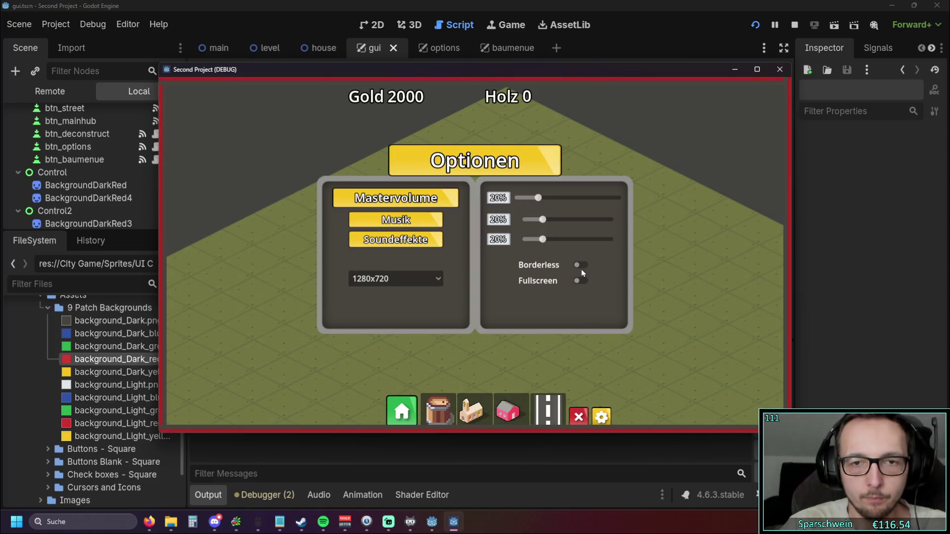
Step: Set the resolution to 2560x1440, then toggle Fullscreen on and back to windowed
left_click(435, 279)
left_click(366, 348)
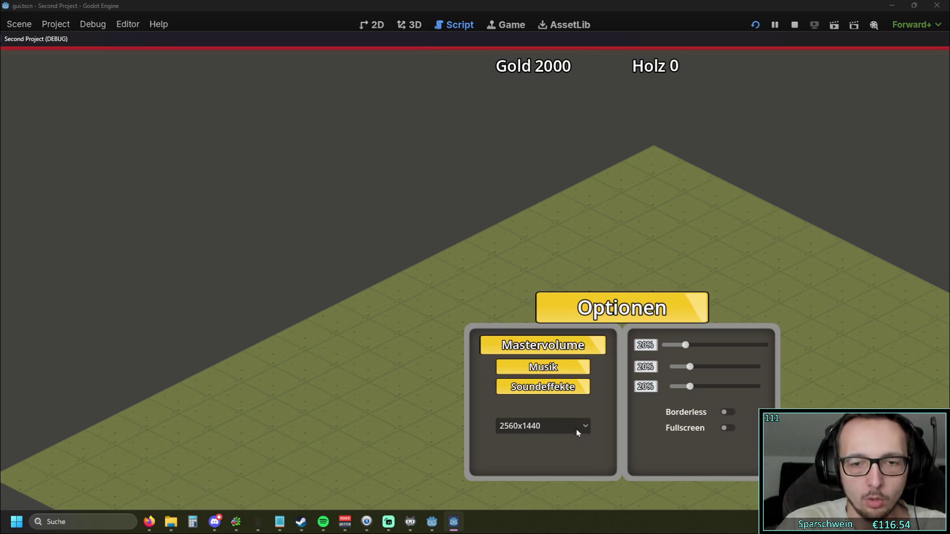
left_click(577, 432)
left_click(618, 428)
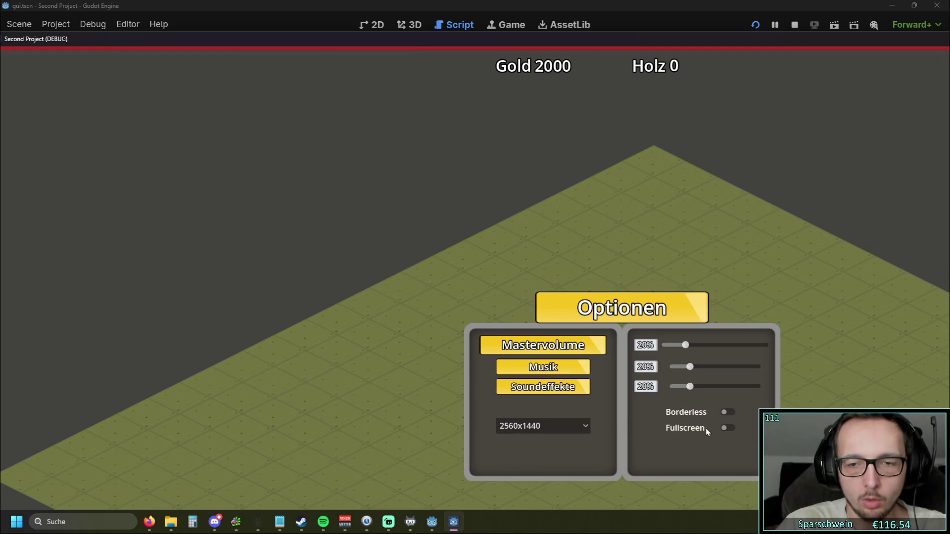
left_click(725, 428)
left_click(580, 295)
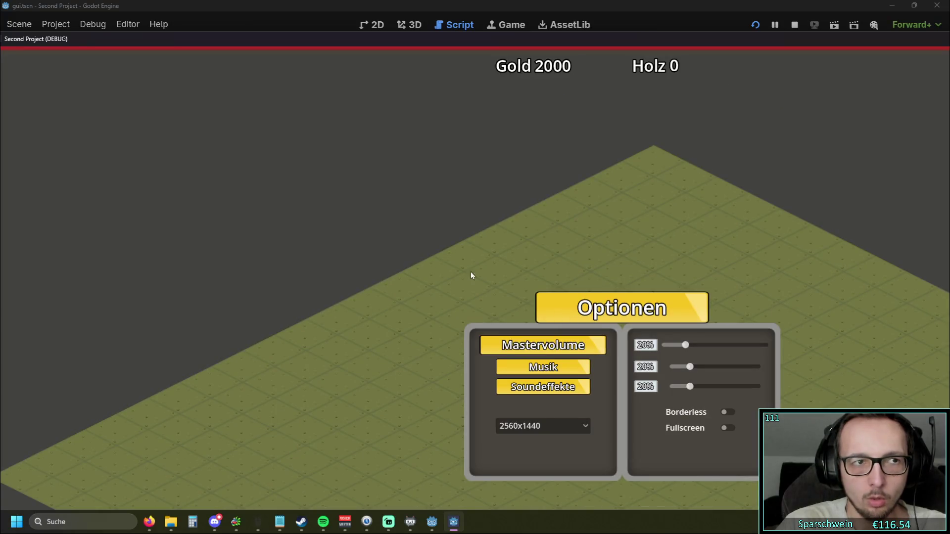
Step: Set the resolution to 1920x1080, then toggle Fullscreen and Borderless on and back off
mouse_move(411, 42)
left_mouse_down()
mouse_move(538, 36)
mouse_move(486, 35)
left_mouse_up()
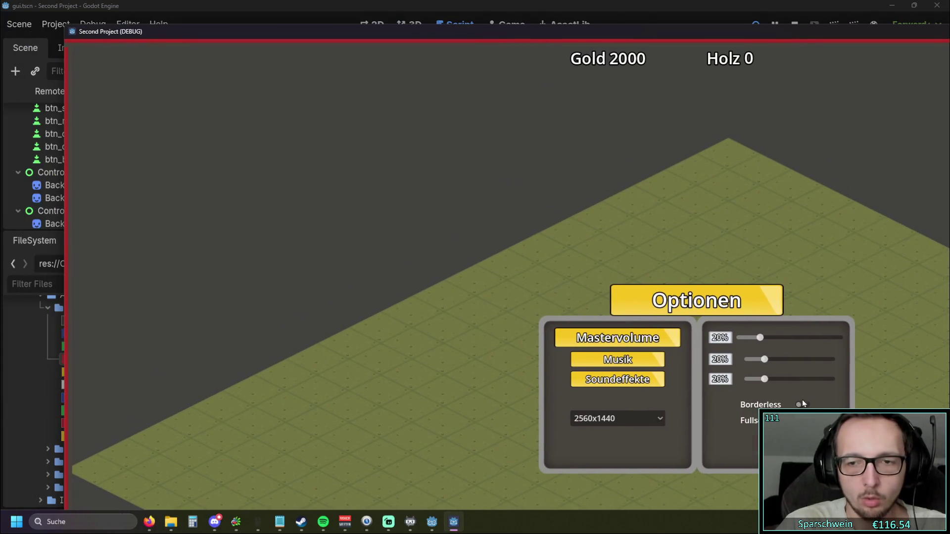
left_click(655, 418)
left_click(601, 475)
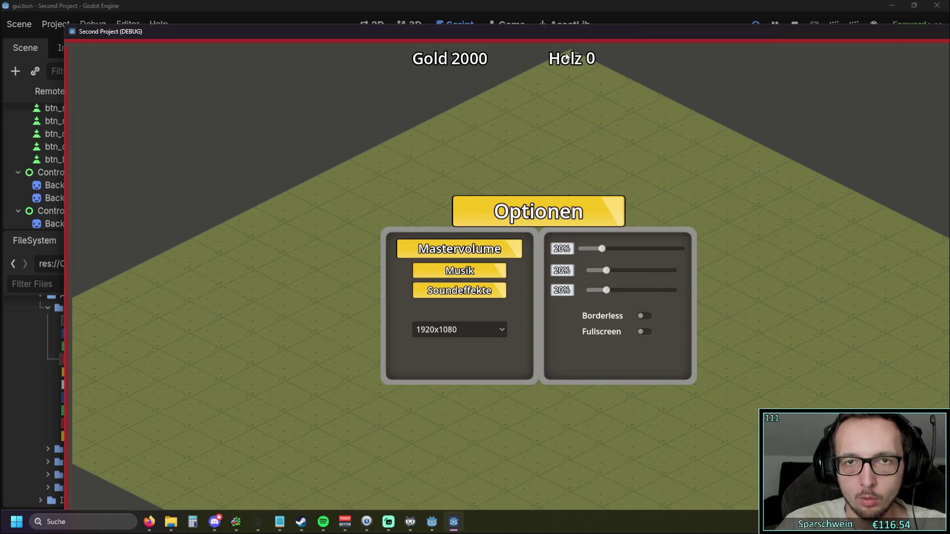
left_click_drag(583, 35, 495, 7)
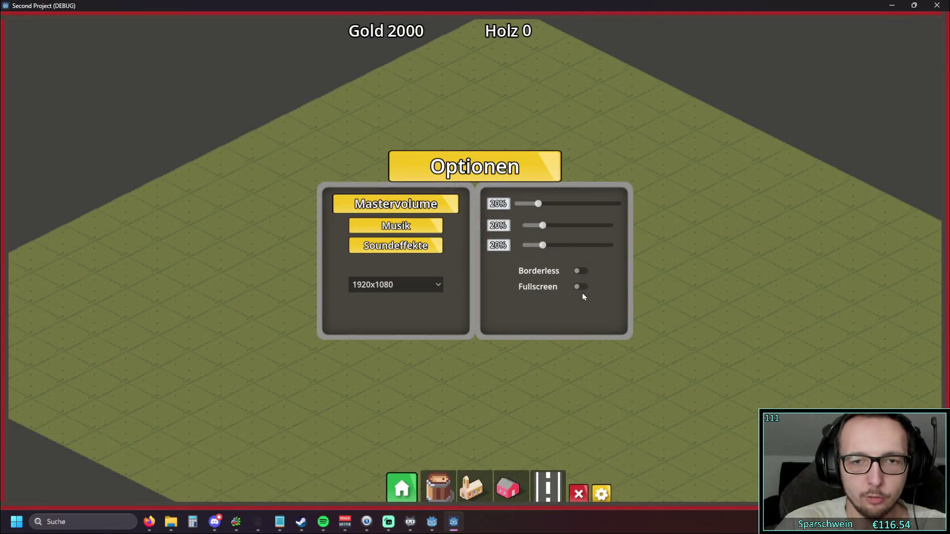
left_click(583, 294)
left_click(583, 295)
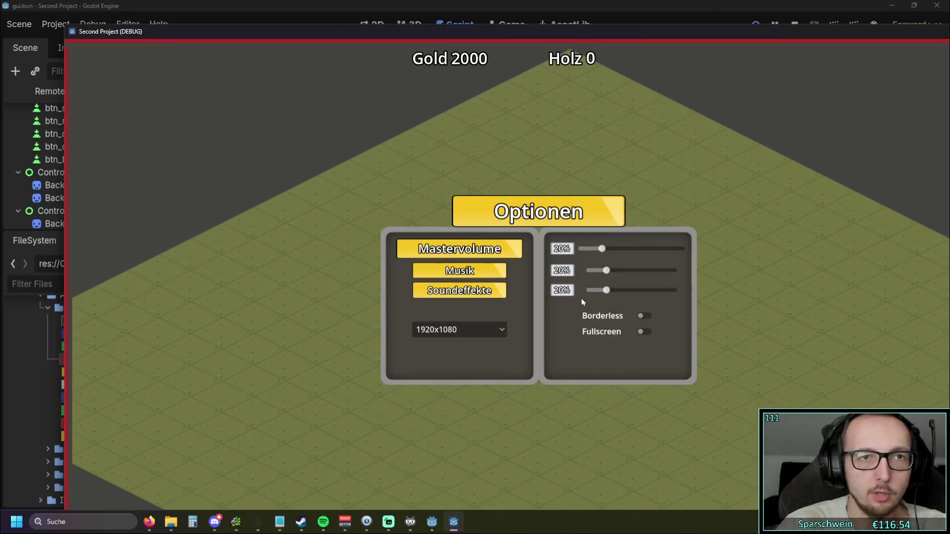
left_click(633, 321)
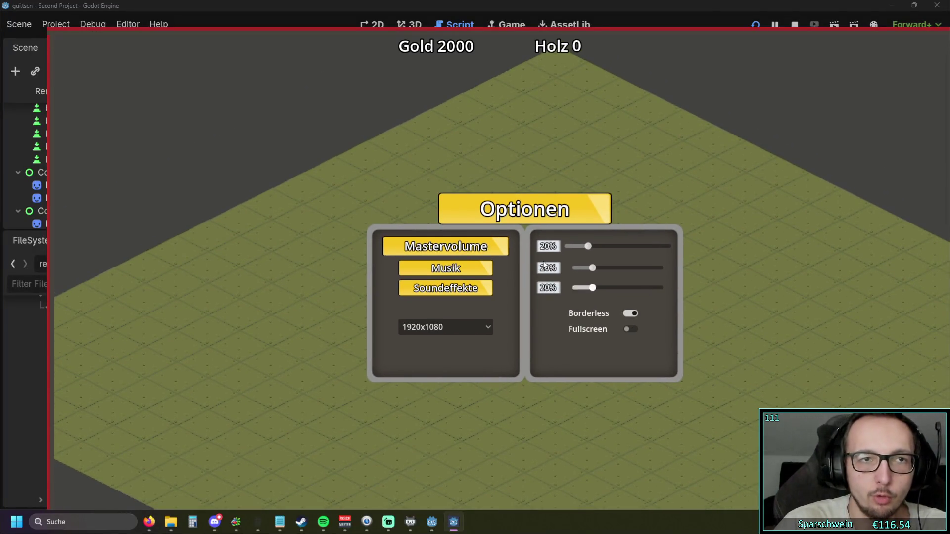
left_click(632, 319)
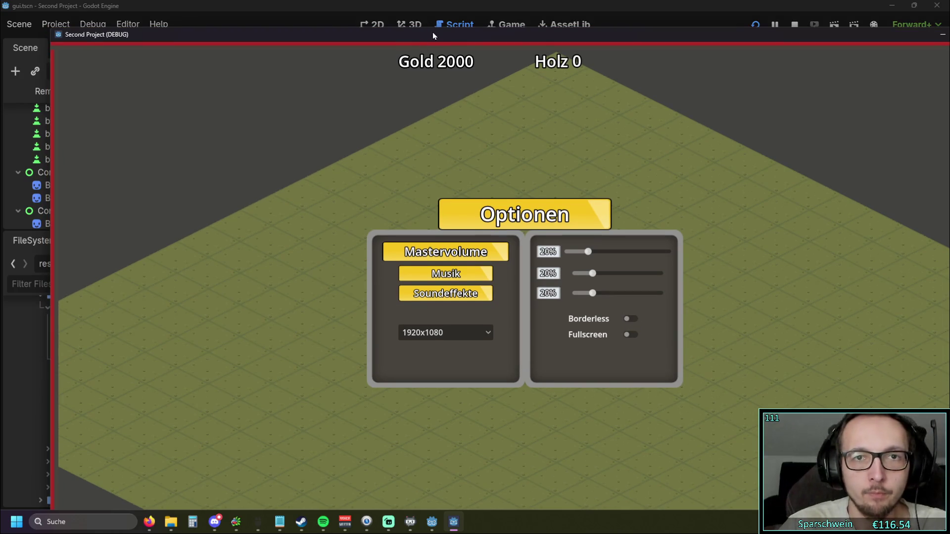
Step: Move the game window and toggle Borderless on and off twice, then maximize it
mouse_move(433, 33)
left_mouse_down()
mouse_move(435, 82)
mouse_move(405, 32)
mouse_move(510, 55)
mouse_move(512, 44)
mouse_move(630, 45)
left_mouse_up()
left_click(833, 328)
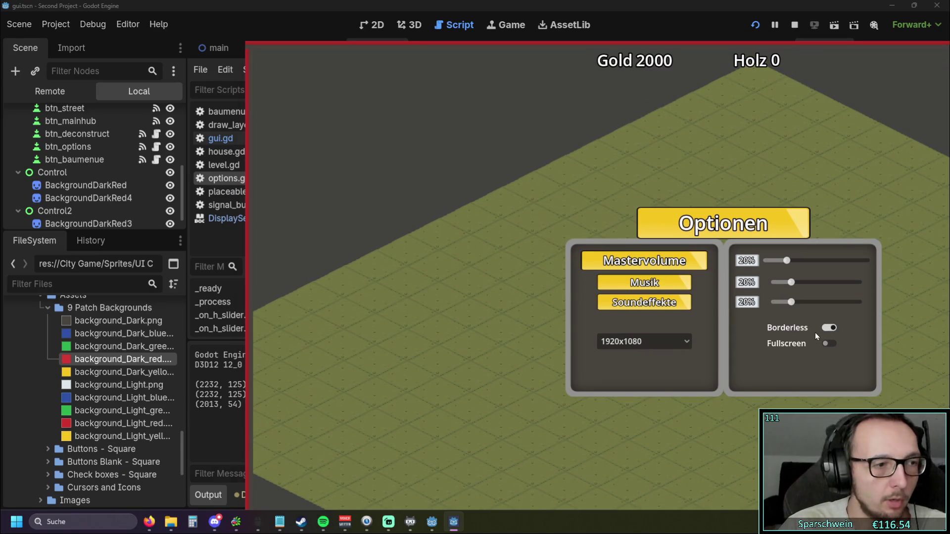
left_click(832, 328)
left_click(827, 329)
left_click(829, 332)
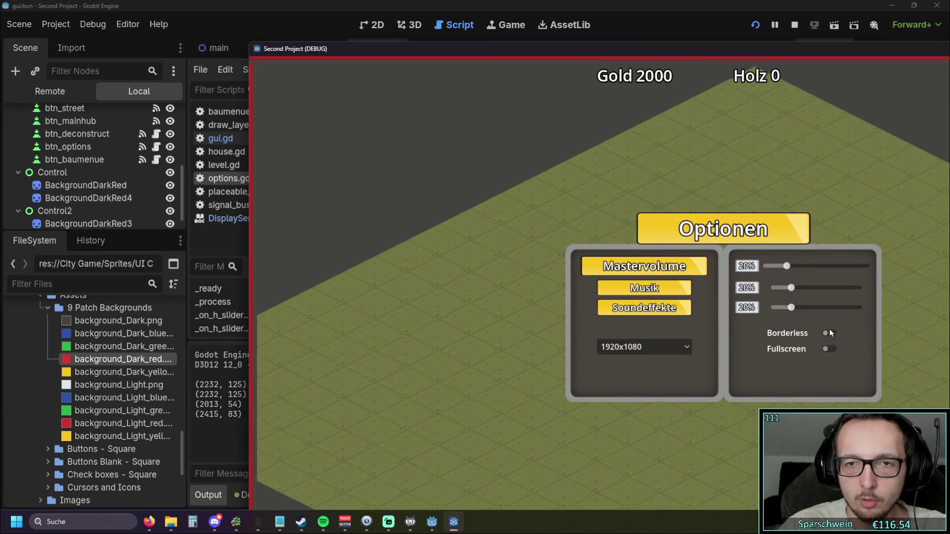
left_click_drag(638, 50, 438, 1)
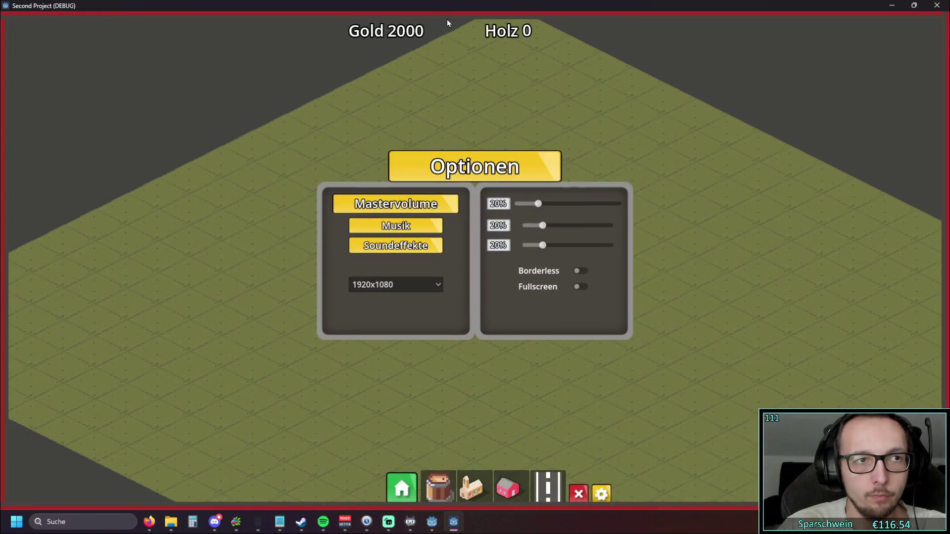
Step: Toggle Borderless on and off seven more times in the maximized game window
left_click(578, 273)
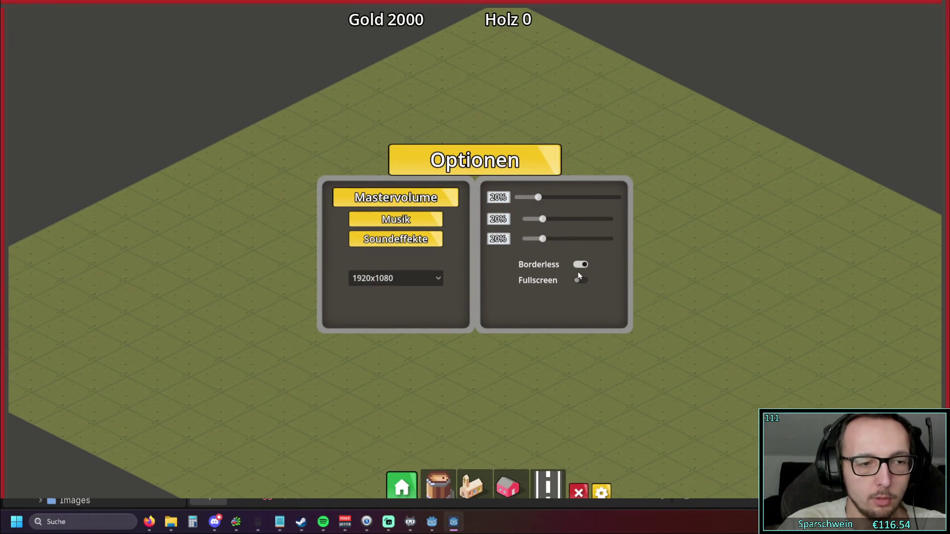
left_click(581, 266)
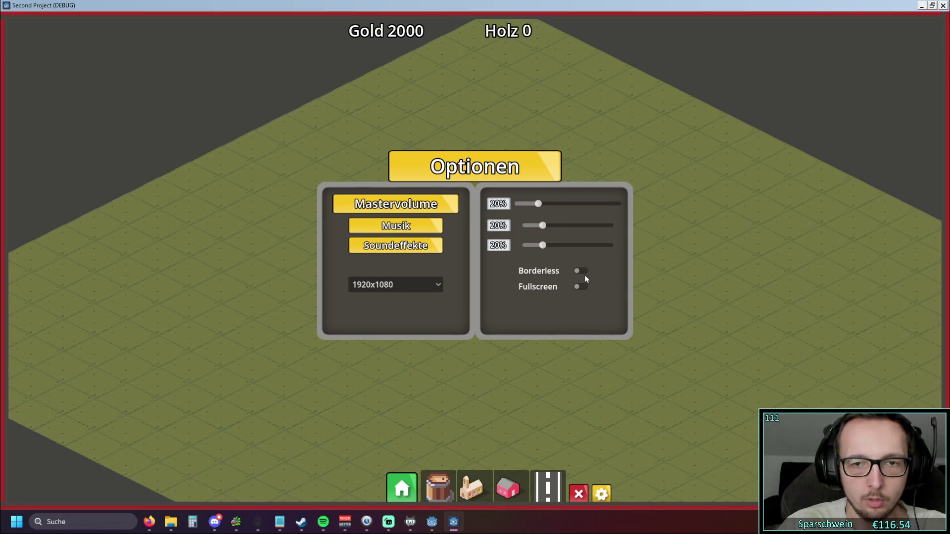
left_click(581, 272)
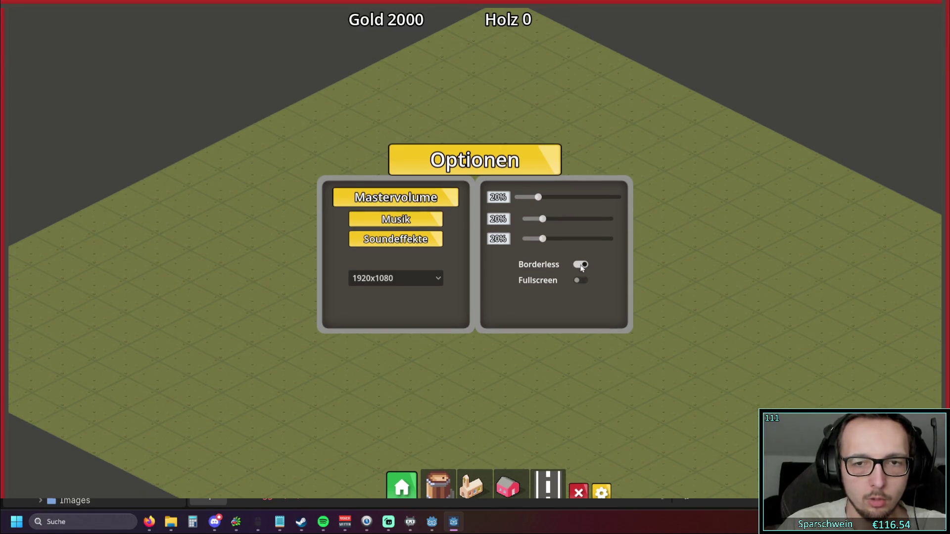
left_click(581, 266)
left_click(582, 271)
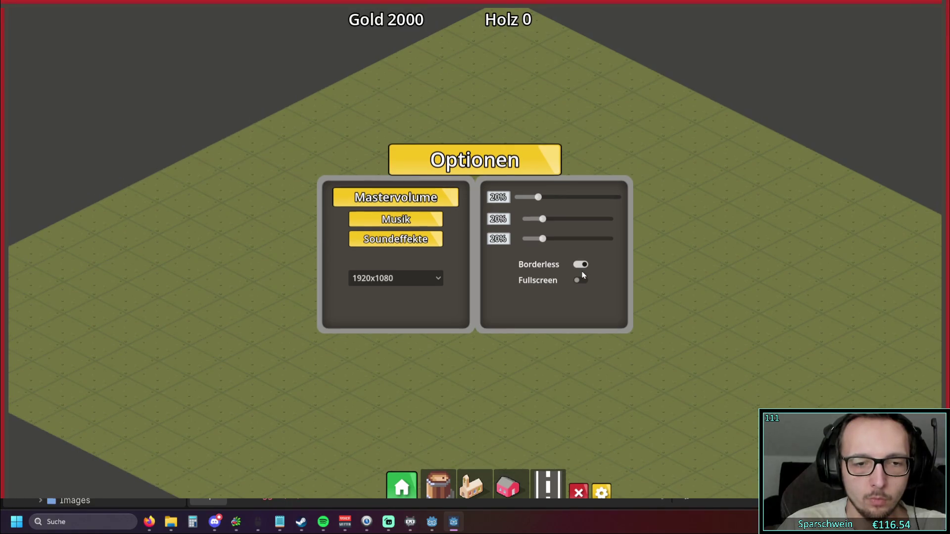
left_click(582, 272)
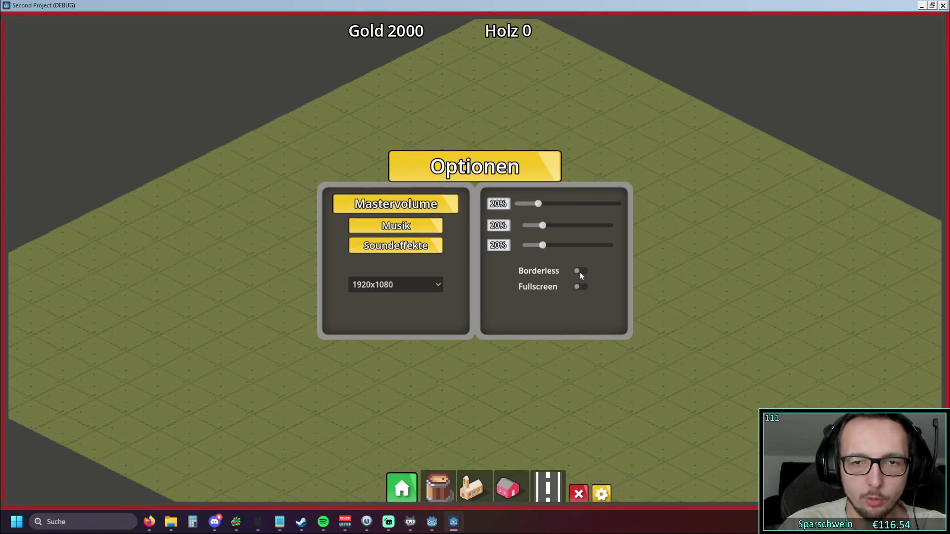
left_click(581, 273)
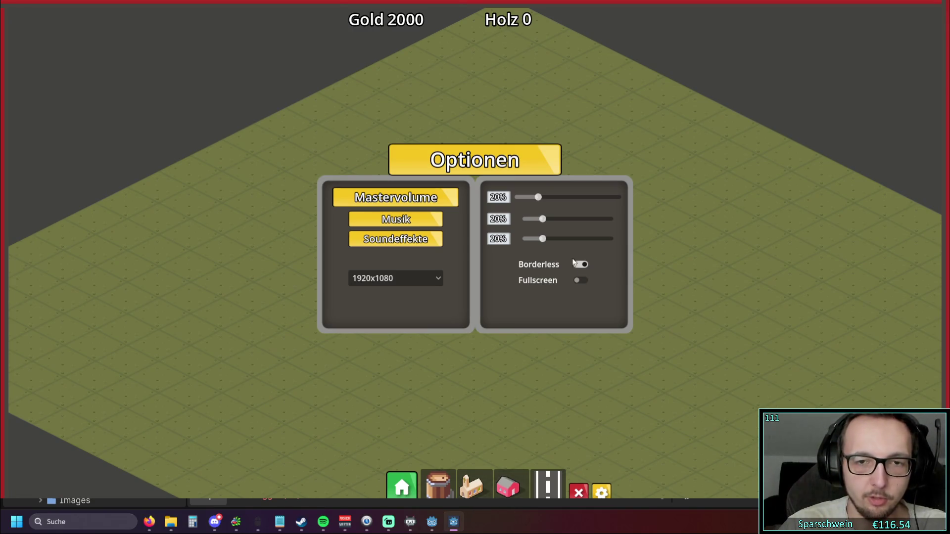
left_click(581, 272)
left_click(581, 273)
left_click(581, 272)
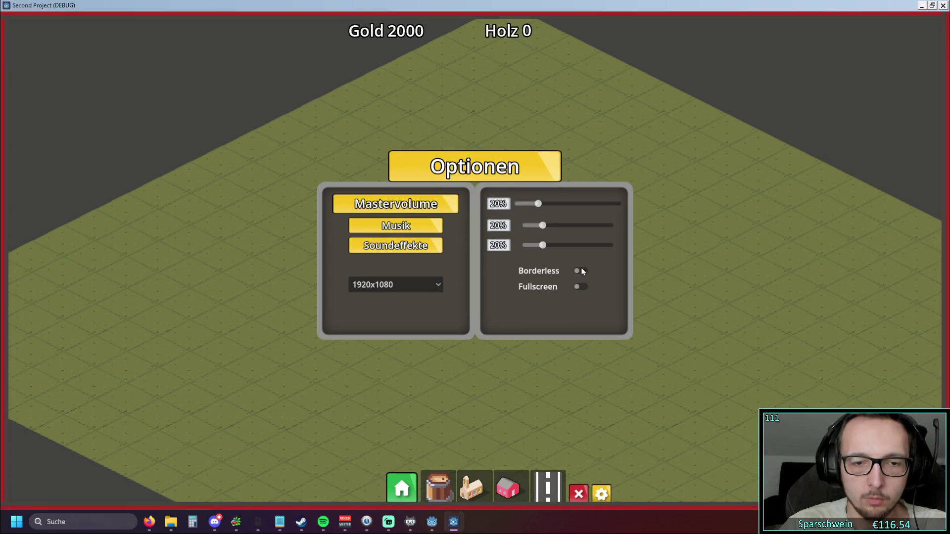
left_click(581, 271)
left_click(581, 268)
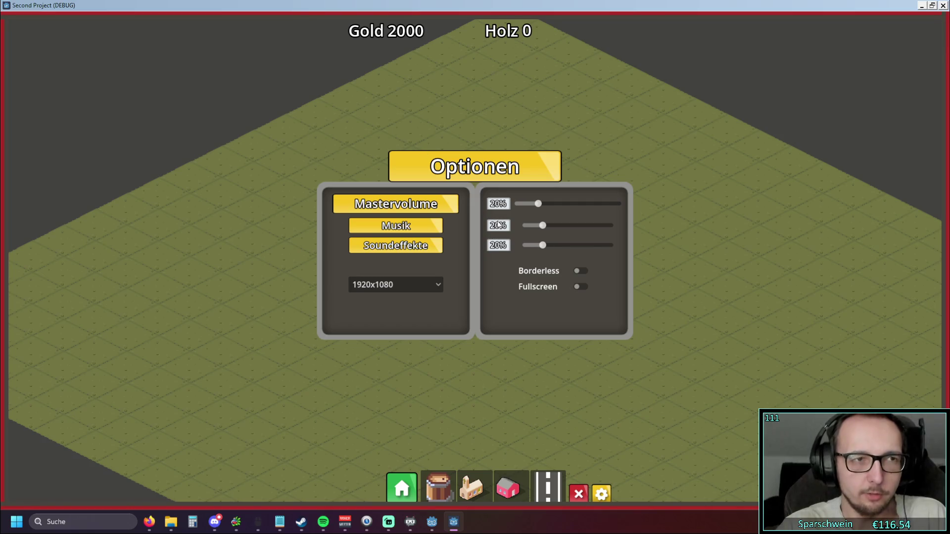
left_click(578, 270)
left_click(584, 270)
Step: Toggle Fullscreen on and off, then maximize and restore the game window
left_click(583, 286)
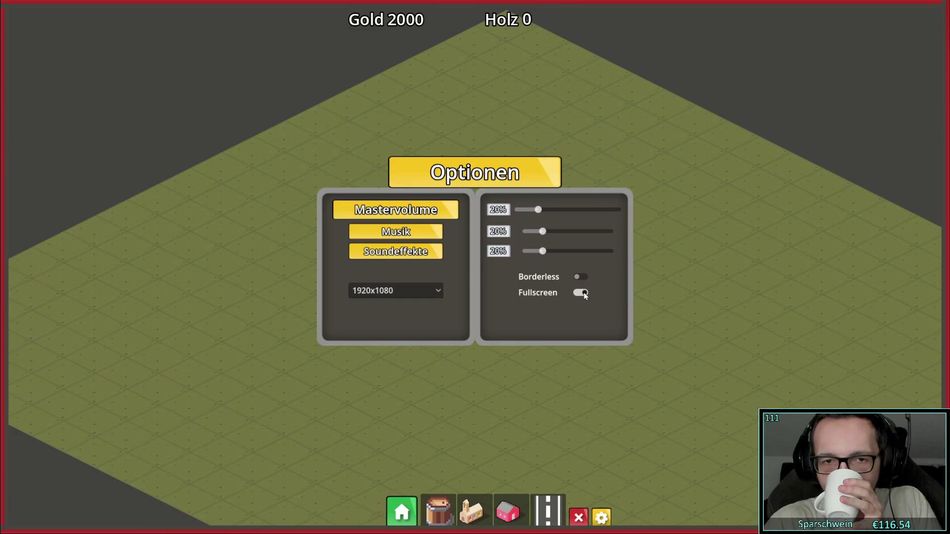
left_click(581, 292)
double_click(551, 45)
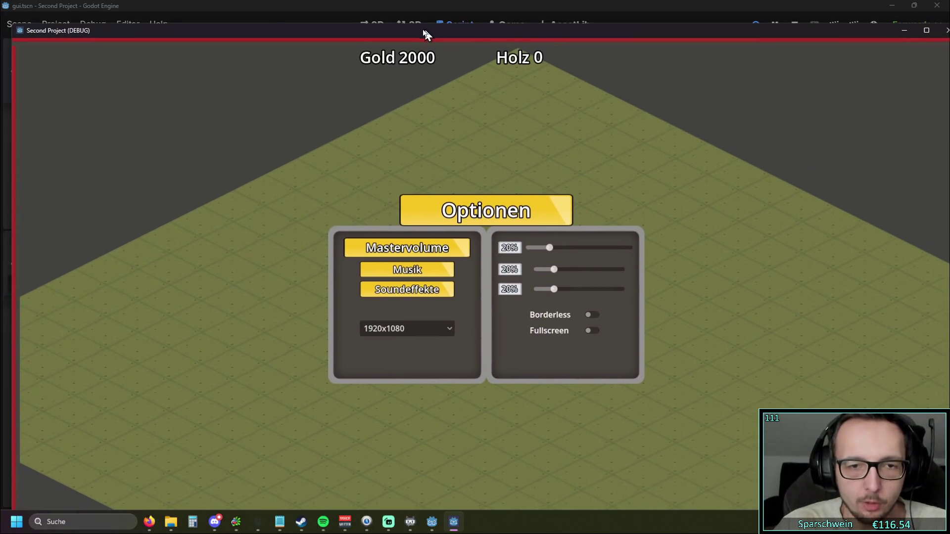
mouse_move(426, 35)
left_mouse_down()
mouse_move(420, 4)
mouse_move(414, 37)
mouse_move(447, 31)
left_mouse_up()
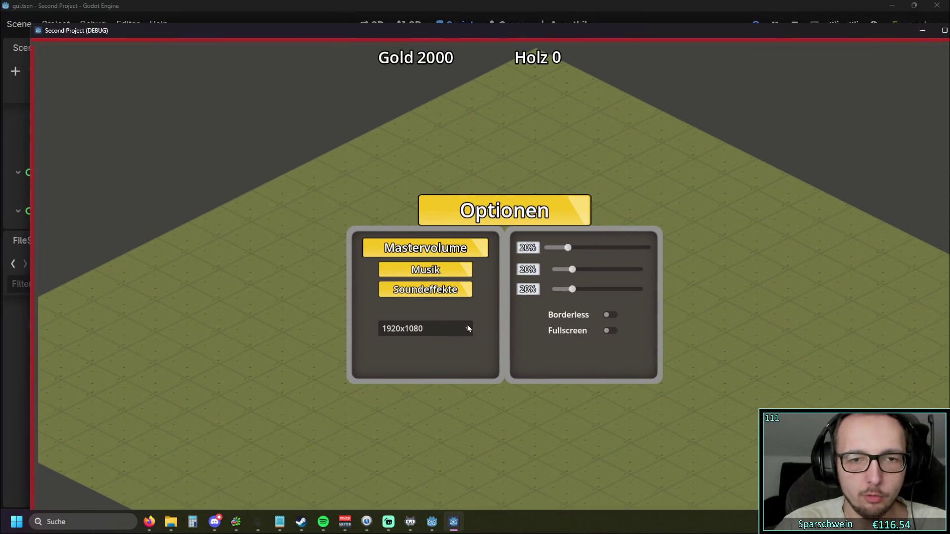
Step: Set the resolution to 1280x720, test Fullscreen, then move the game window to the second monitor
left_click(468, 328)
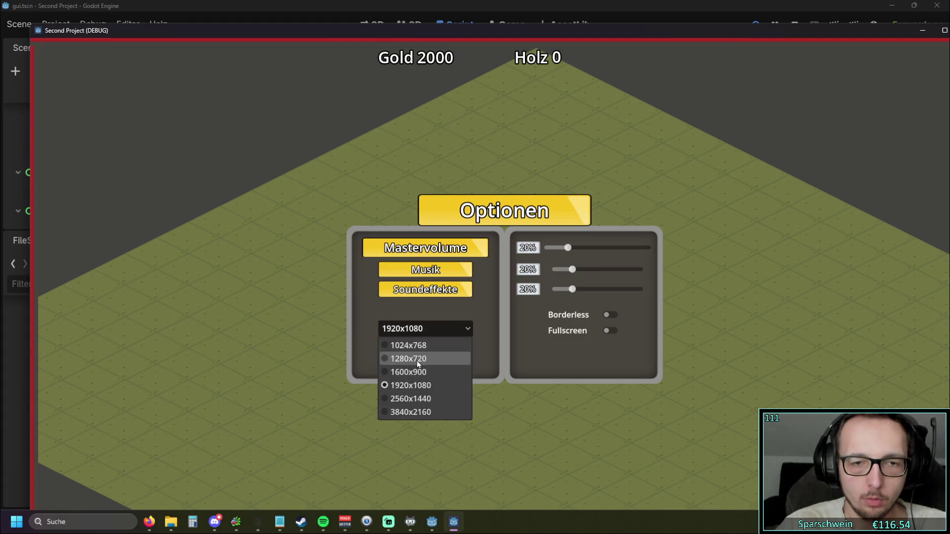
left_click(417, 360)
left_click_drag(418, 35, 540, 73)
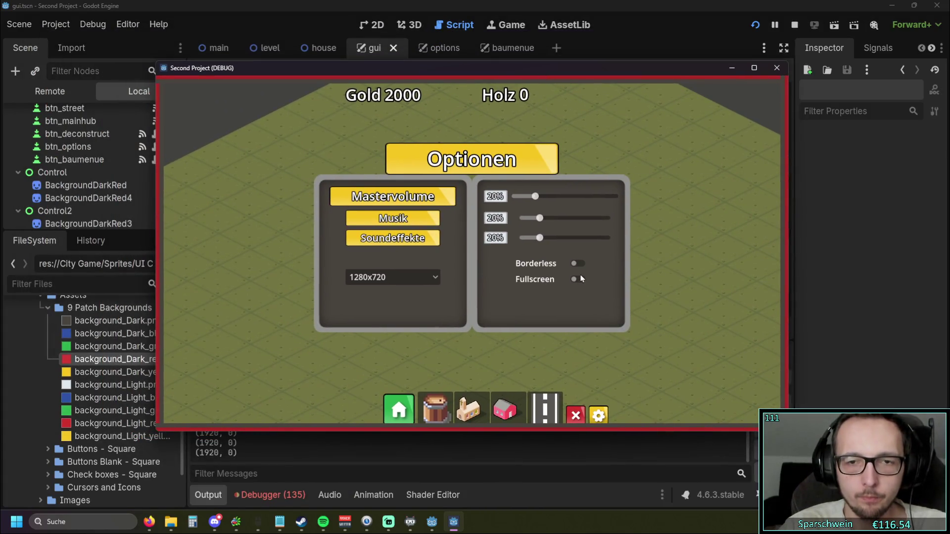
left_click(582, 278)
left_click(574, 293)
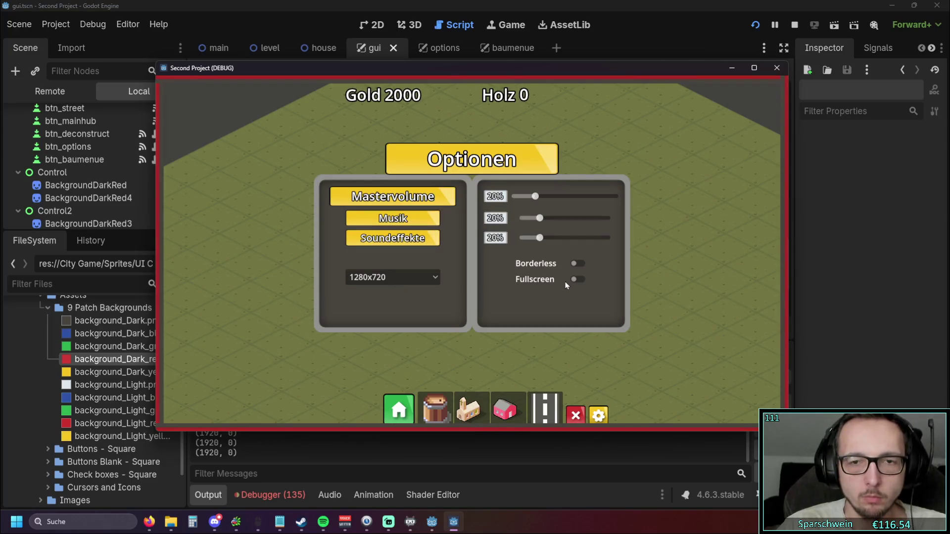
mouse_move(495, 81)
left_mouse_down()
mouse_move(579, 44)
mouse_move(588, 54)
mouse_move(949, 50)
left_mouse_up()
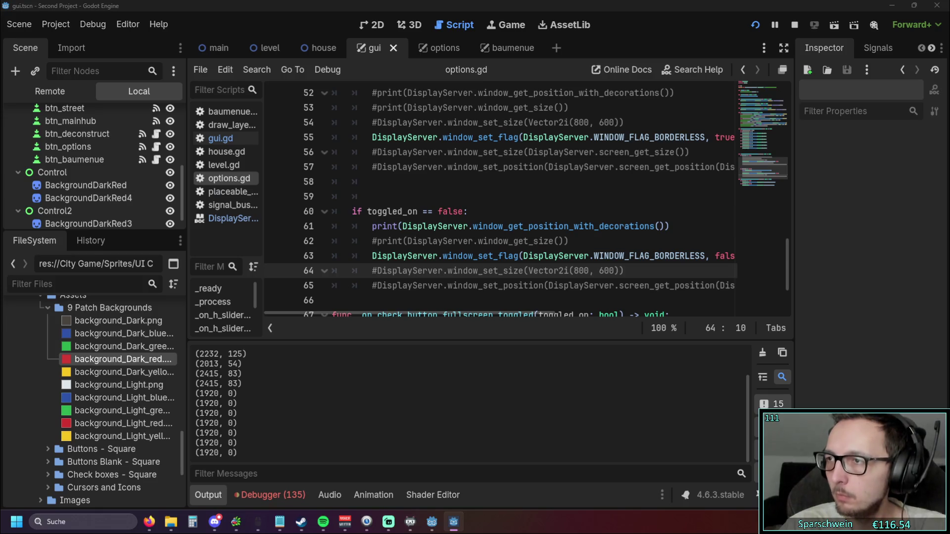
Step: Move the game window back over the editor and close the running game
left_click_drag(949, 85, 498, 87)
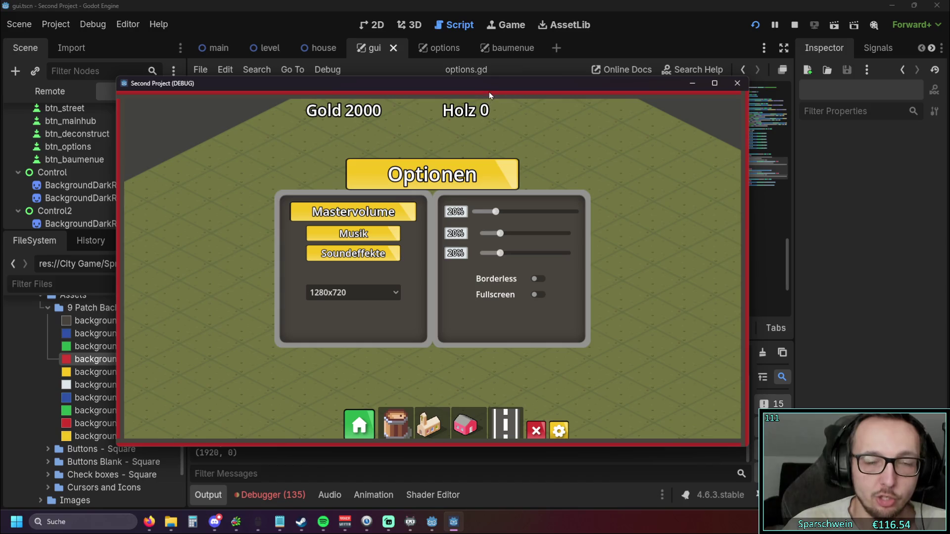
mouse_move(489, 91)
left_mouse_down()
mouse_move(505, 177)
mouse_move(504, 382)
left_mouse_up()
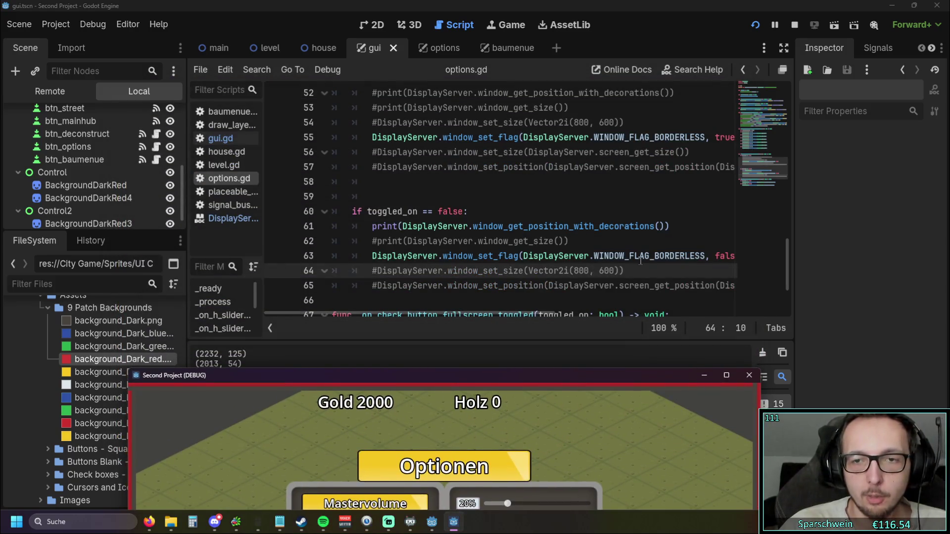
scroll(582, 238, "up", 2)
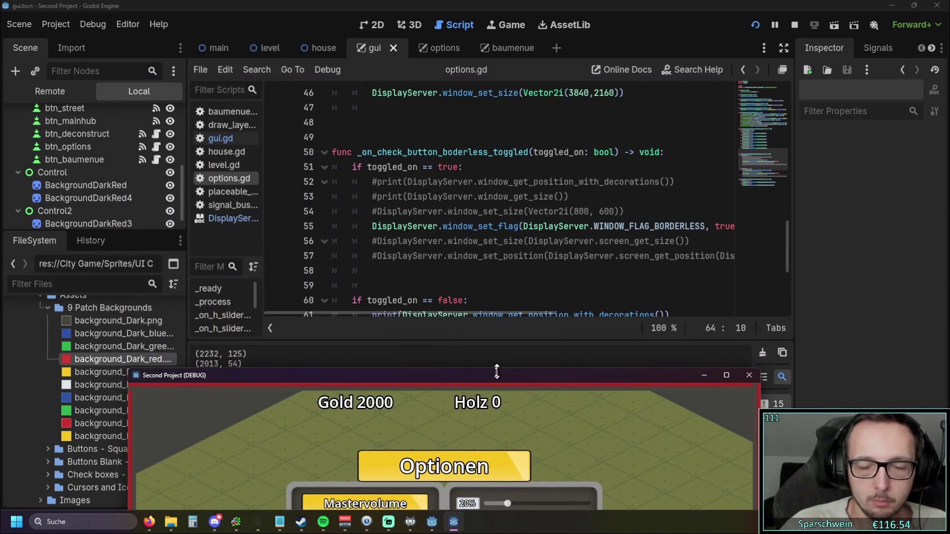
left_click_drag(496, 376, 546, 128)
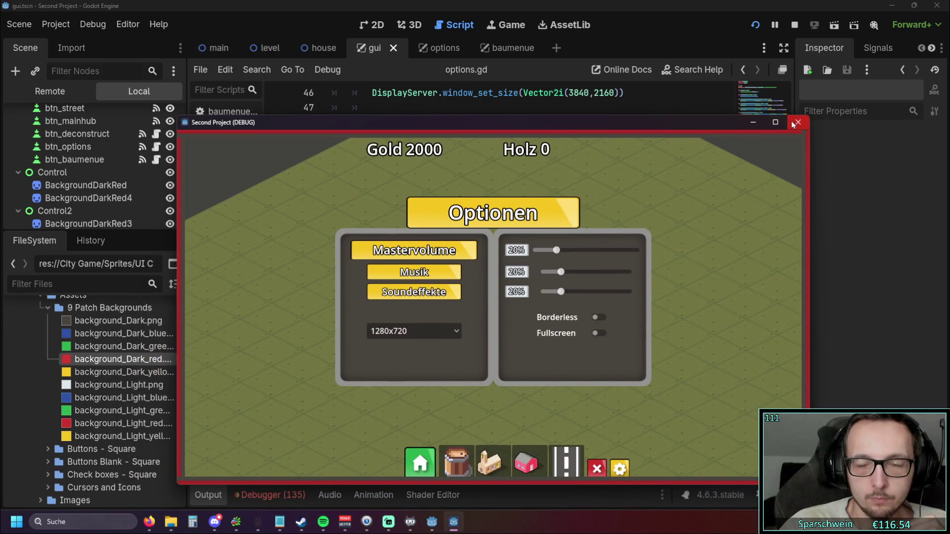
left_click(791, 120)
Step: Comment out the window-position print on line 61 of options.gd with #
scroll(551, 219, "down", 4)
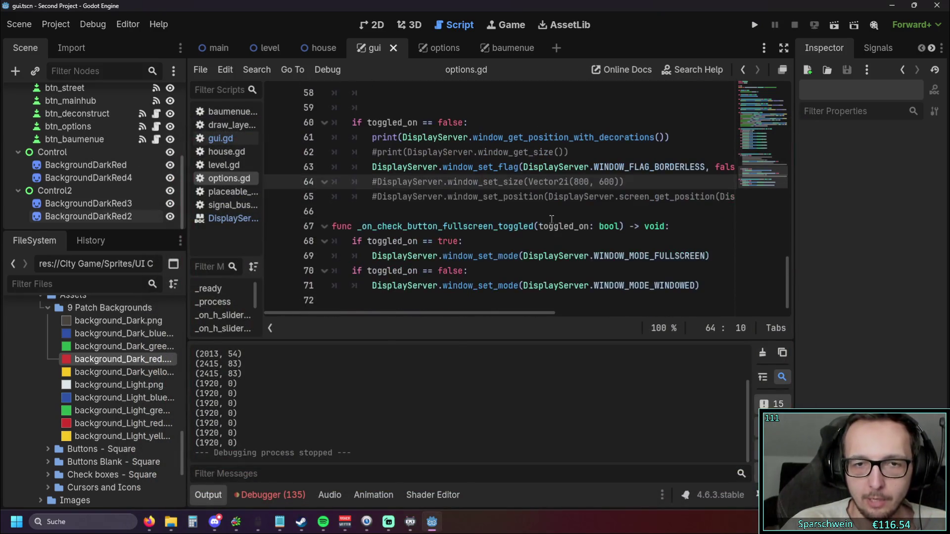
scroll(552, 219, "up", 1)
left_click_drag(374, 193, 495, 247)
left_click(374, 188)
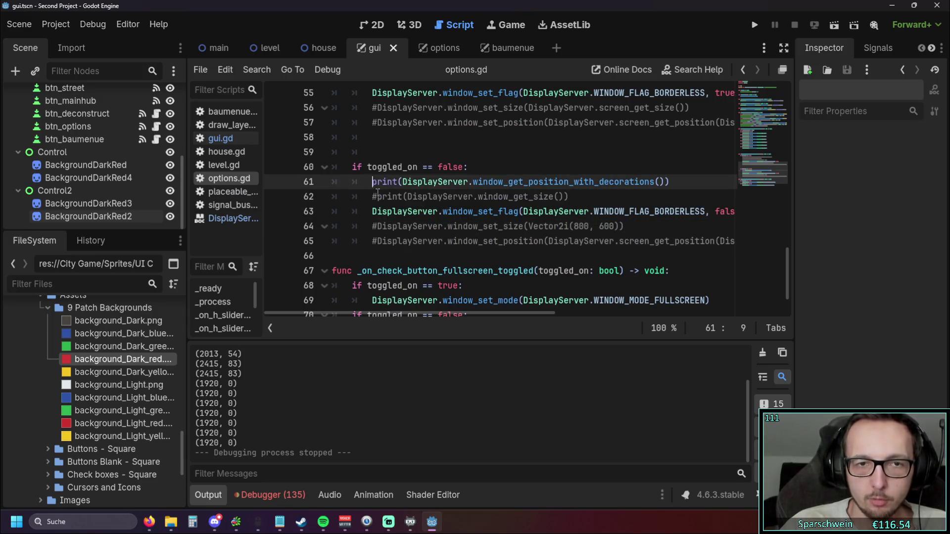
type("#")
Step: Relaunch the project to test the options menu again
scroll(396, 202, "up", 3)
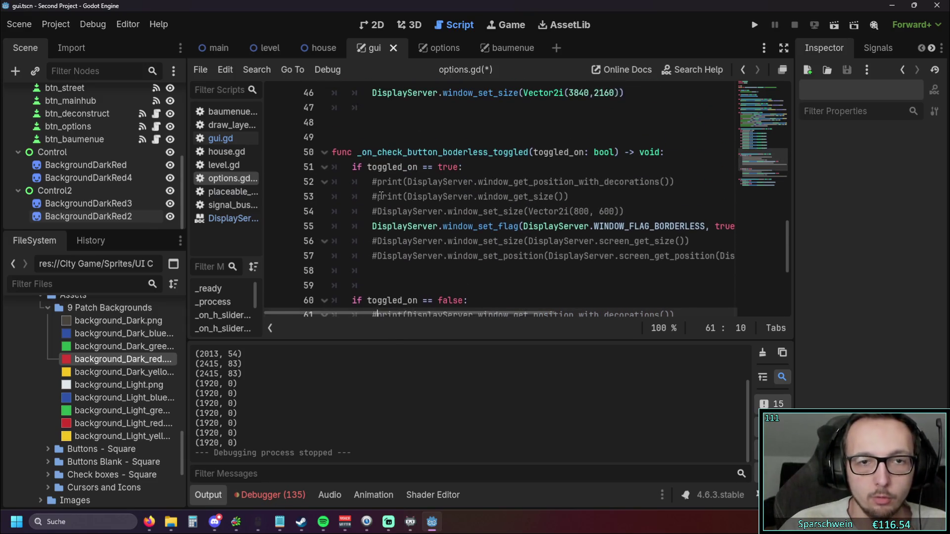
scroll(411, 194, "down", 3)
scroll(429, 194, "down", 1)
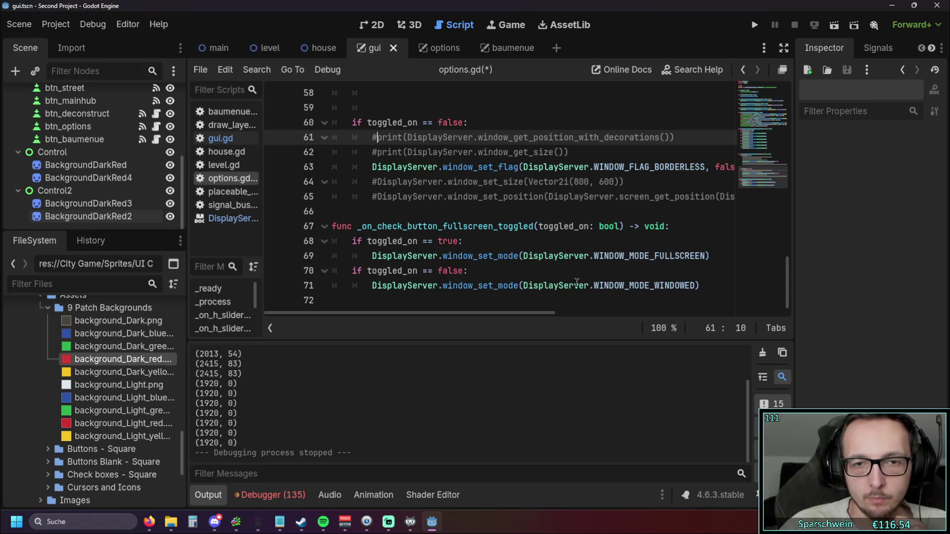
left_click_drag(716, 287, 564, 256)
left_click(641, 267)
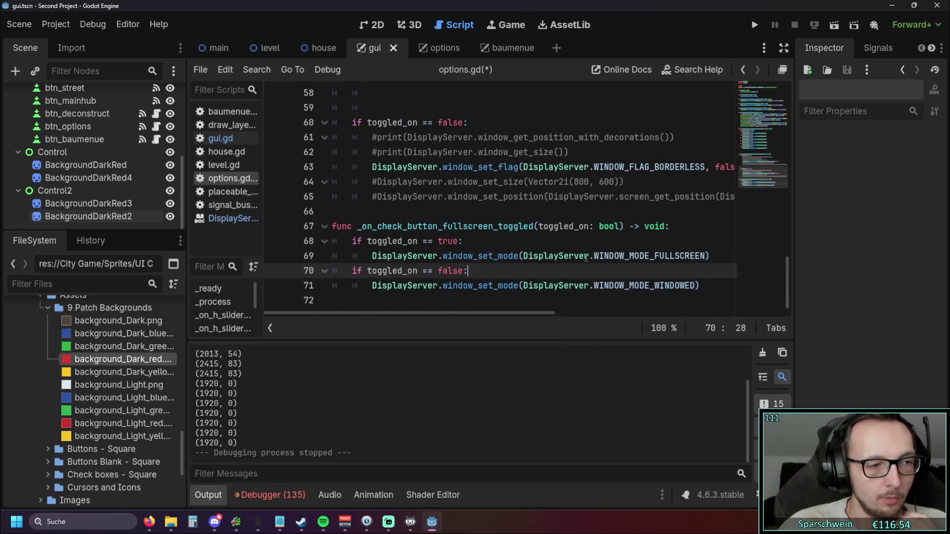
scroll(593, 222, "up", 1)
left_click(757, 24)
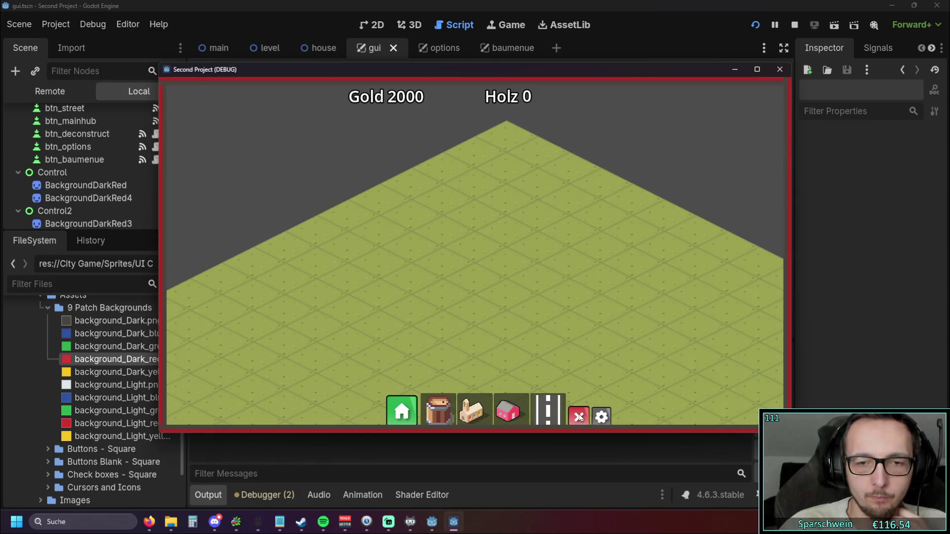
Step: Open the game's Optionen panel and toggle Fullscreen on and off twice
left_click(601, 417)
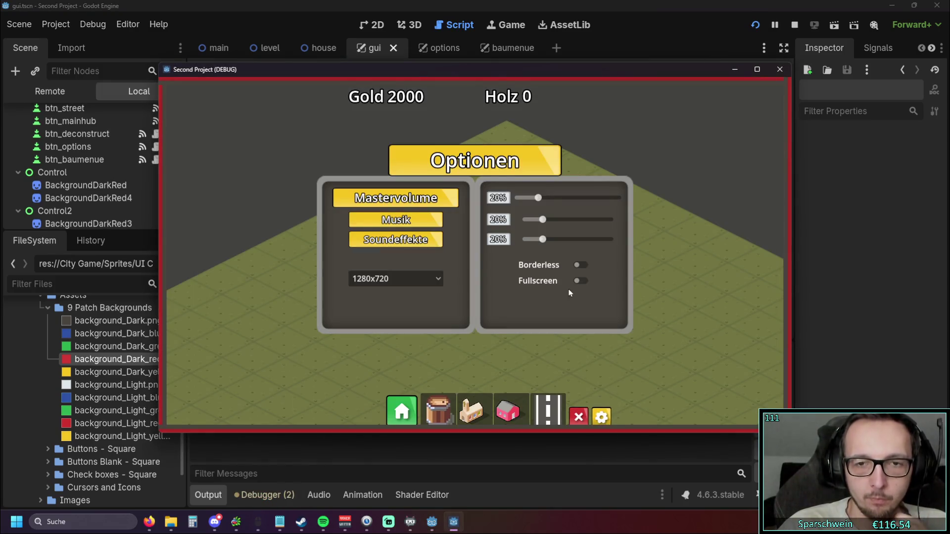
left_click(576, 281)
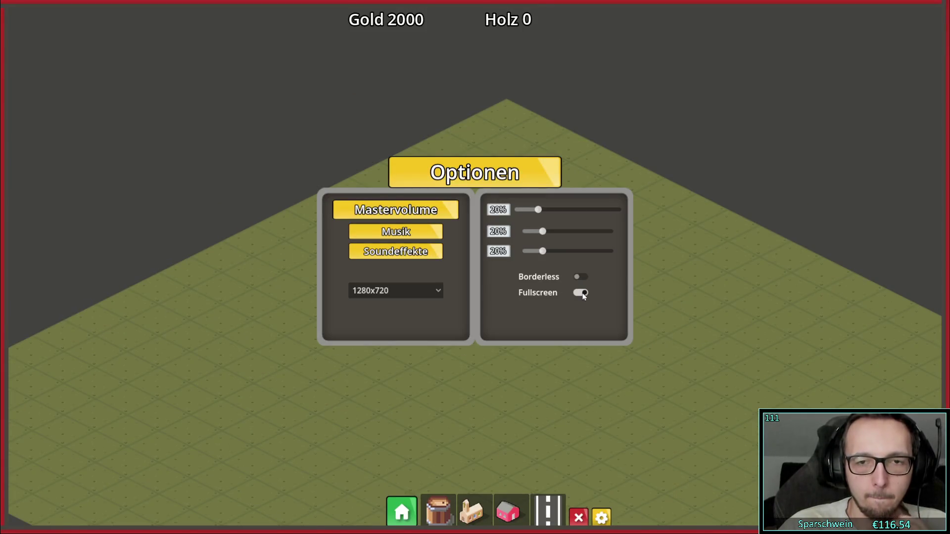
left_click(582, 294)
left_click(578, 282)
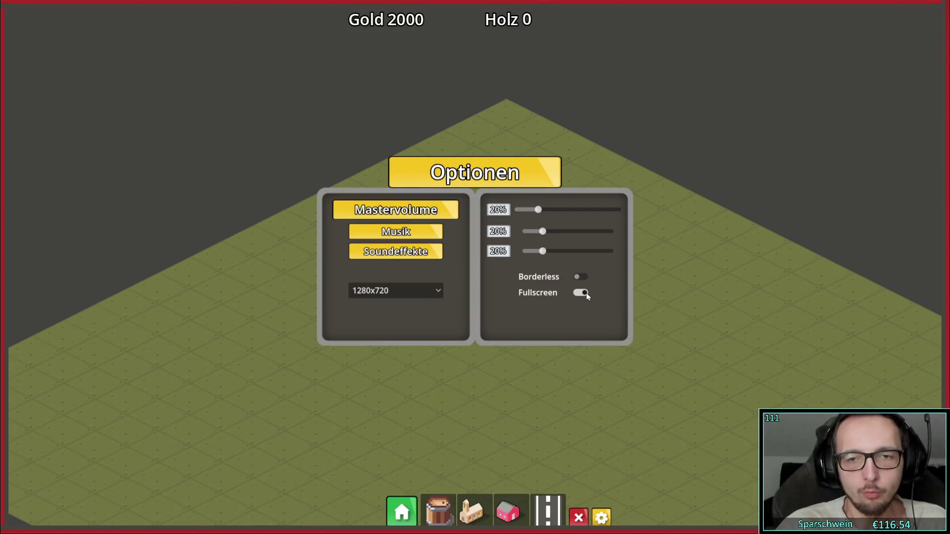
left_click(583, 294)
mouse_move(458, 75)
left_mouse_down()
mouse_move(454, 101)
mouse_move(445, 1)
mouse_move(462, 4)
mouse_move(452, 84)
left_mouse_up()
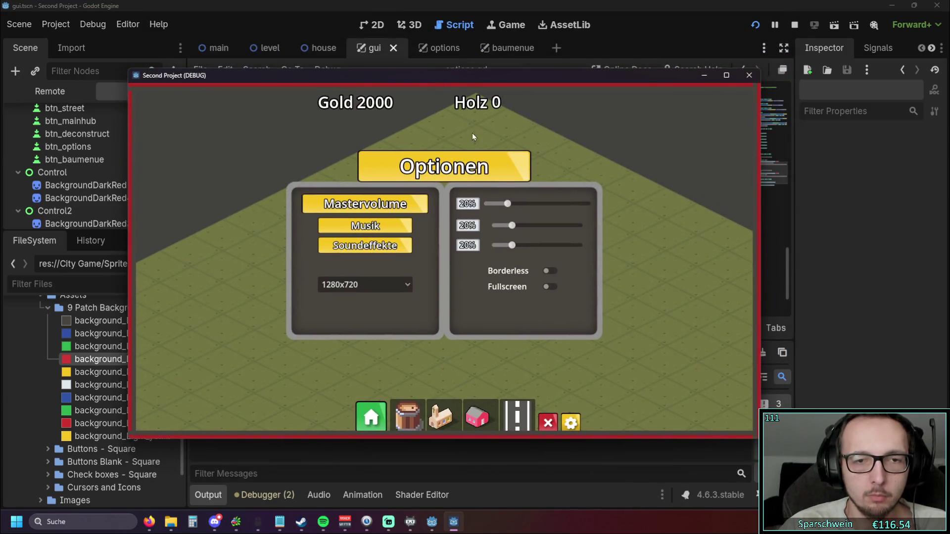
Step: Toggle Fullscreen on and off twice more, briefly opening the resolution list
left_click(548, 288)
left_click(581, 293)
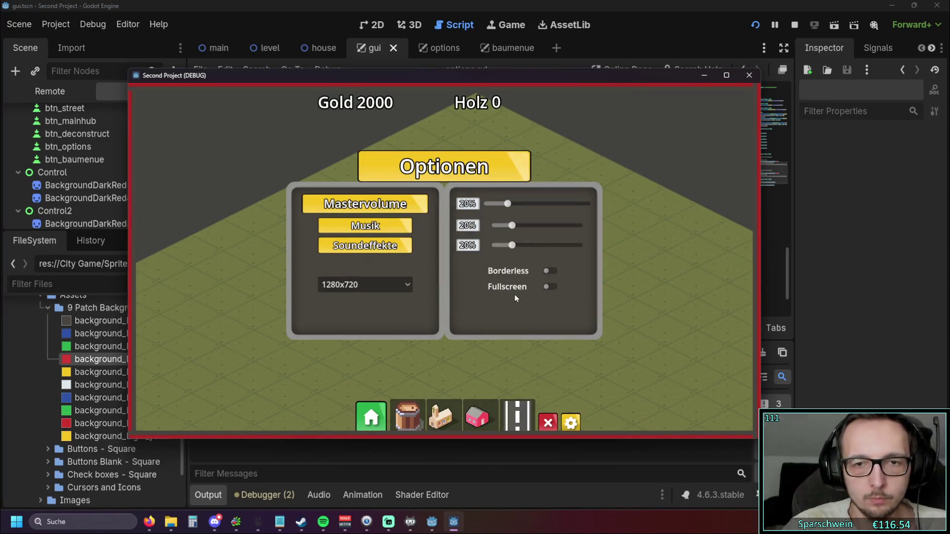
left_click(548, 289)
left_click(575, 296)
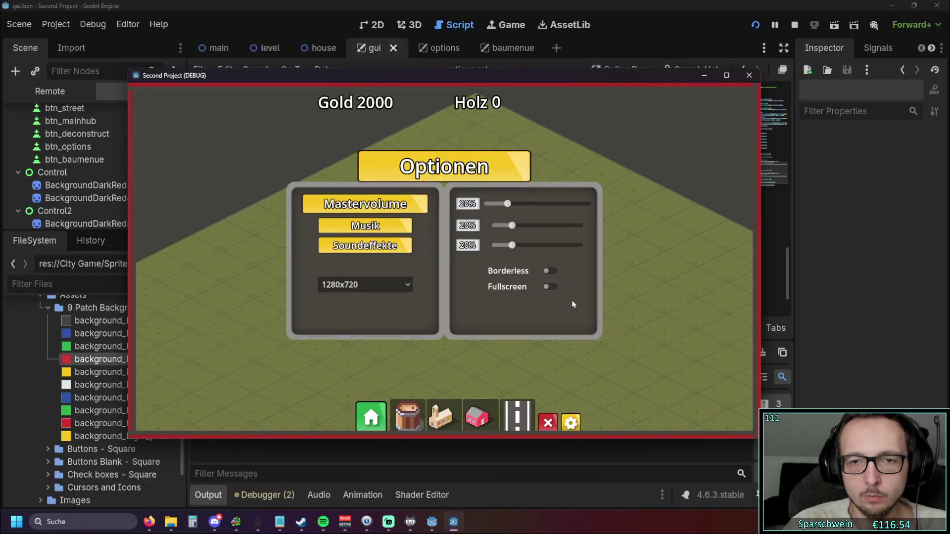
left_click(405, 283)
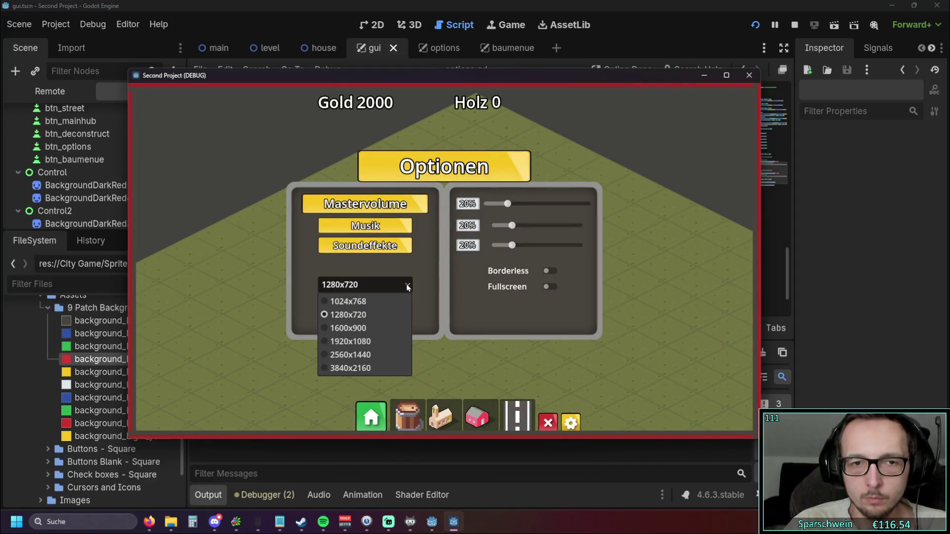
left_click(406, 284)
left_click(550, 288)
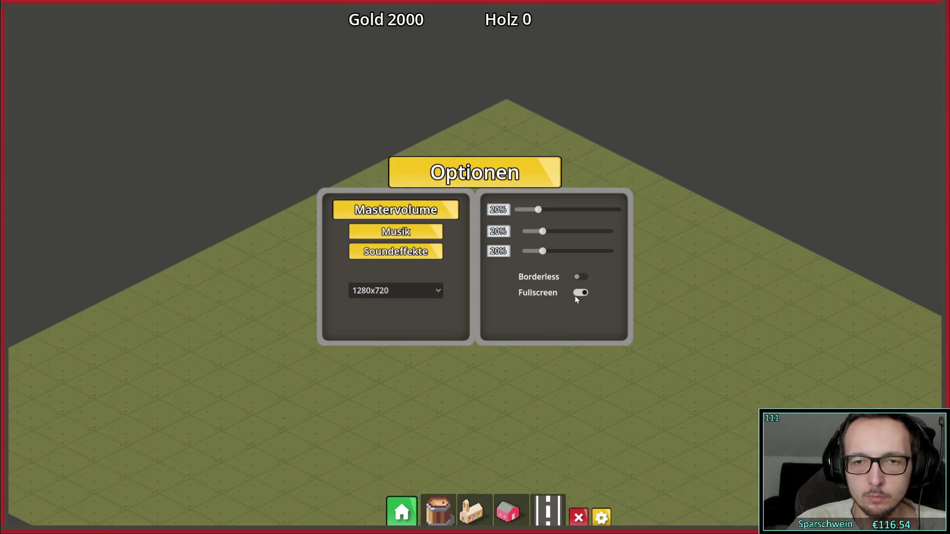
left_click(575, 296)
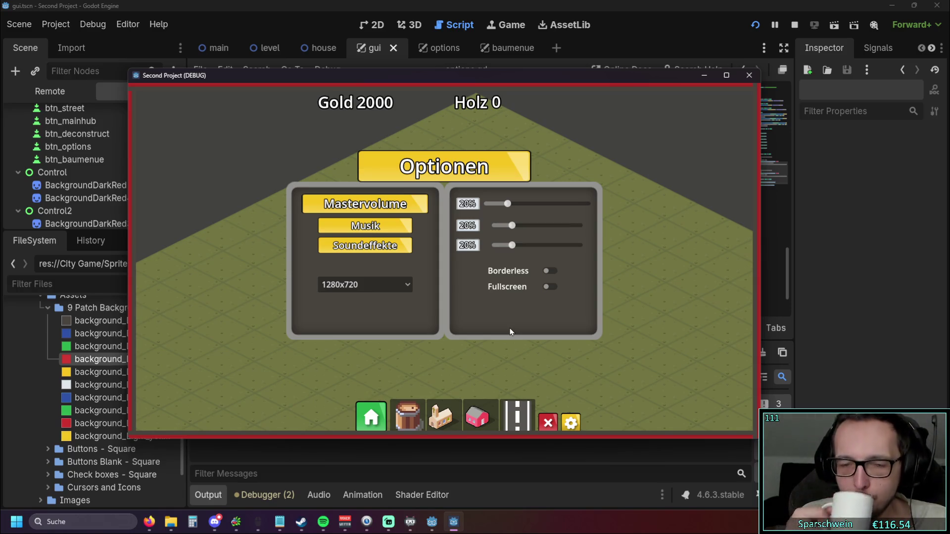
Step: Switch Fullscreen on and off again, then maximize and restore the game window
left_click(549, 288)
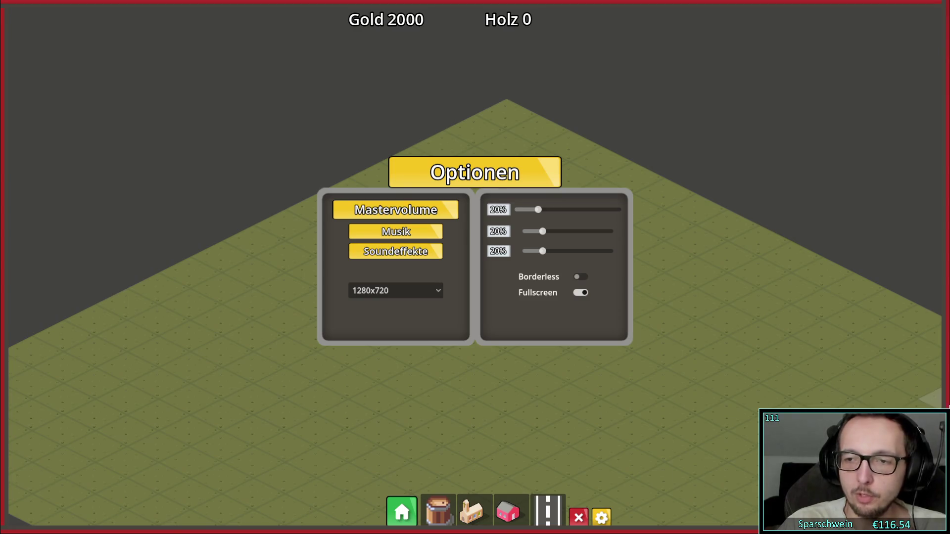
left_click(580, 292)
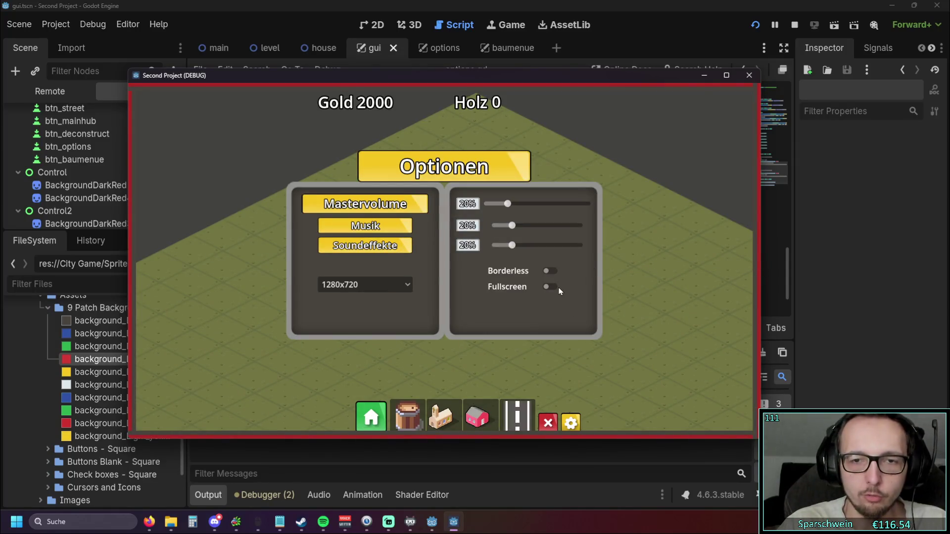
mouse_move(507, 78)
left_mouse_down()
mouse_move(540, 59)
mouse_move(523, 1)
left_mouse_up()
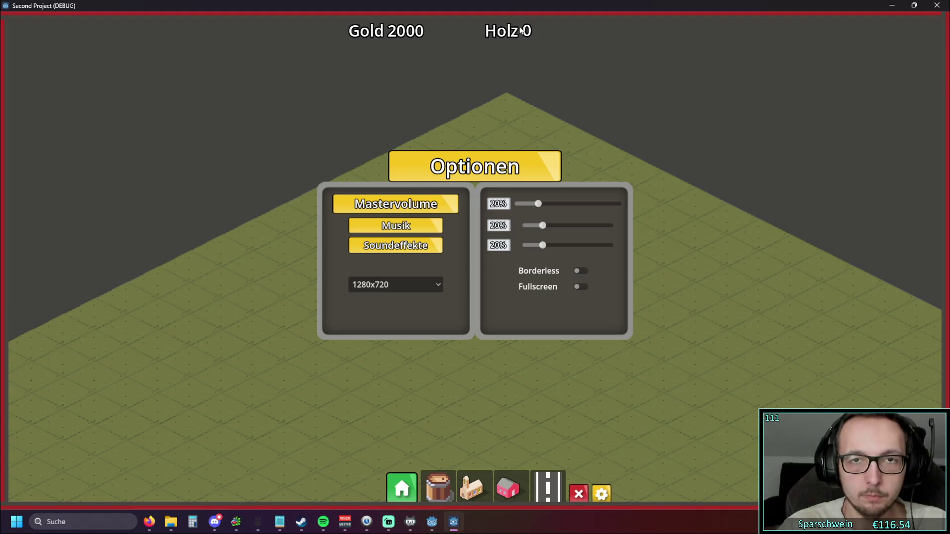
mouse_move(526, 5)
left_mouse_down()
mouse_move(504, 57)
mouse_move(504, 6)
mouse_move(459, 109)
mouse_move(481, 100)
left_mouse_up()
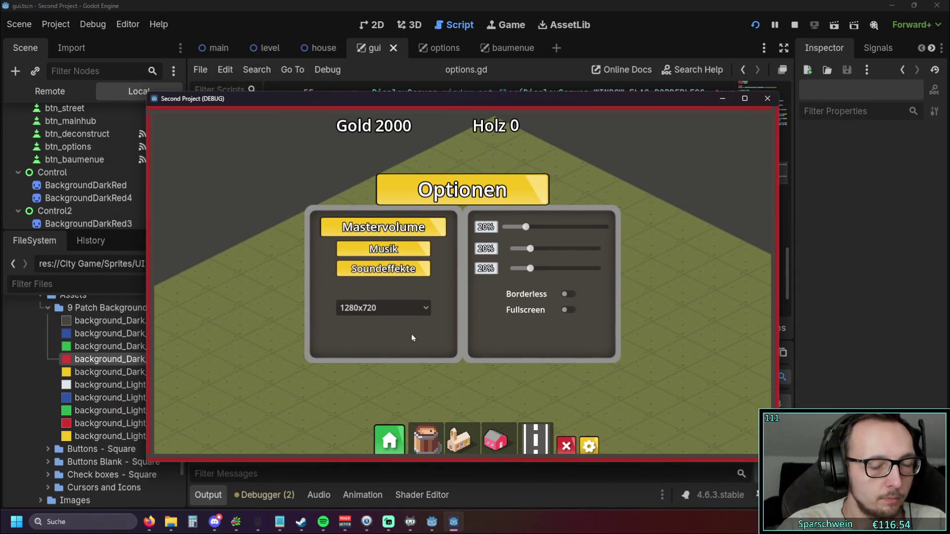
Step: Set the game resolution to 1920x1080, then back to 1280x720
left_click(412, 311)
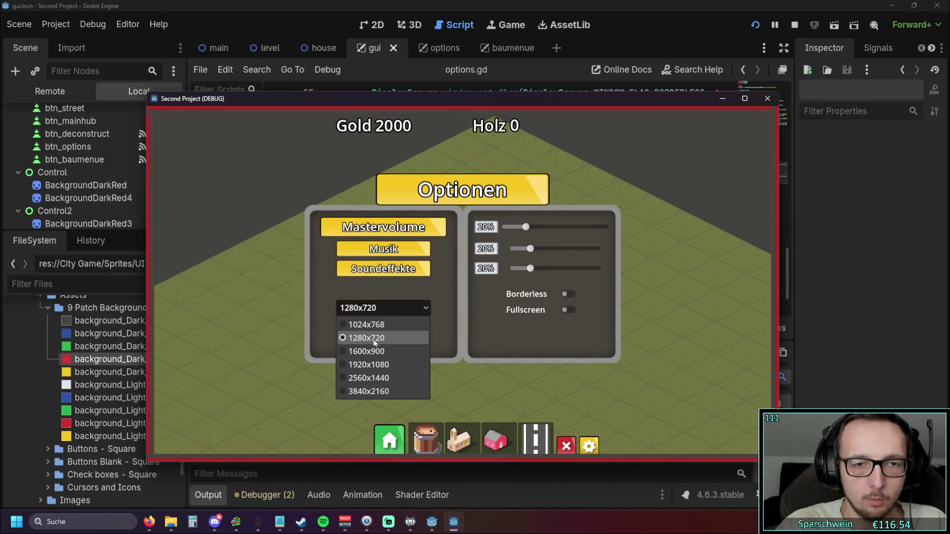
left_click(378, 365)
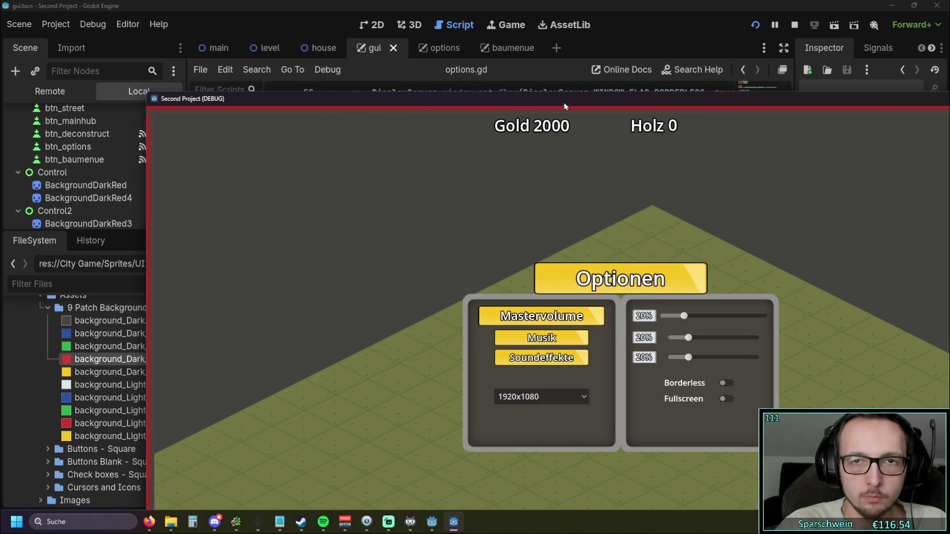
mouse_move(564, 102)
left_mouse_down()
mouse_move(457, 4)
mouse_move(428, 47)
mouse_move(564, 100)
mouse_move(467, 72)
mouse_move(475, 58)
mouse_move(471, 155)
mouse_move(464, 1)
mouse_move(456, 73)
left_mouse_up()
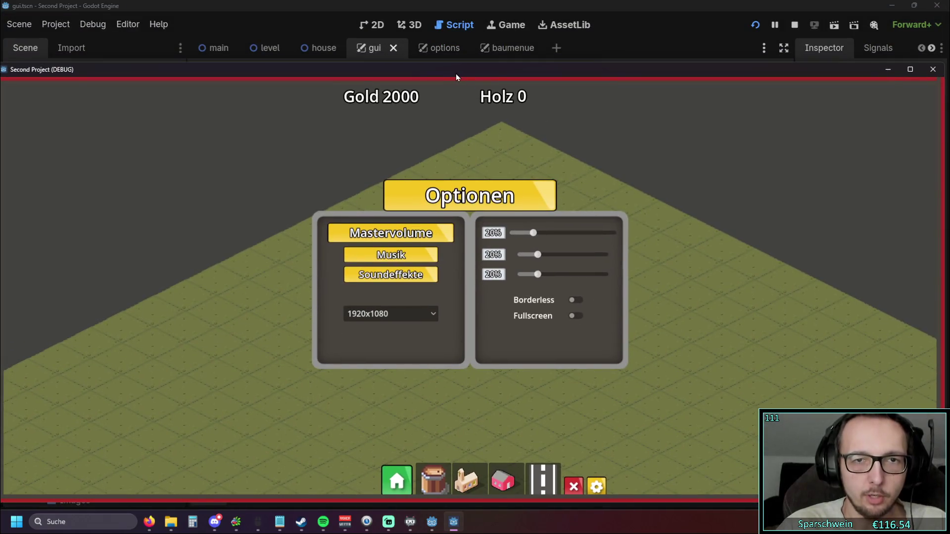
left_click(391, 313)
left_click(386, 342)
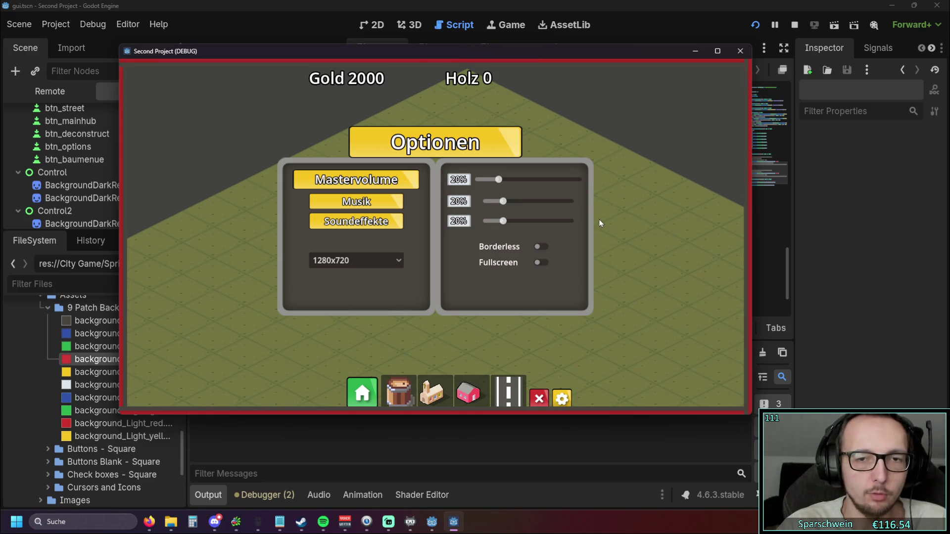
Step: Try 1024x768, return to 1280x720, then switch to 1600x900
left_click(357, 281)
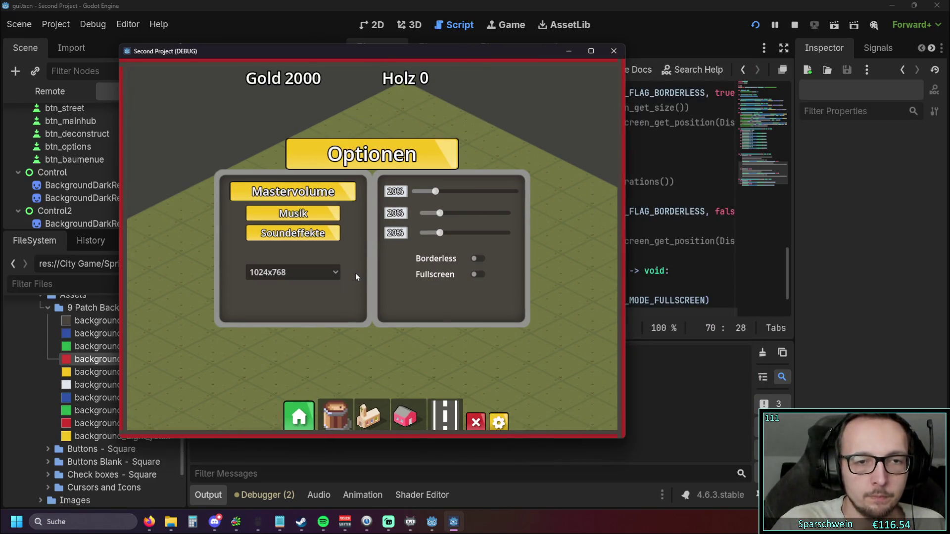
left_click(332, 272)
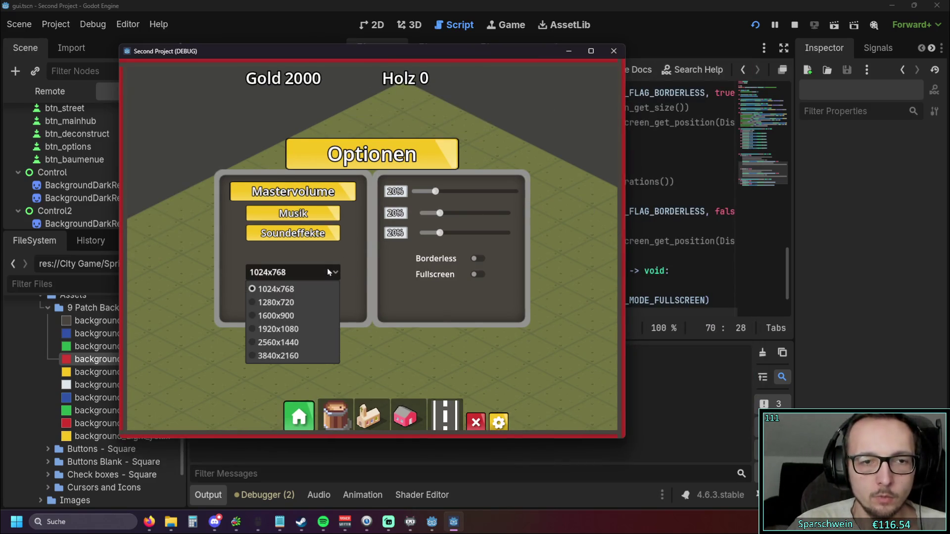
left_click(297, 302)
left_click(385, 267)
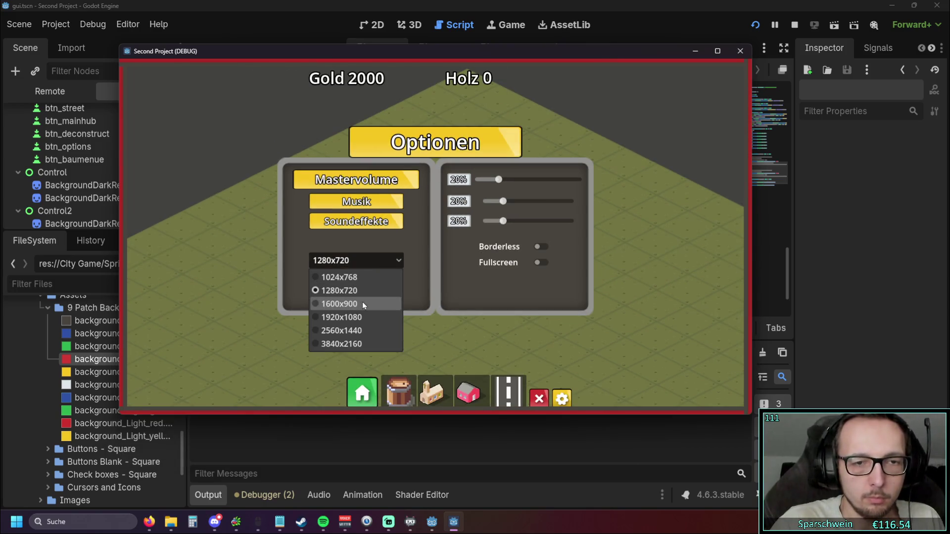
left_click(363, 303)
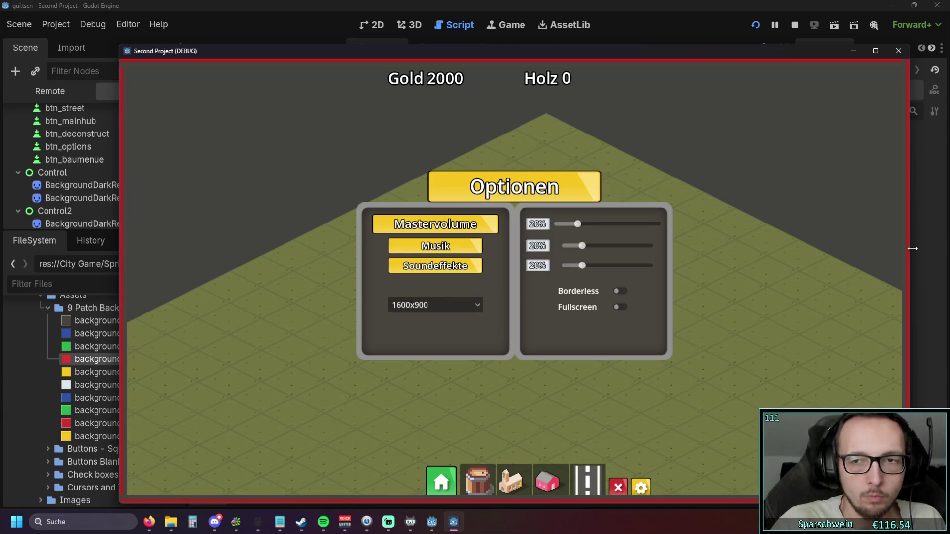
Step: Stretch the 1600x900 window's width, then stop the game and return to options.gd
mouse_move(913, 249)
left_mouse_down()
mouse_move(488, 245)
mouse_move(811, 238)
left_mouse_up()
left_click(799, 53)
left_click(591, 212)
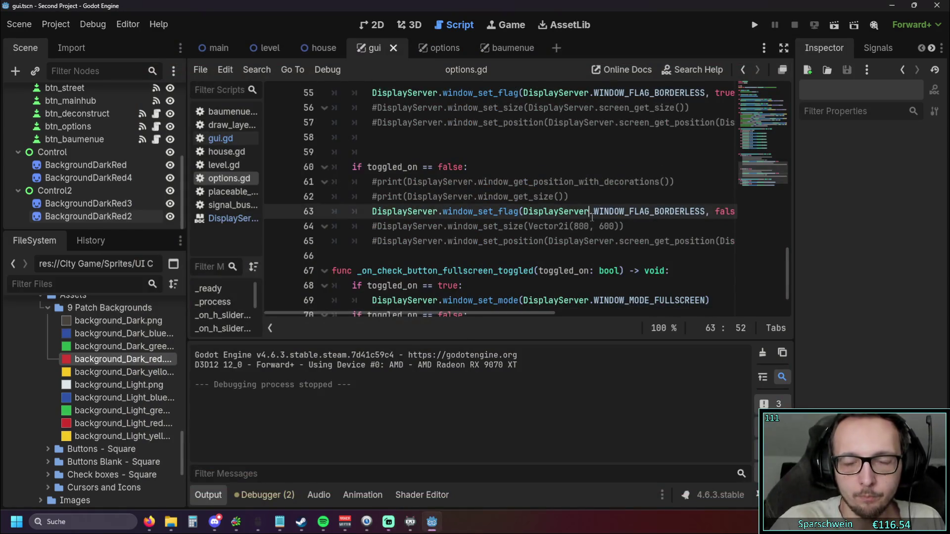
Step: Set %ResolutionOptionButton.selected to 1 on line 8 of options.gd, then save and run
scroll(592, 218, "down", 1)
scroll(598, 210, "up", 16)
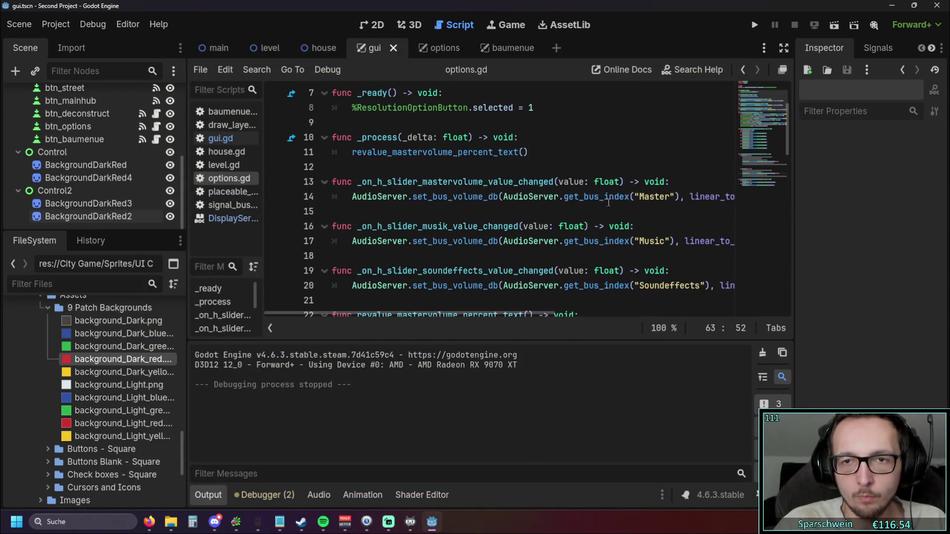
scroll(608, 202, "up", 2)
left_click(532, 197)
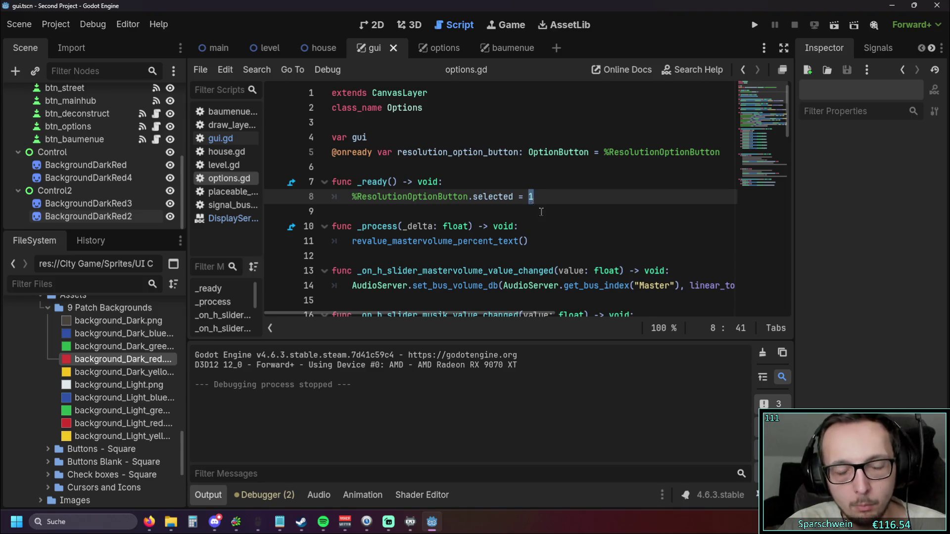
scroll(568, 222, "down", 10)
scroll(604, 238, "down", 2)
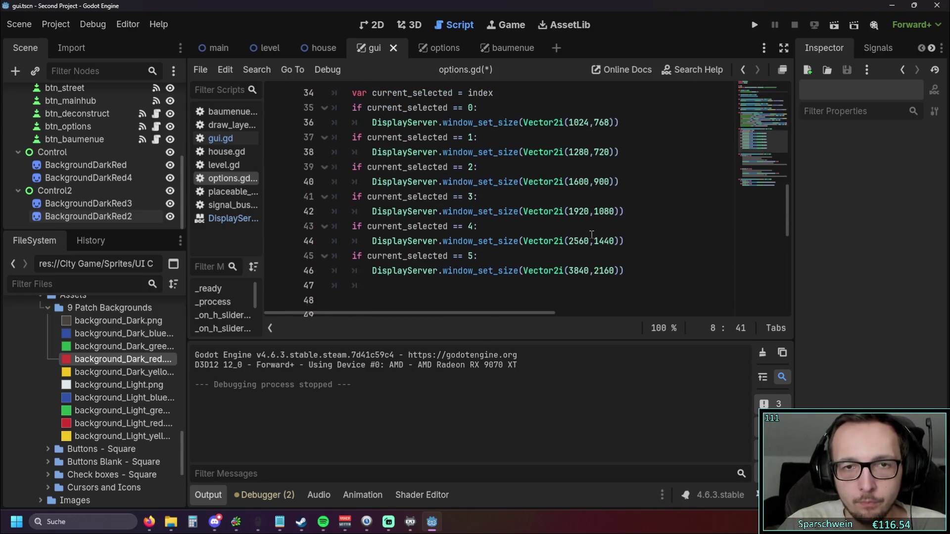
scroll(584, 232, "up", 4)
scroll(584, 232, "up", 7)
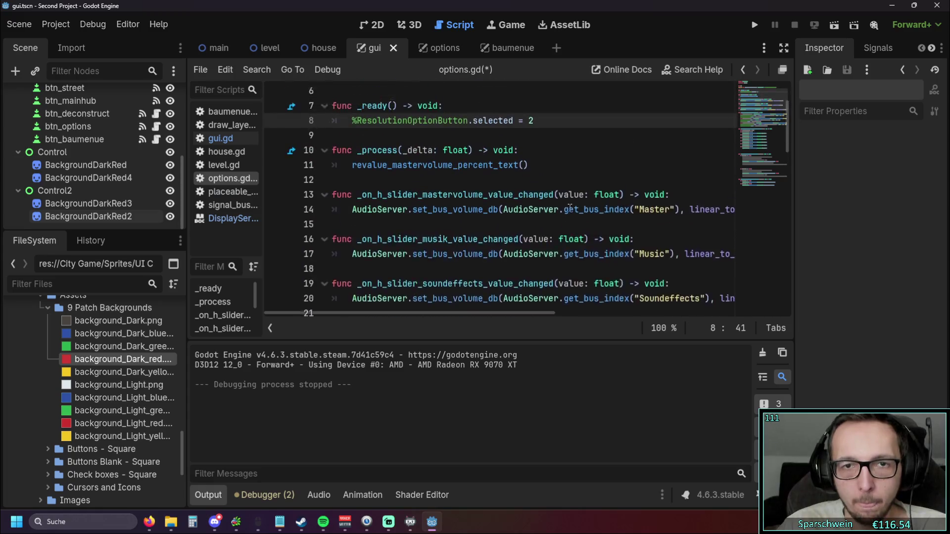
type("1")
left_click(548, 175)
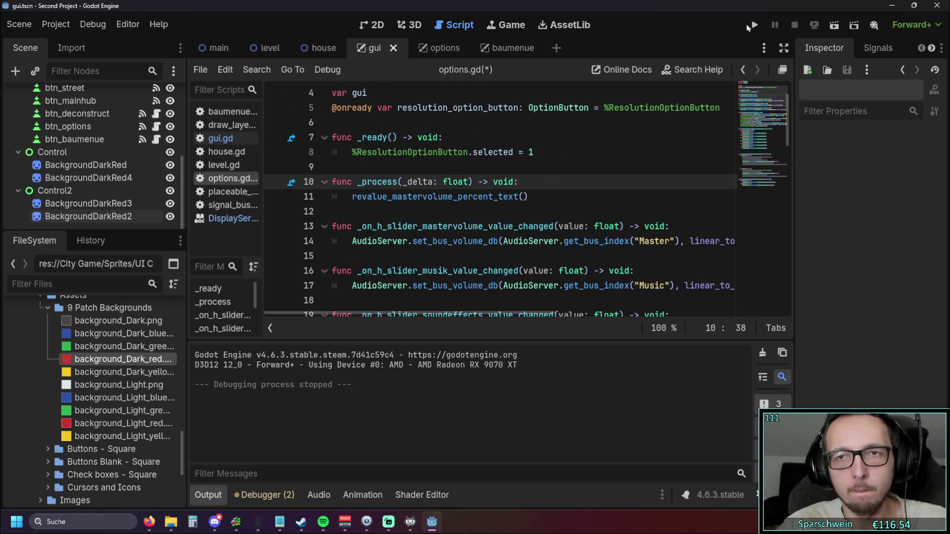
left_click(747, 26)
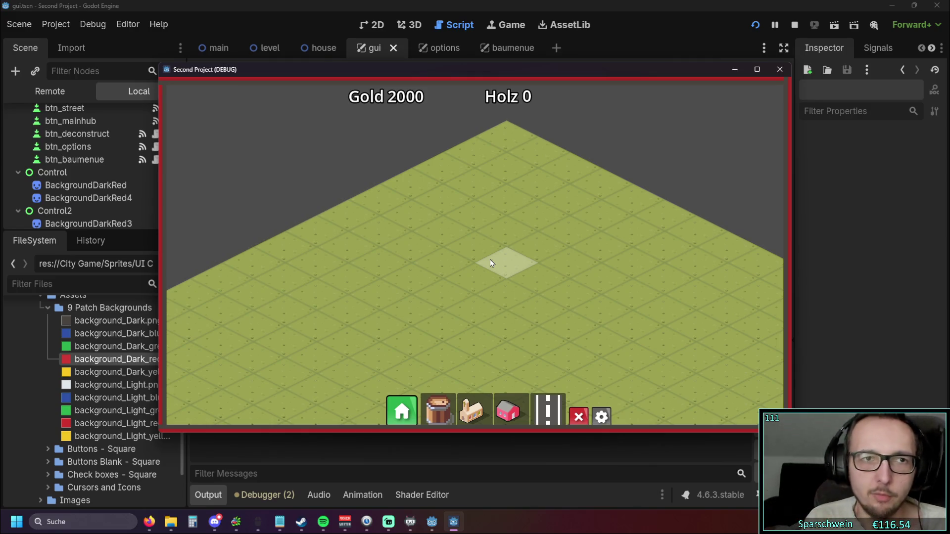
Step: Reposition the game window and open its Optionen panel
mouse_move(427, 67)
left_mouse_down()
mouse_move(535, 64)
mouse_move(489, 66)
mouse_move(497, 48)
left_mouse_up()
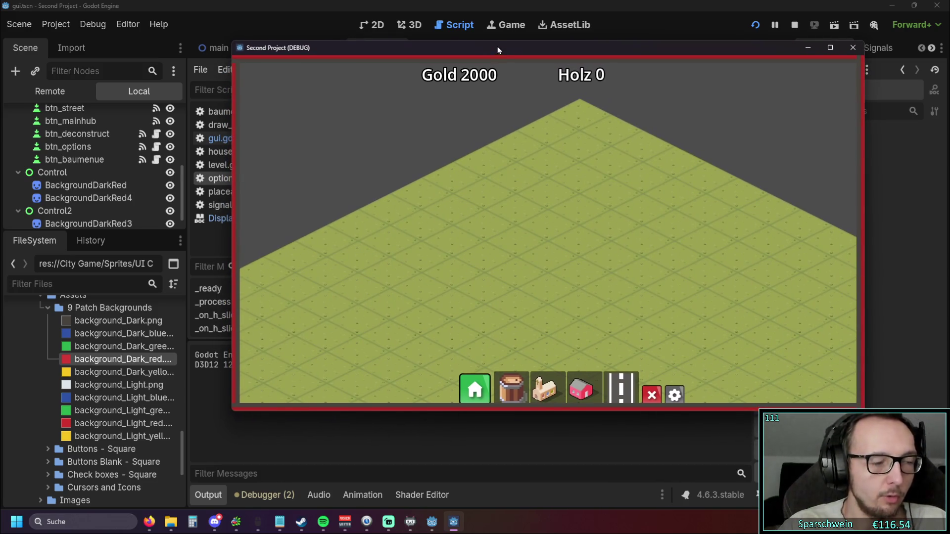
left_click_drag(588, 48, 541, 46)
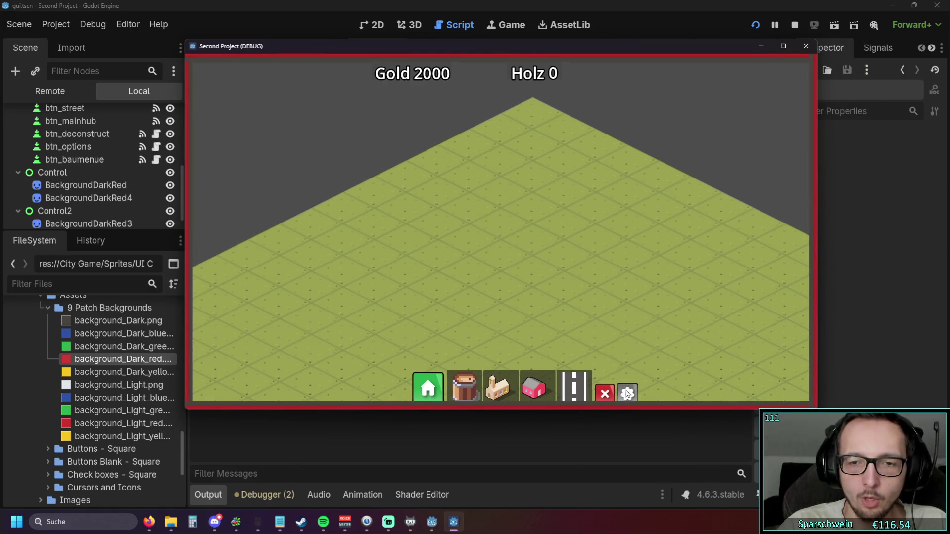
left_click(628, 393)
Step: Toggle Fullscreen on and off twice, then Borderless on and off, and return to the editor
left_click(604, 257)
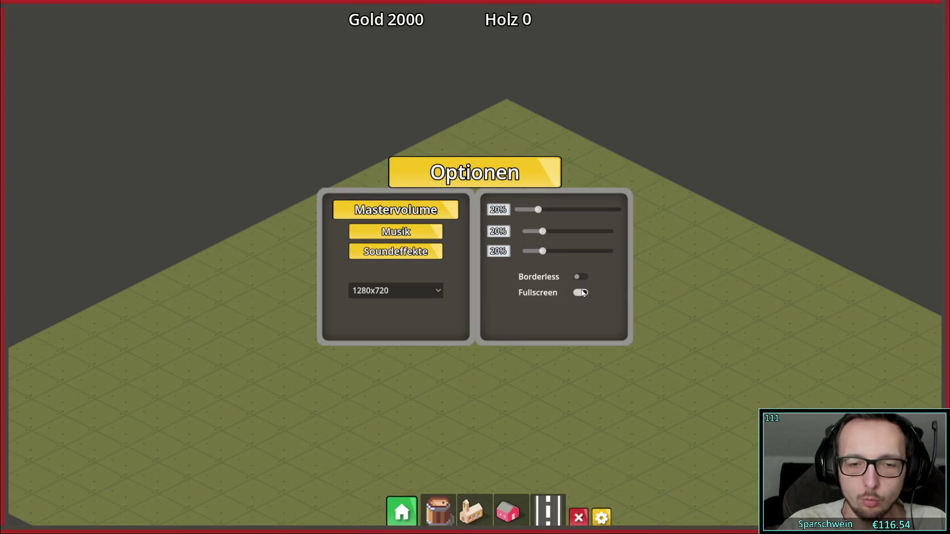
left_click(582, 292)
left_click(604, 258)
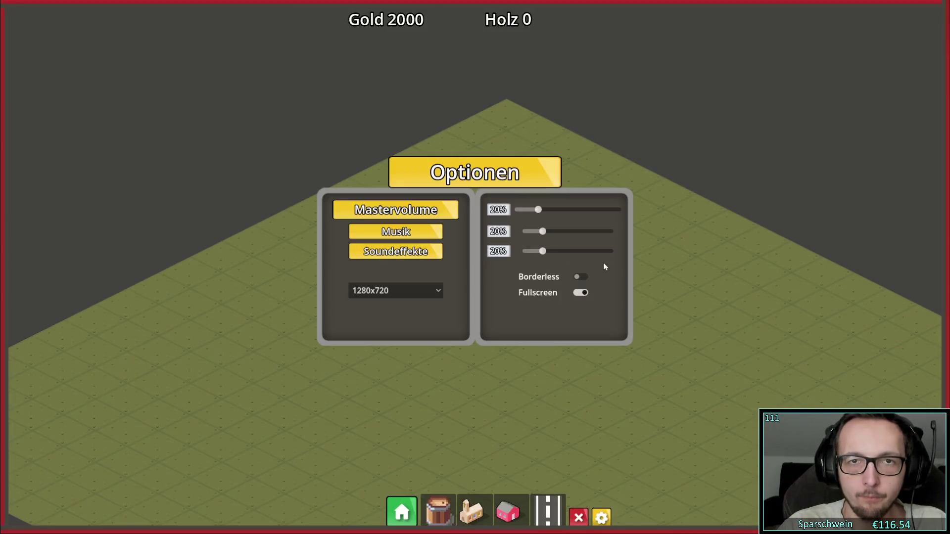
left_click(583, 292)
left_click(606, 241)
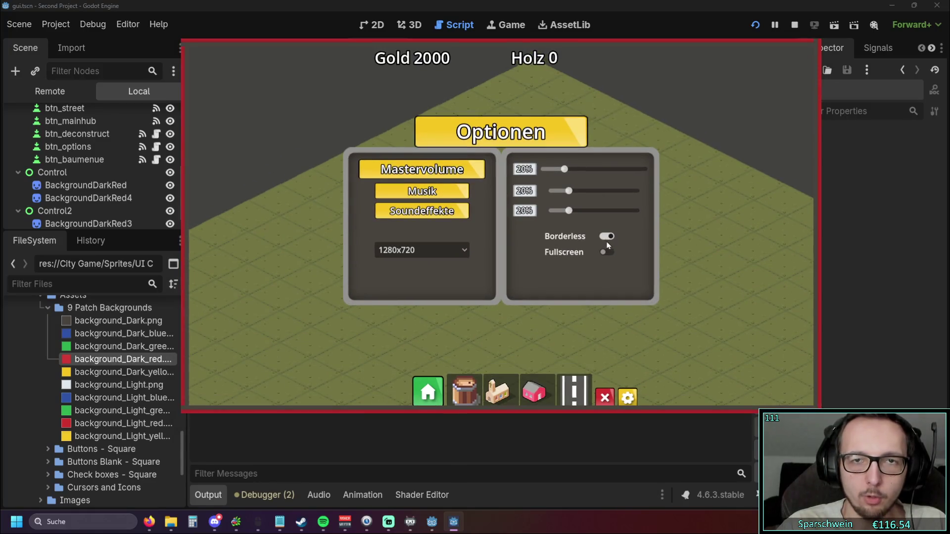
left_click(606, 237)
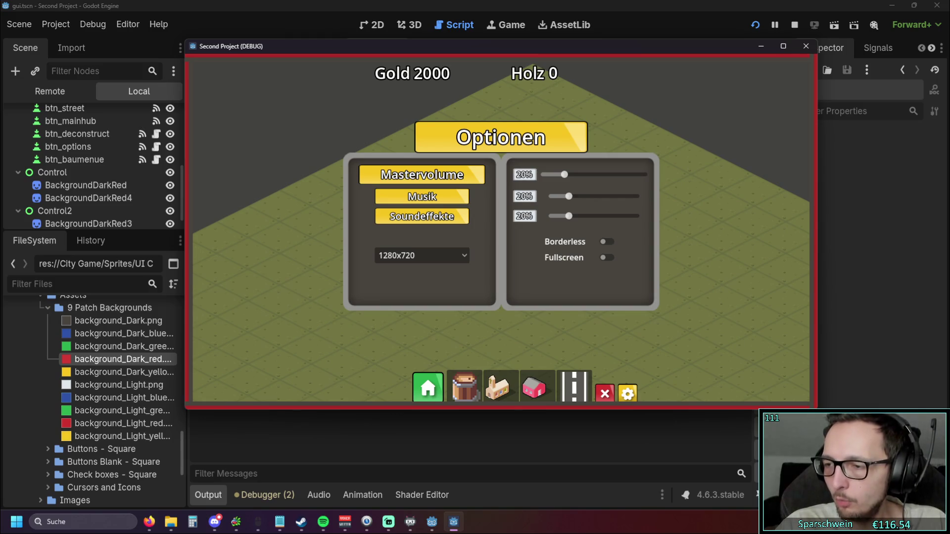
key("alt+Tab")
key("alt+Tab")
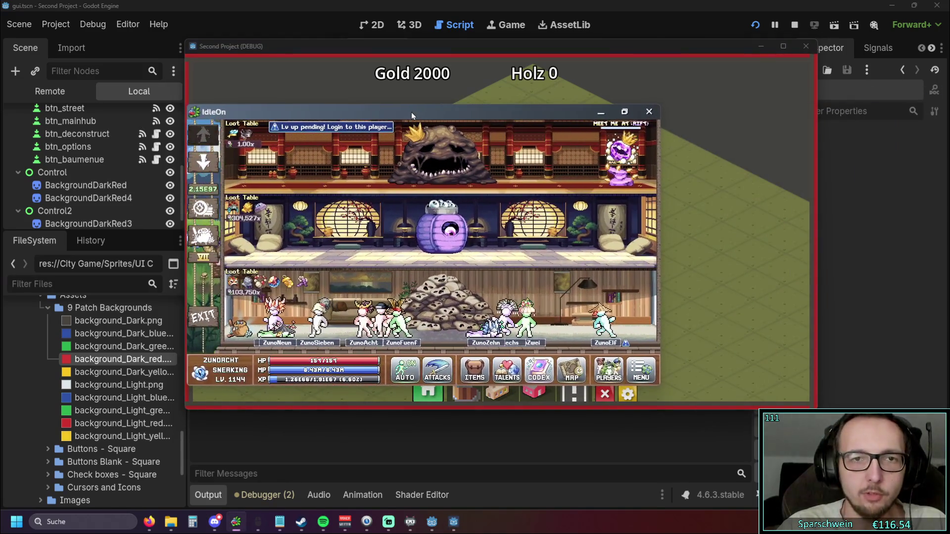
double_click(411, 112)
double_click(426, 12)
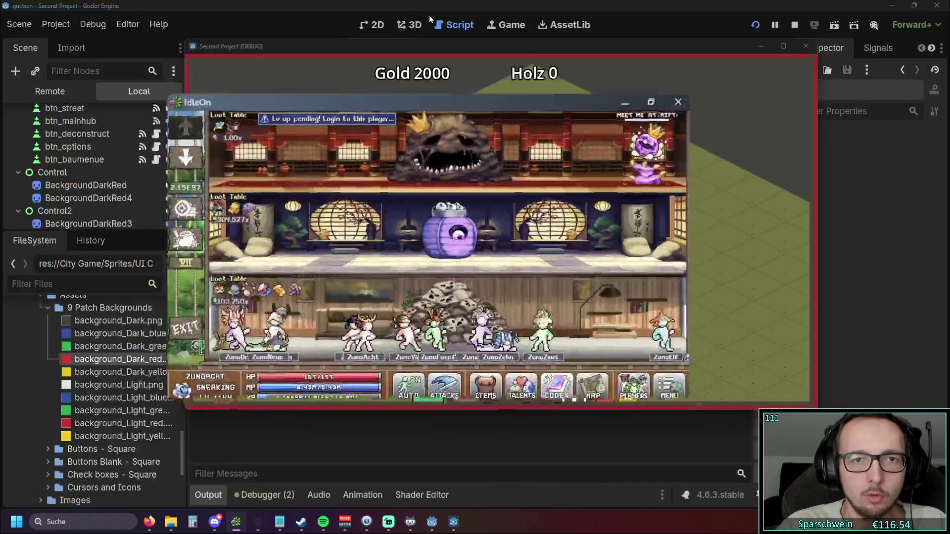
double_click(531, 47)
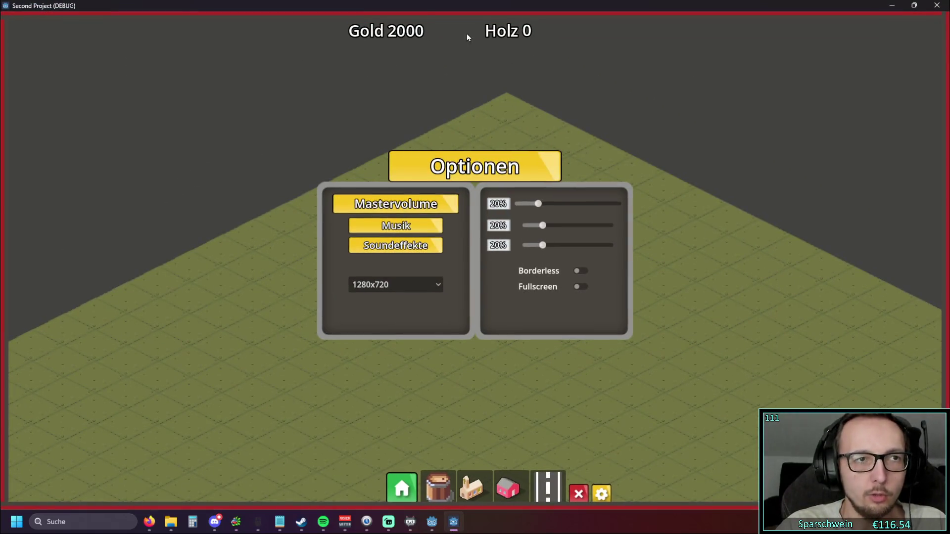
double_click(424, 11)
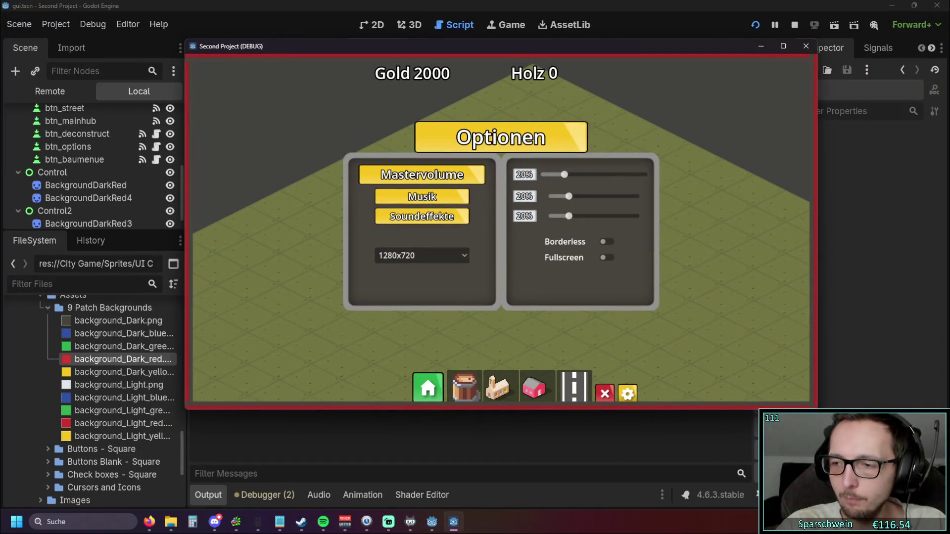
left_click_drag(817, 217, 949, 217)
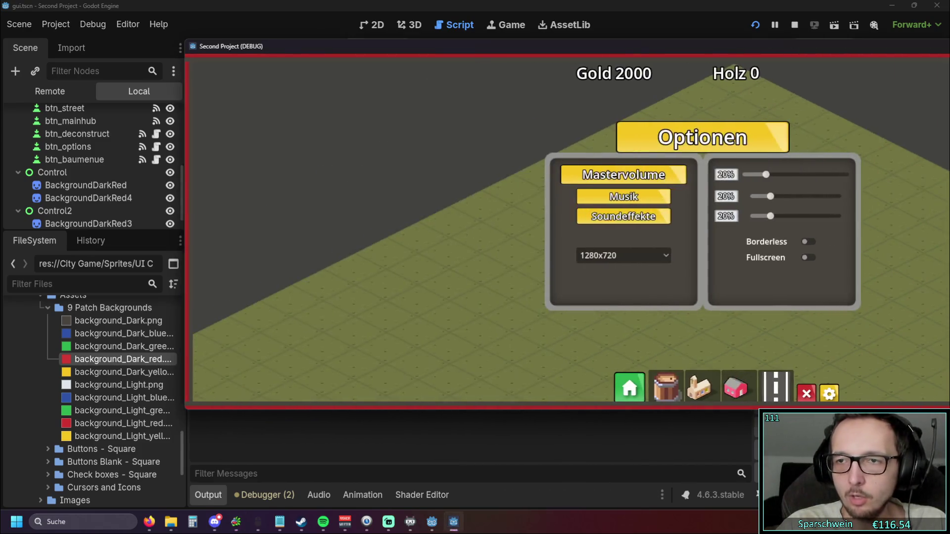
mouse_move(792, 54)
left_mouse_down()
mouse_move(734, 150)
mouse_move(660, 174)
mouse_move(949, 176)
left_mouse_up()
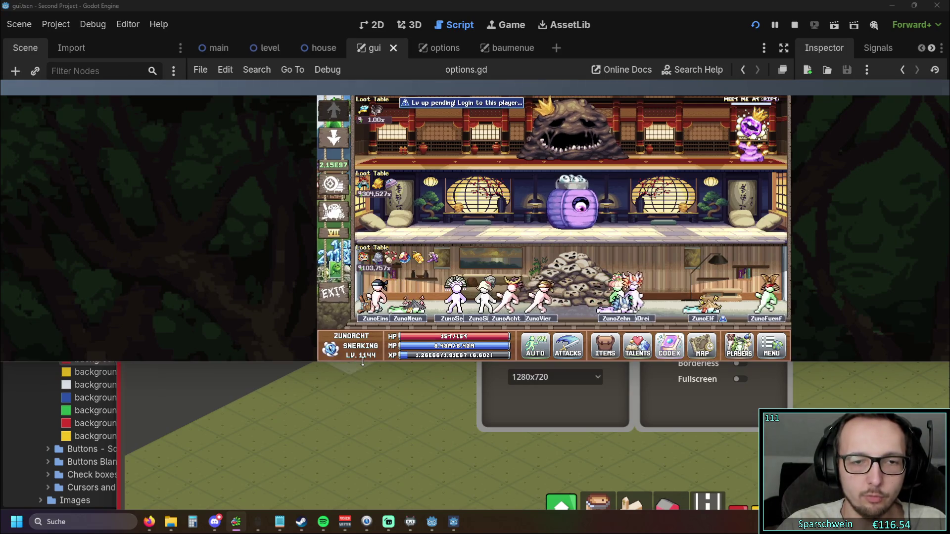
mouse_move(363, 361)
left_mouse_down()
mouse_move(360, 514)
mouse_move(361, 265)
mouse_move(382, 470)
mouse_move(383, 269)
mouse_move(392, 419)
left_mouse_up()
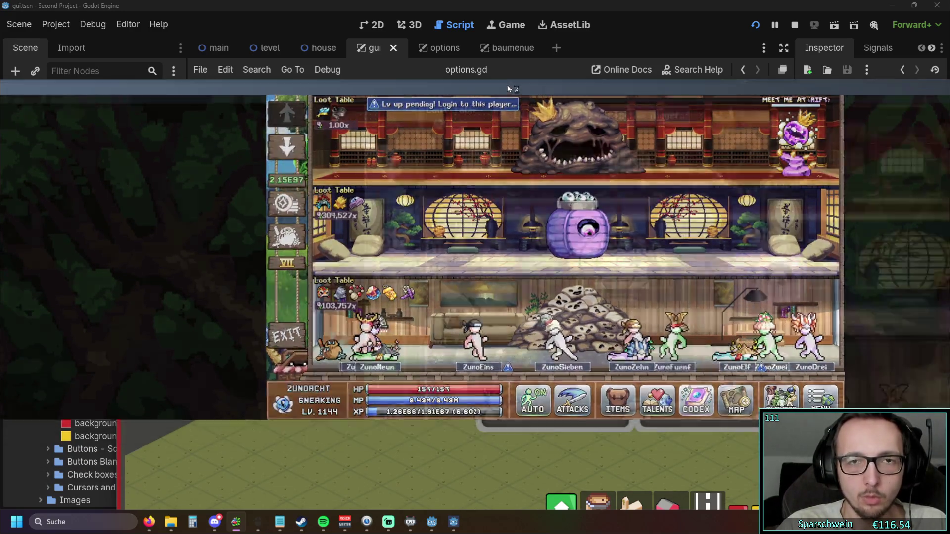
double_click(507, 85)
double_click(497, 10)
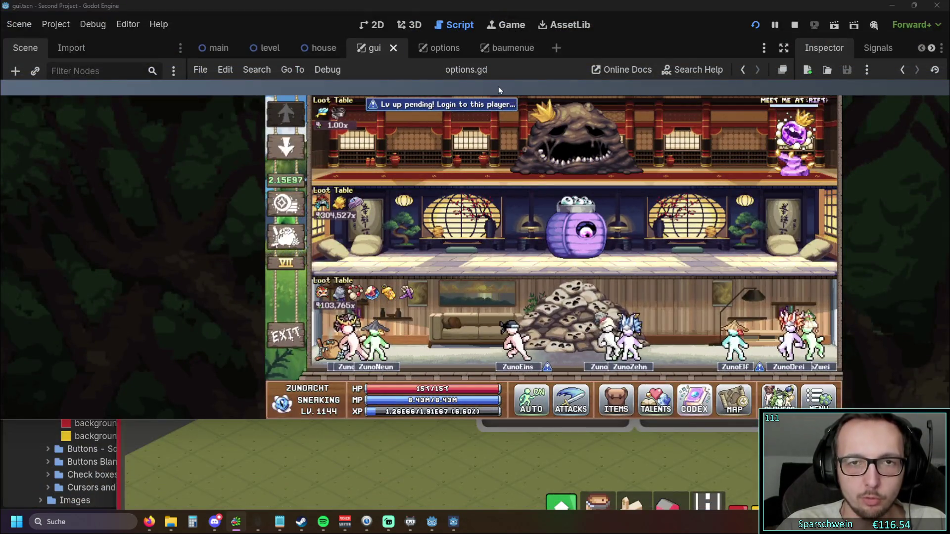
mouse_move(543, 93)
left_mouse_down()
mouse_move(632, 352)
mouse_move(487, 138)
mouse_move(615, 122)
mouse_move(781, 80)
mouse_move(768, 80)
left_mouse_up()
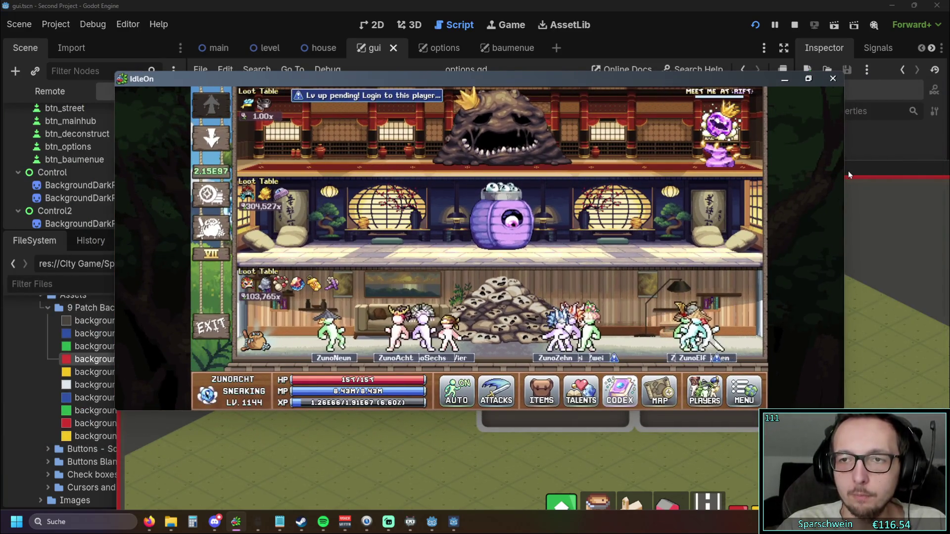
double_click(628, 79)
double_click(627, 19)
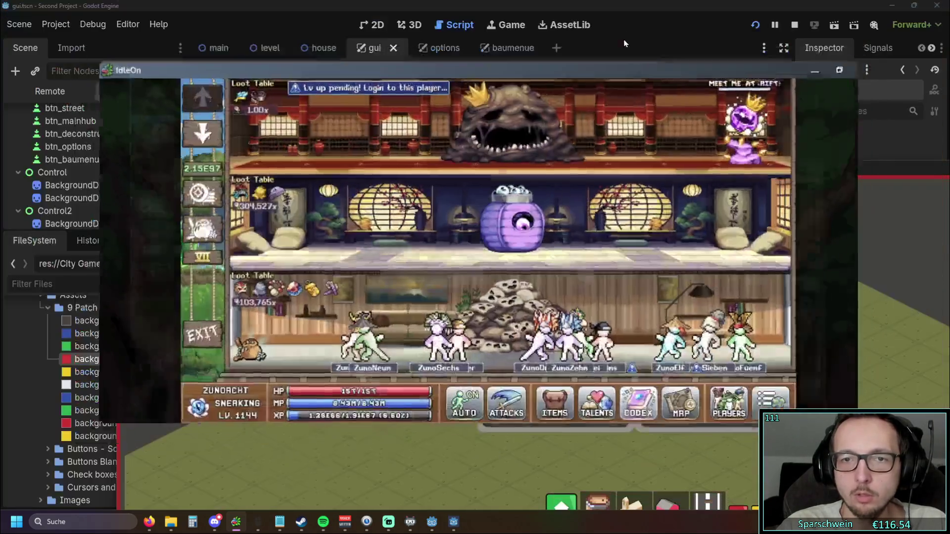
mouse_move(843, 215)
left_mouse_down()
mouse_move(583, 219)
mouse_move(737, 223)
left_mouse_up()
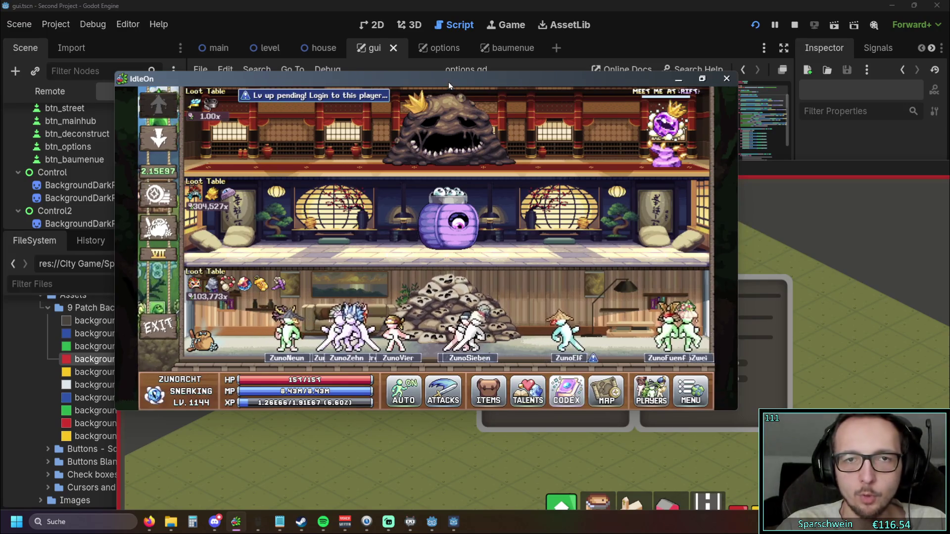
left_click(448, 68)
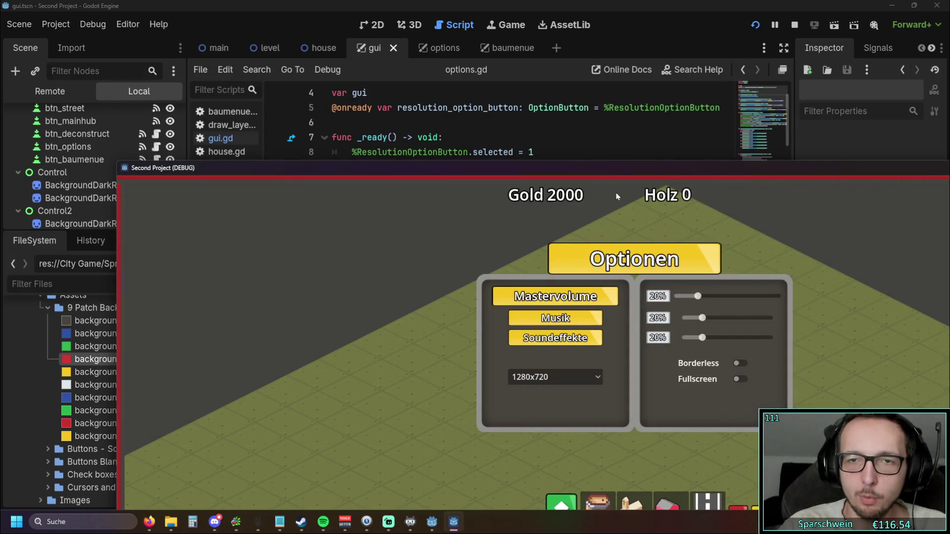
Step: Reposition and narrow the game window, then toggle Fullscreen on and off
left_click_drag(617, 168, 528, 78)
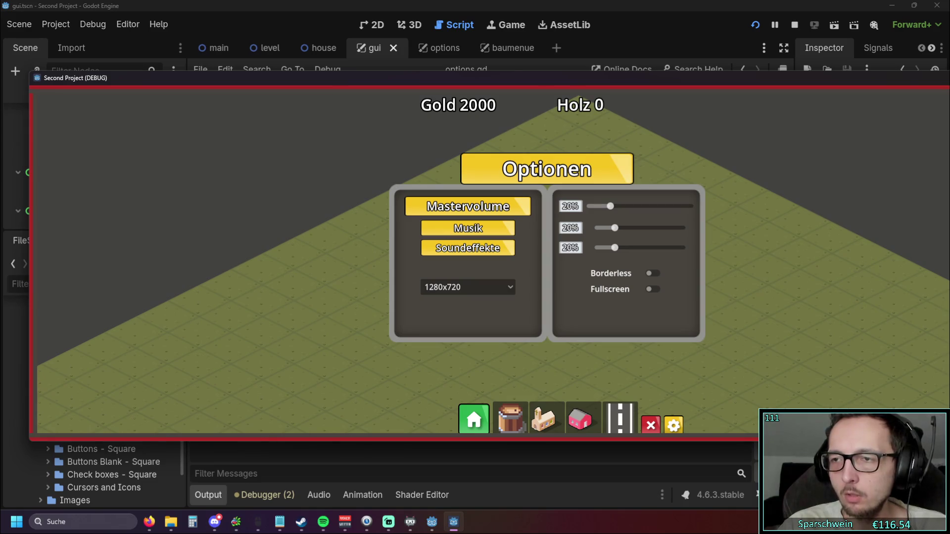
left_click_drag(949, 196, 653, 188)
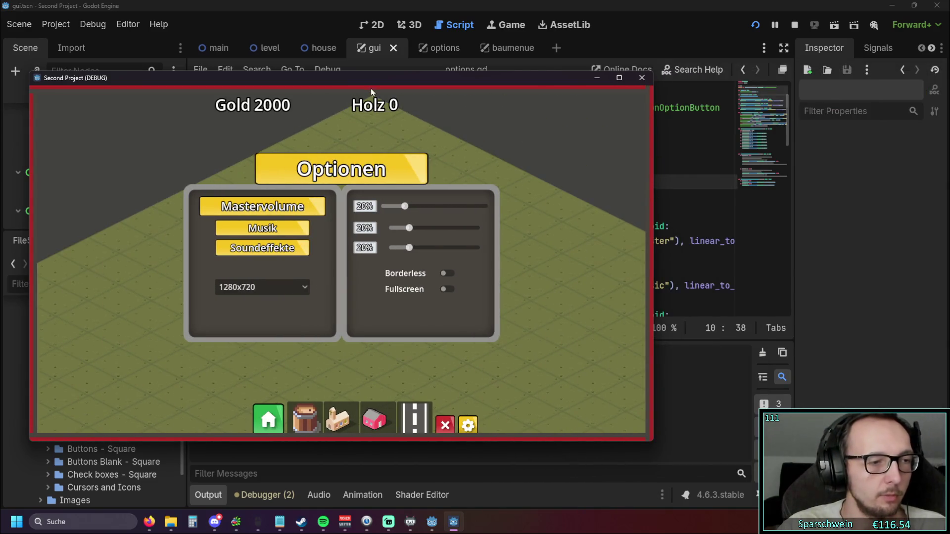
left_click_drag(349, 70, 418, 68)
left_click(517, 287)
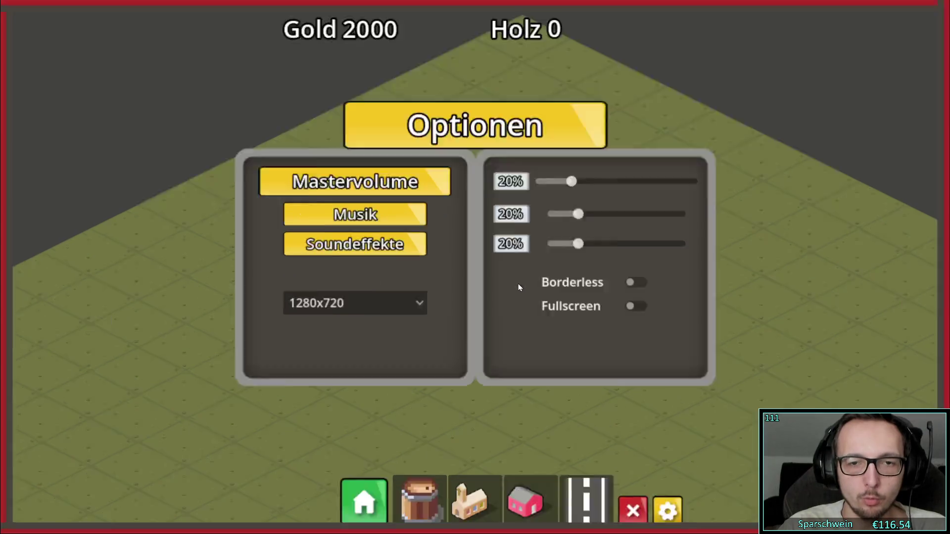
left_click(587, 292)
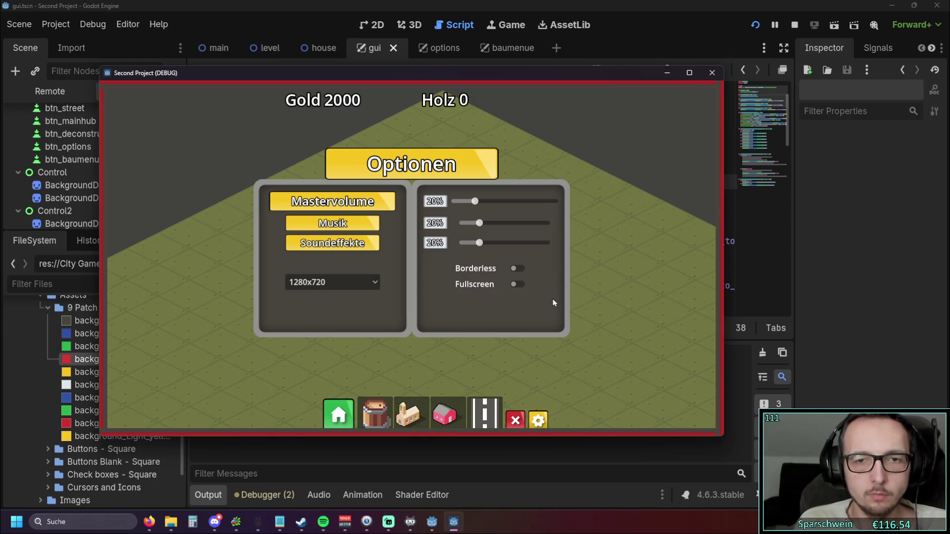
Step: Cycle the resolution through 1024x768, 1600x900 and 1920x1080, then back to 1280x720
left_click(368, 281)
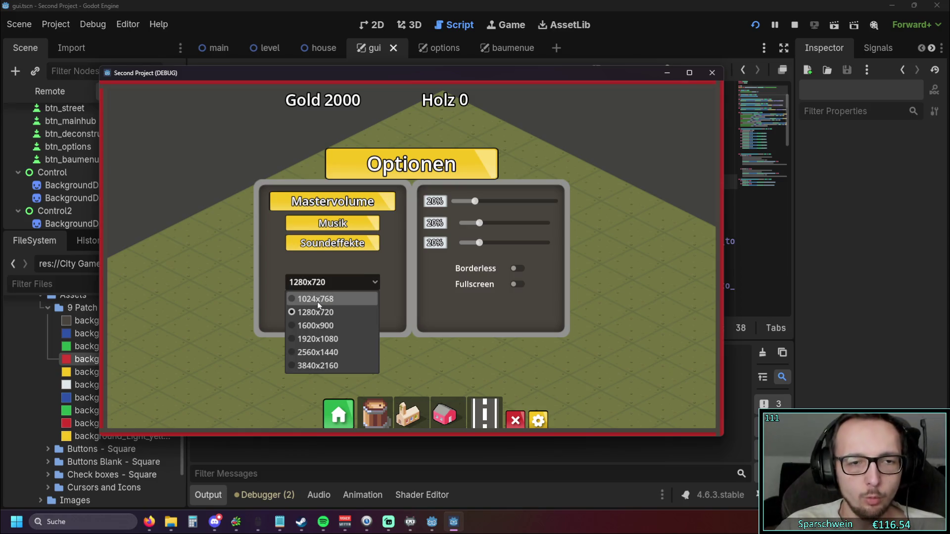
left_click(317, 301)
left_click(319, 289)
left_click(296, 335)
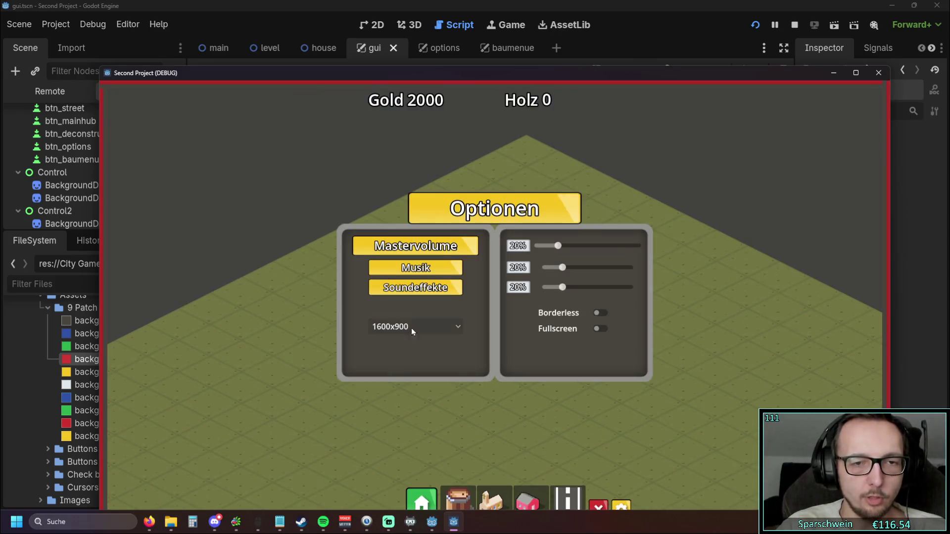
left_click(411, 328)
left_click(399, 375)
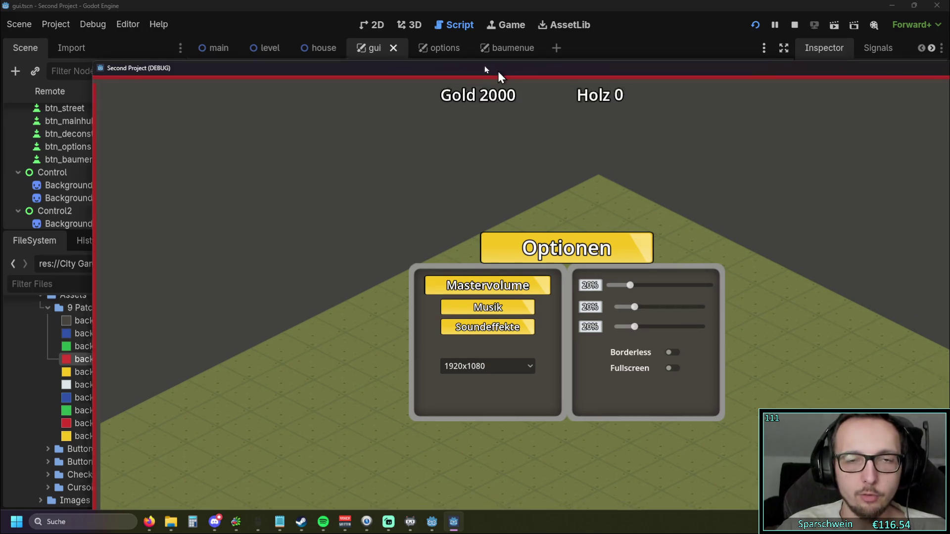
left_click_drag(497, 71, 429, 28)
left_click(444, 330)
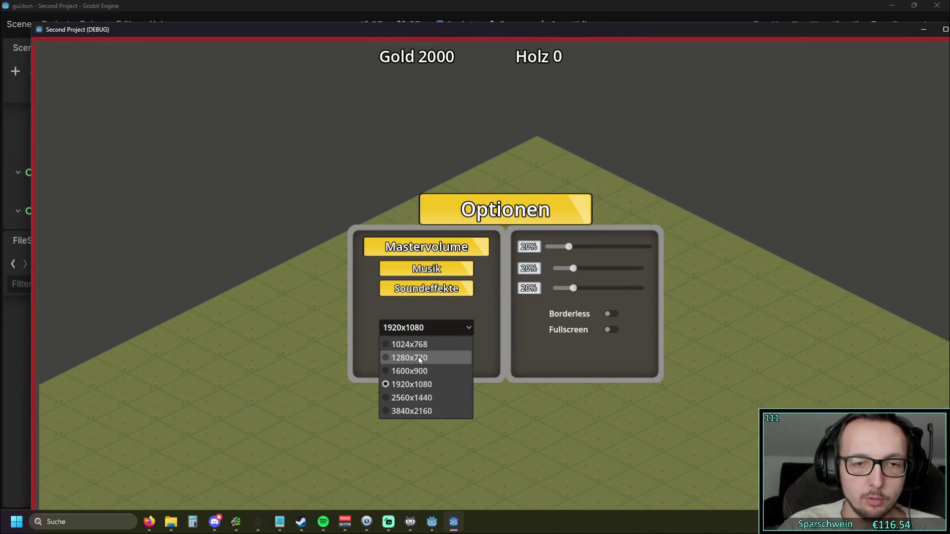
left_click(411, 357)
Step: Move and resize the 1280x720 game window, pushing it mostly off-screen
left_click_drag(372, 37, 508, 42)
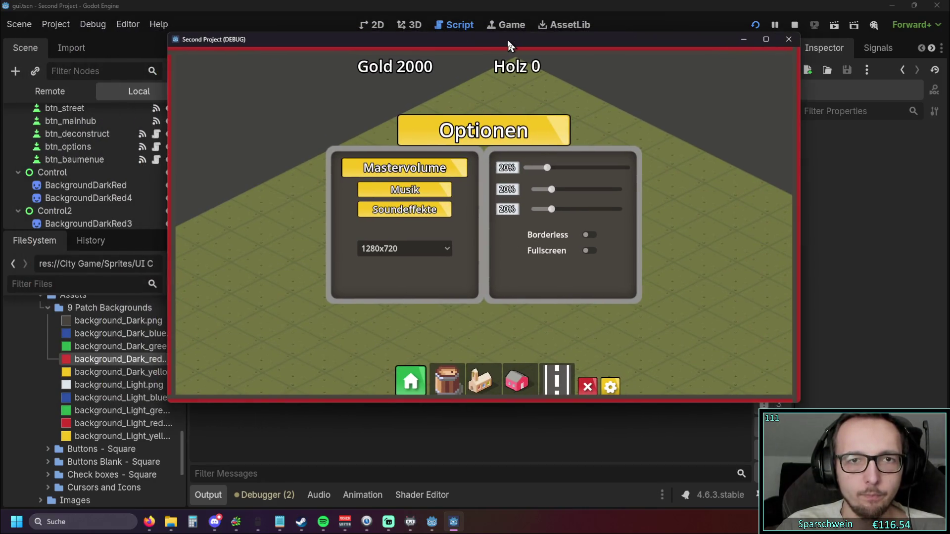
left_click_drag(797, 192, 942, 190)
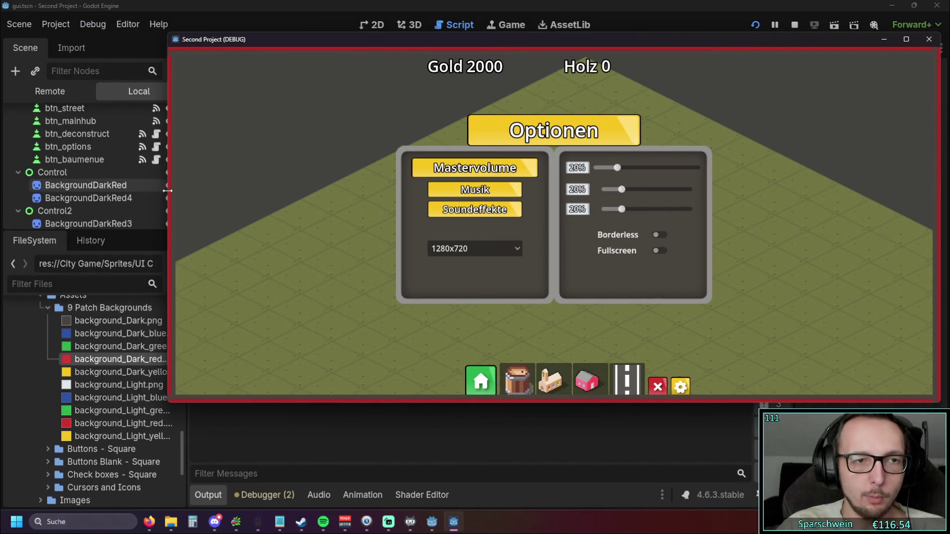
left_click_drag(166, 191, 513, 206)
mouse_move(717, 42)
left_mouse_down()
mouse_move(605, 56)
mouse_move(614, 46)
left_mouse_up()
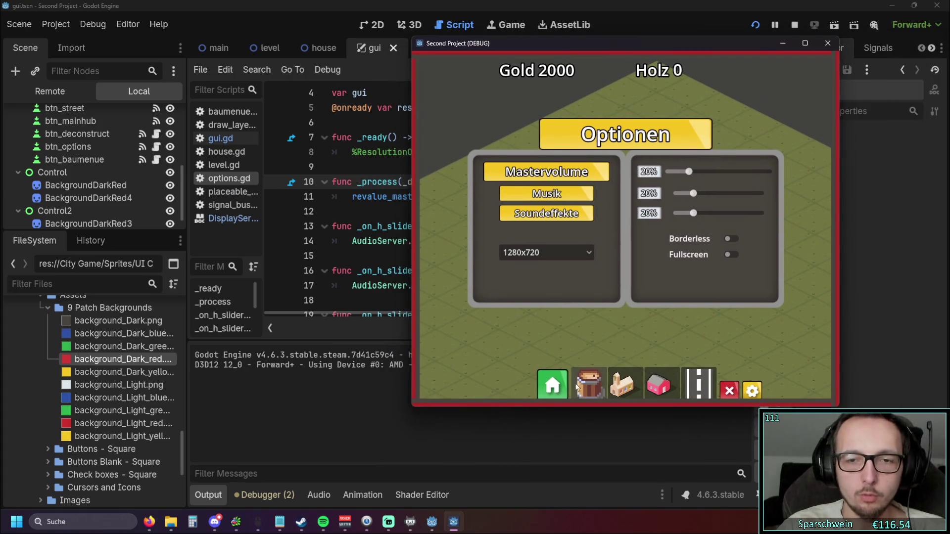
mouse_move(514, 407)
left_mouse_down()
mouse_move(524, 301)
mouse_move(475, 124)
mouse_move(436, 79)
mouse_move(839, 56)
left_mouse_up()
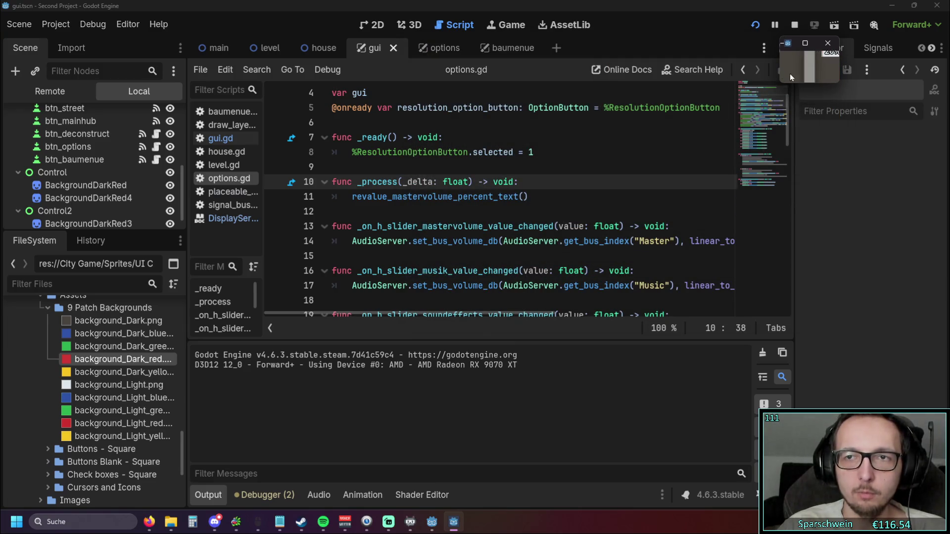
Step: Enlarge the game window to show the options menu and toggle Fullscreen on and off
left_click_drag(778, 63, 468, 63)
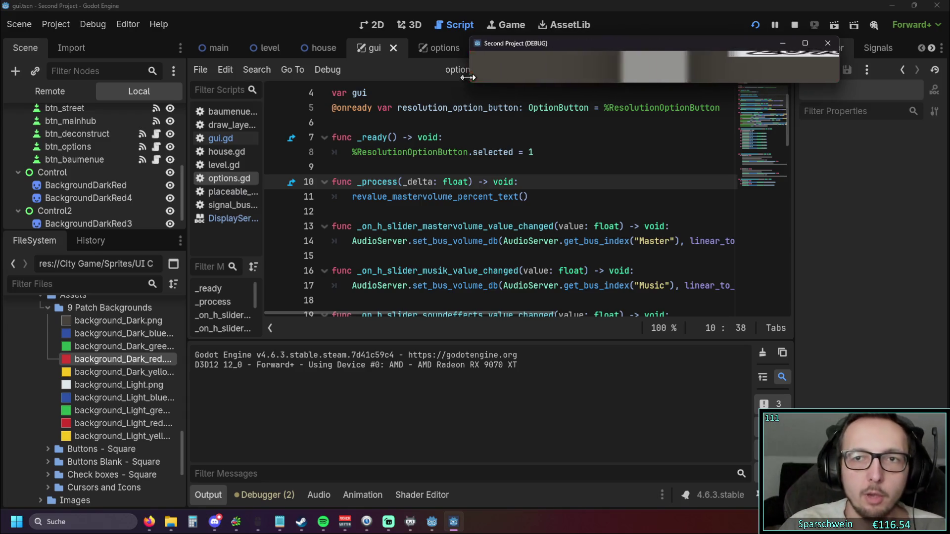
left_click_drag(635, 84, 594, 390)
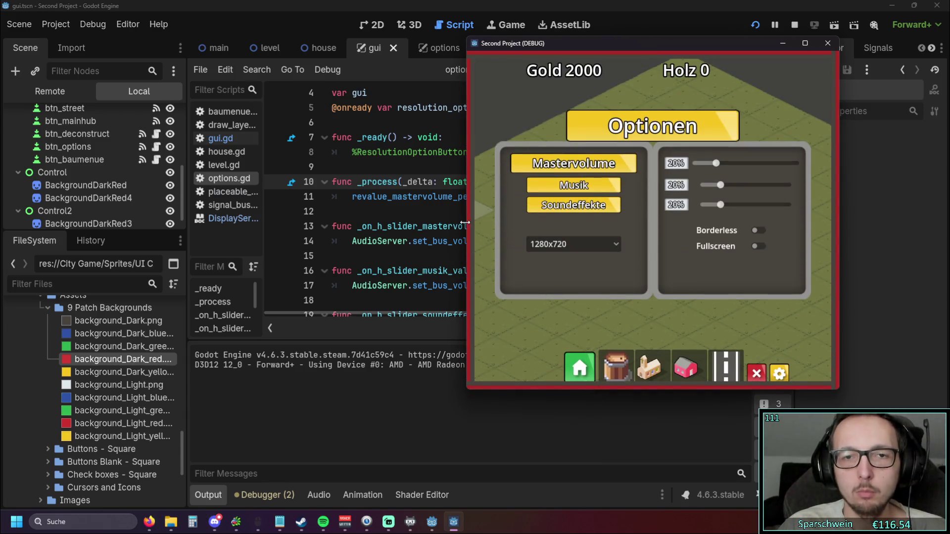
left_click_drag(471, 228, 205, 232)
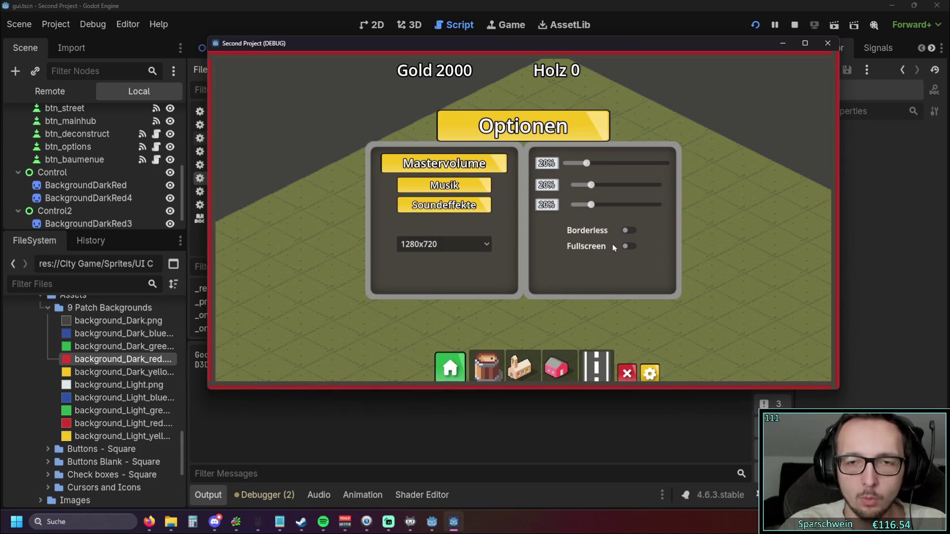
left_click(629, 245)
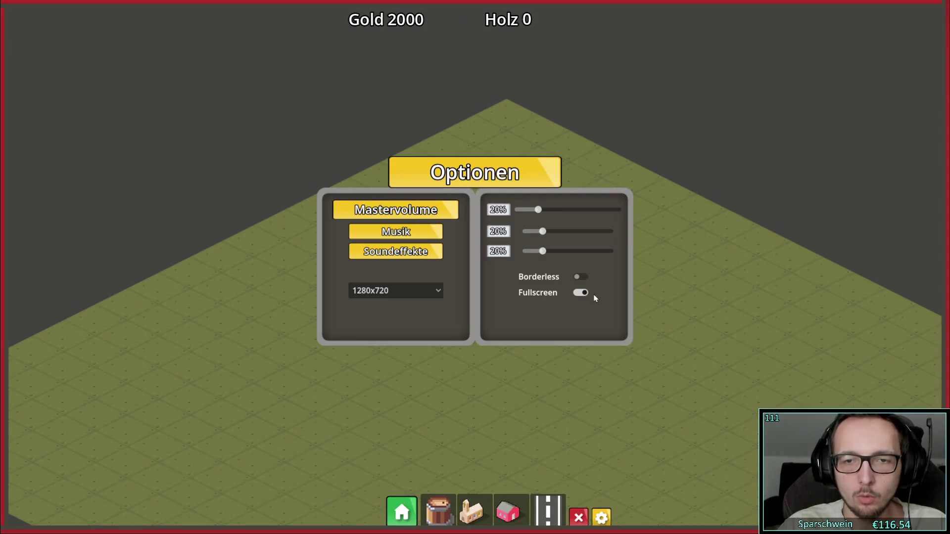
left_click(586, 294)
Step: Shrink the game window to a thin strip to uncover options.gd
left_click_drag(548, 48, 488, 71)
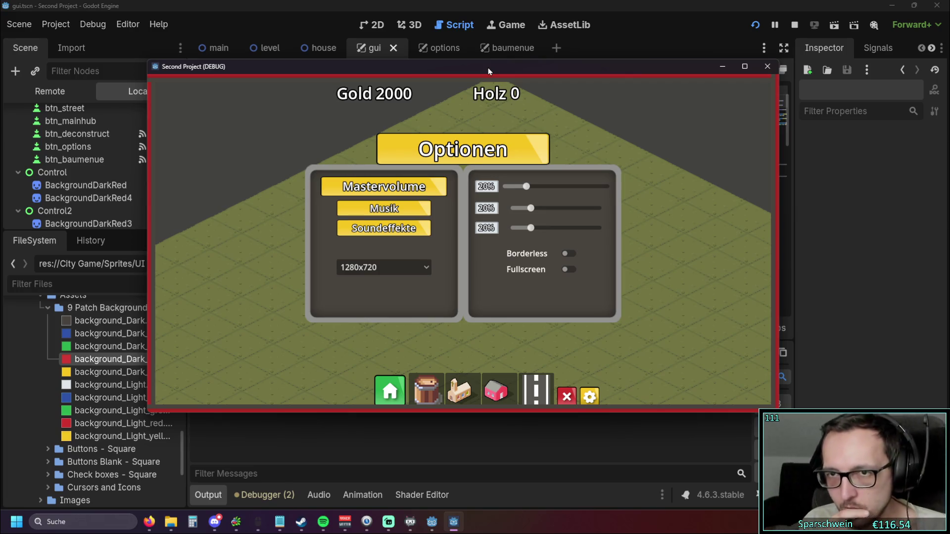
left_click_drag(151, 199, 388, 180)
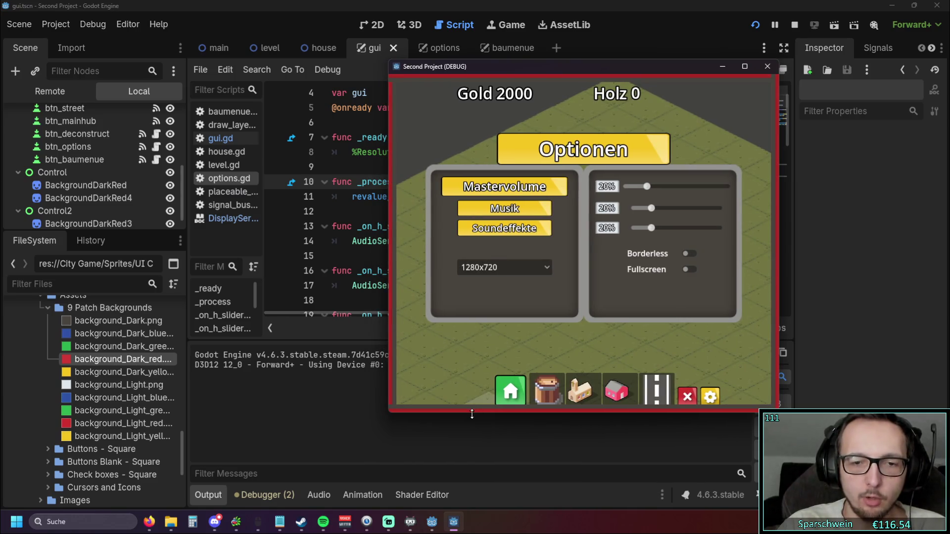
mouse_move(472, 414)
left_mouse_down()
mouse_move(478, 317)
mouse_move(479, 357)
left_mouse_up()
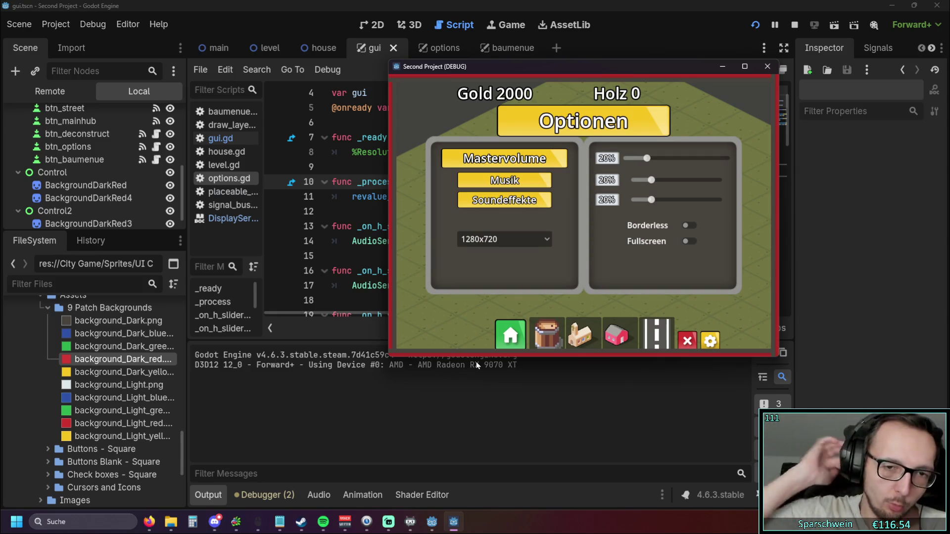
mouse_move(478, 357)
left_mouse_down()
mouse_move(495, 156)
mouse_move(399, 86)
mouse_move(753, 80)
mouse_move(690, 87)
mouse_move(818, 92)
left_mouse_up()
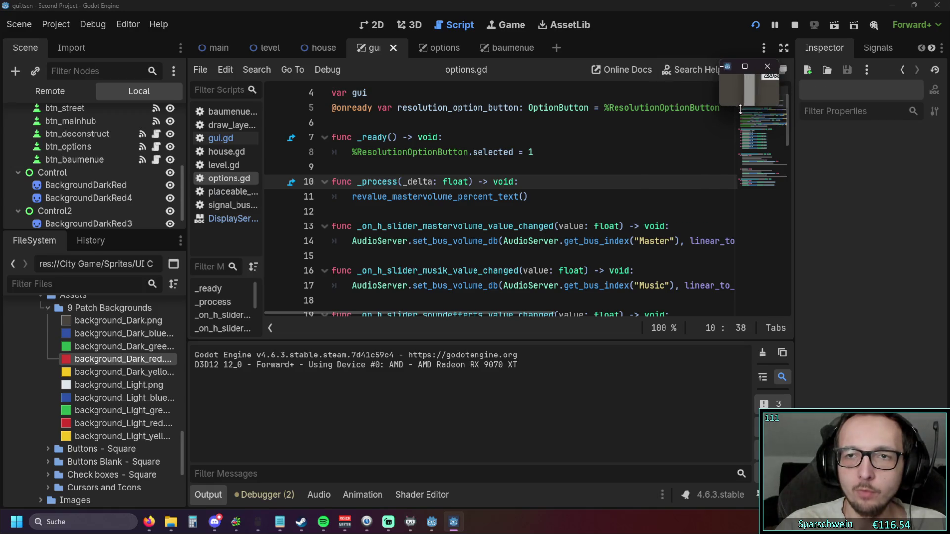
Step: Close the small game window, then open Project Settings from the Project menu
mouse_move(740, 109)
left_mouse_down()
mouse_move(744, 149)
mouse_move(745, 106)
left_mouse_up()
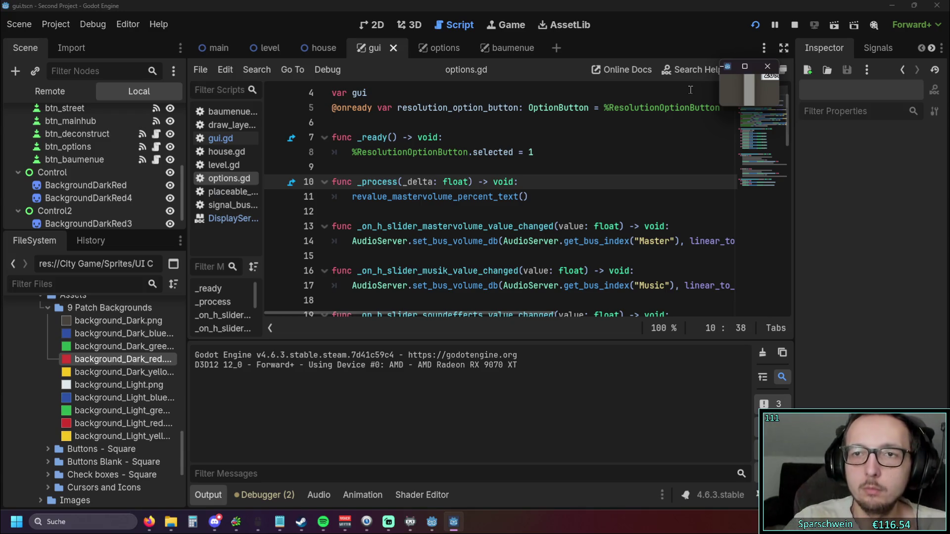
mouse_move(721, 93)
left_mouse_down()
mouse_move(349, 96)
mouse_move(498, 107)
mouse_move(213, 112)
mouse_move(453, 118)
left_mouse_up()
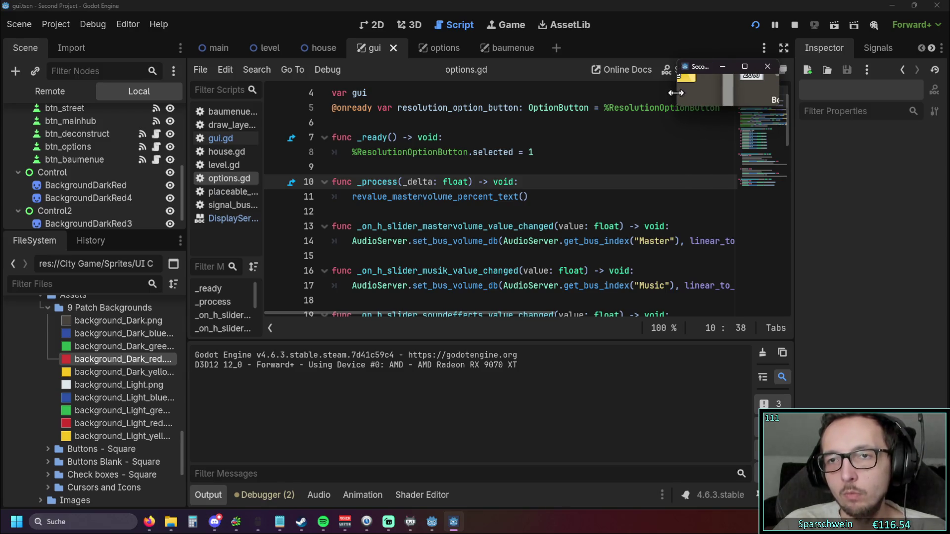
mouse_move(739, 90)
left_mouse_down()
mouse_move(529, 91)
mouse_move(720, 90)
left_mouse_up()
left_click(767, 67)
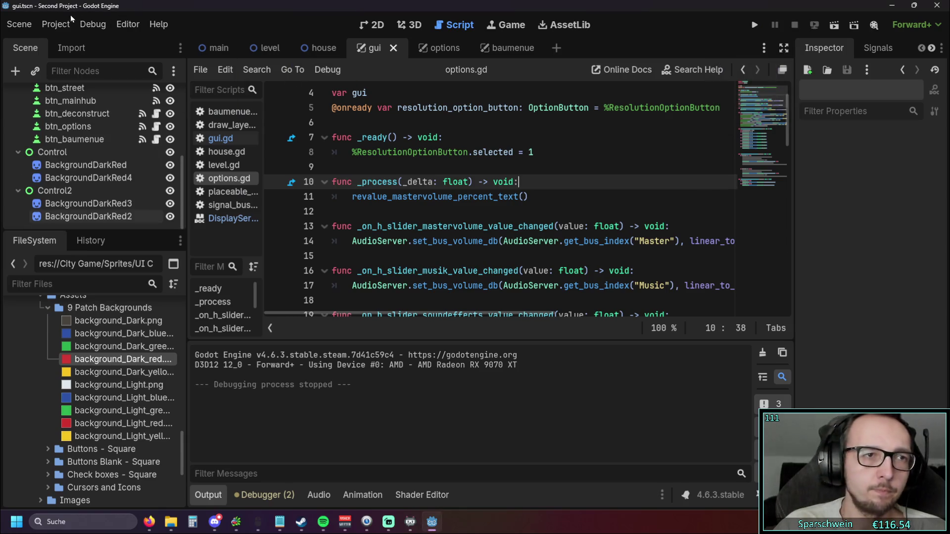
left_click(59, 23)
left_click(73, 41)
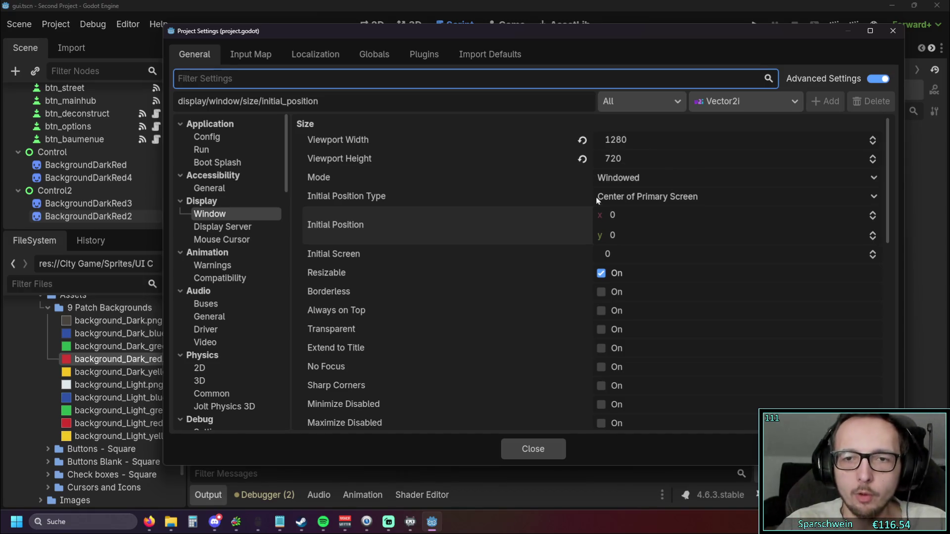
Step: Browse the Display Window, Display Server (Driver) and Mouse Cursor settings
scroll(406, 195, "down", 10)
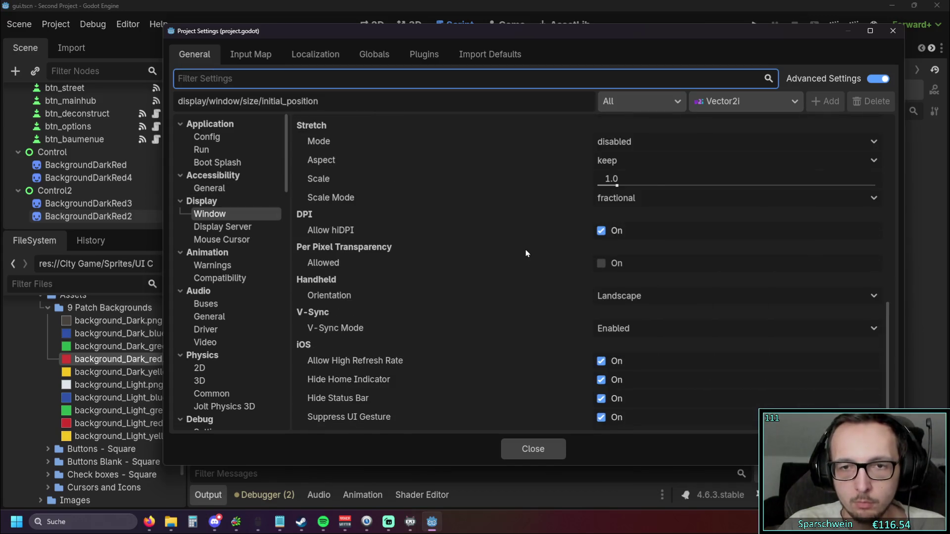
scroll(474, 250, "up", 4)
left_click(222, 227)
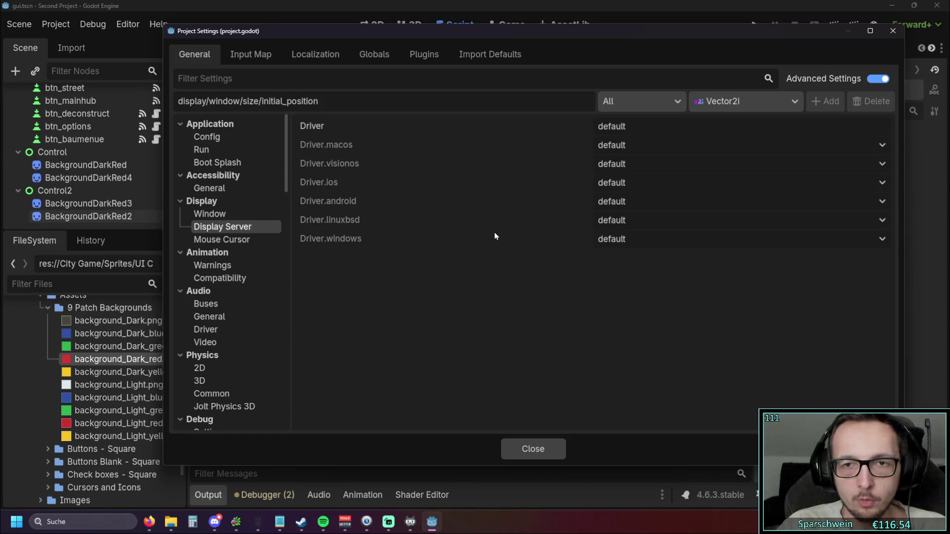
left_click(340, 134)
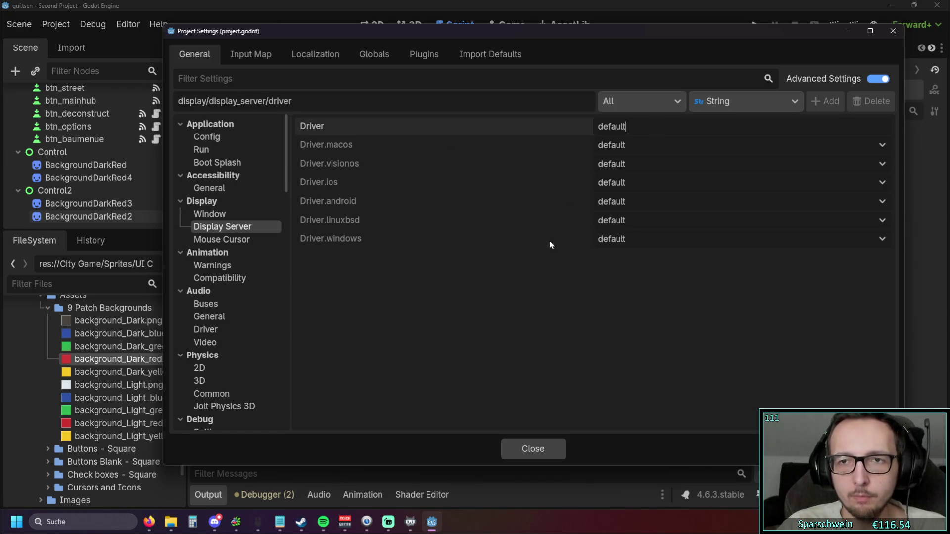
left_click(221, 239)
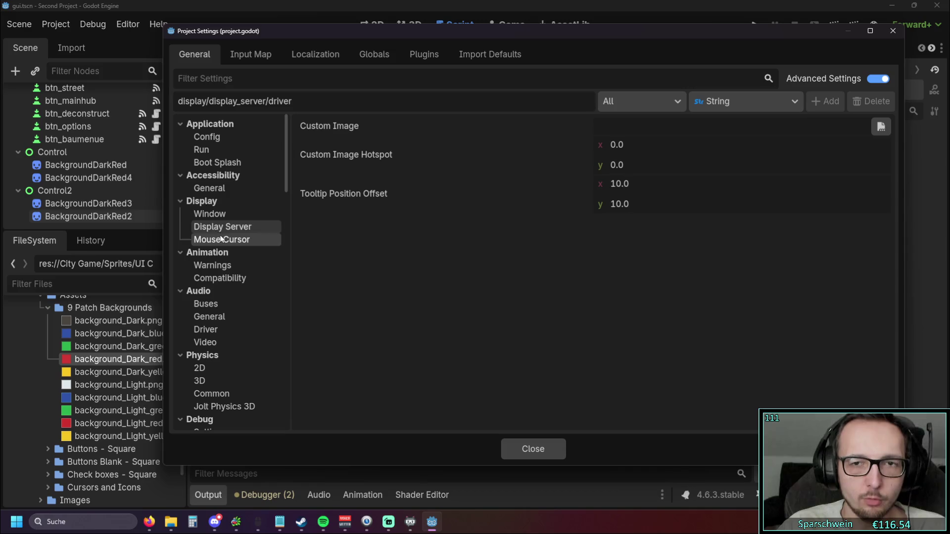
Step: Scroll the category tree and filter the settings by 'size'
scroll(215, 242, "down", 10)
scroll(213, 241, "down", 8)
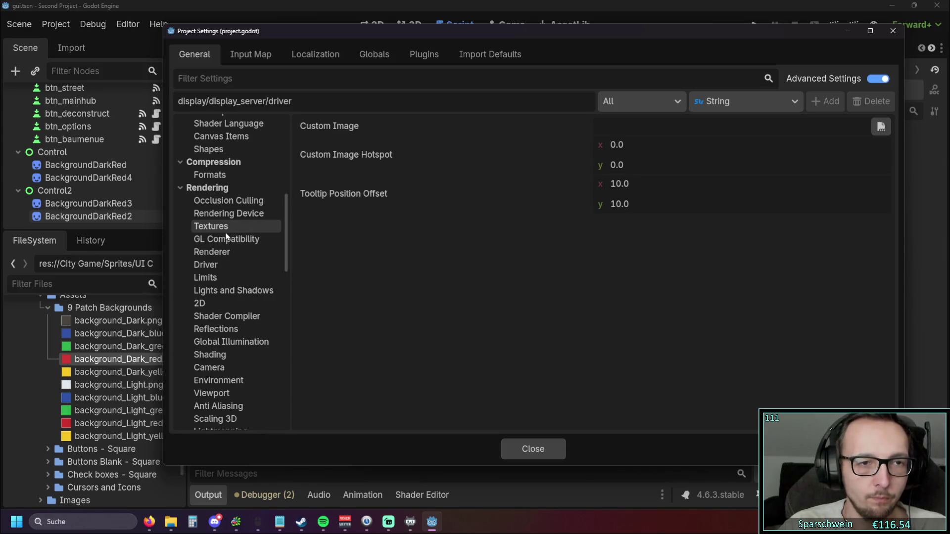
scroll(228, 236, "down", 3)
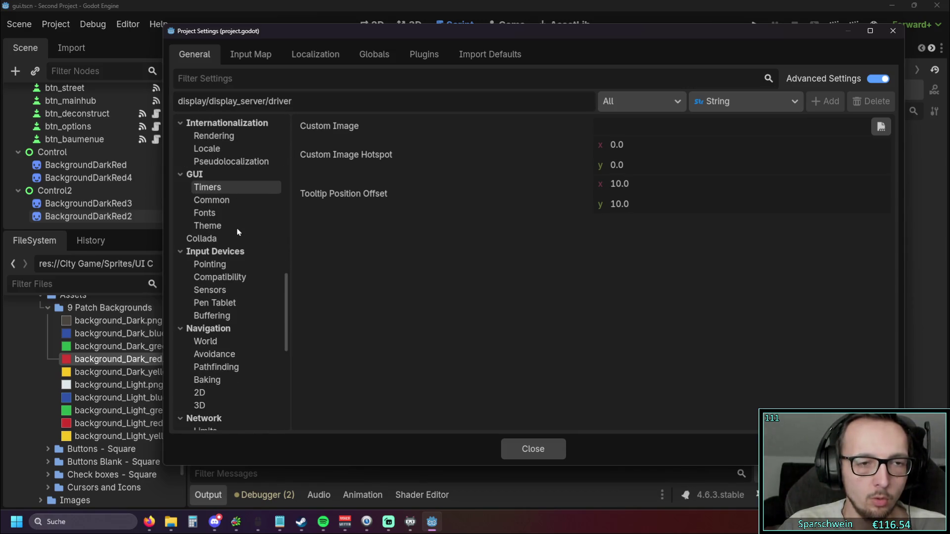
scroll(238, 232, "down", 9)
left_click(414, 81)
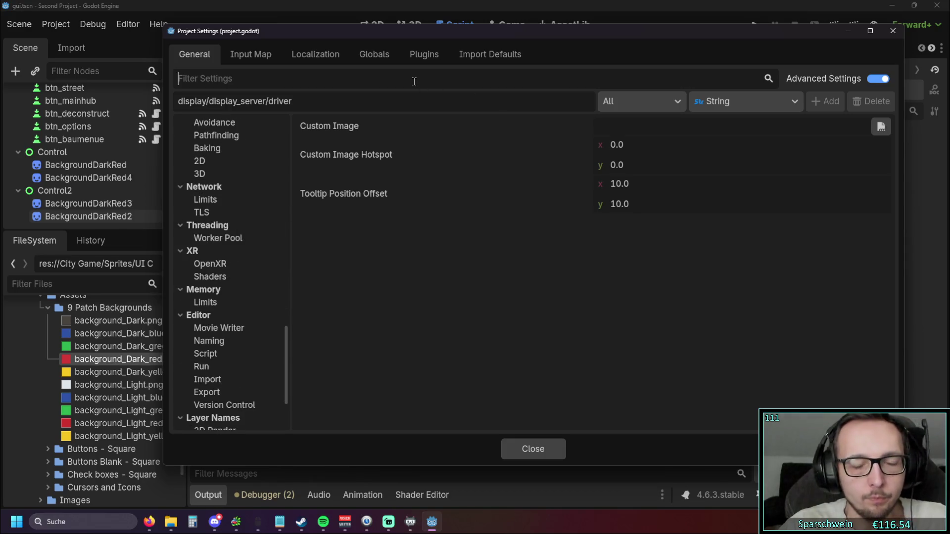
type("size")
scroll(214, 192, "up", 3)
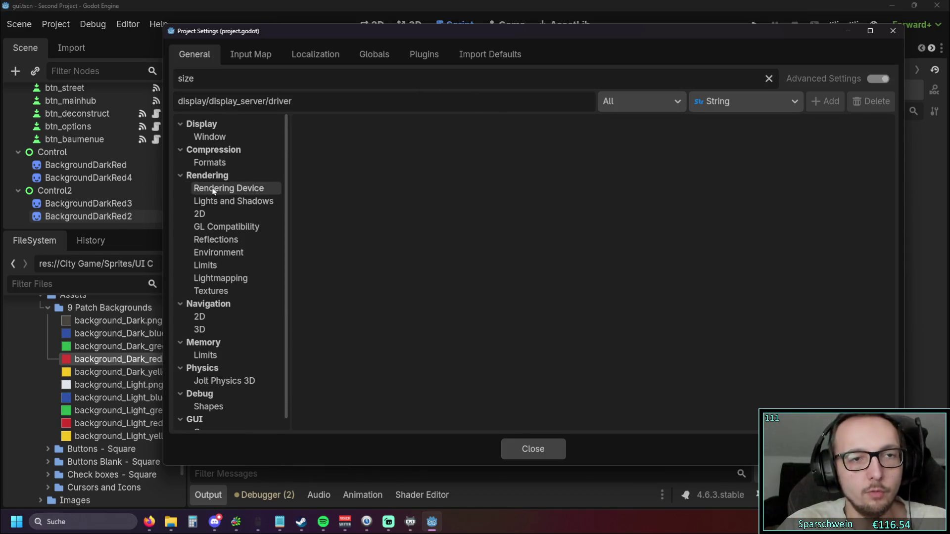
left_click(213, 149)
left_click(213, 150)
left_click(212, 138)
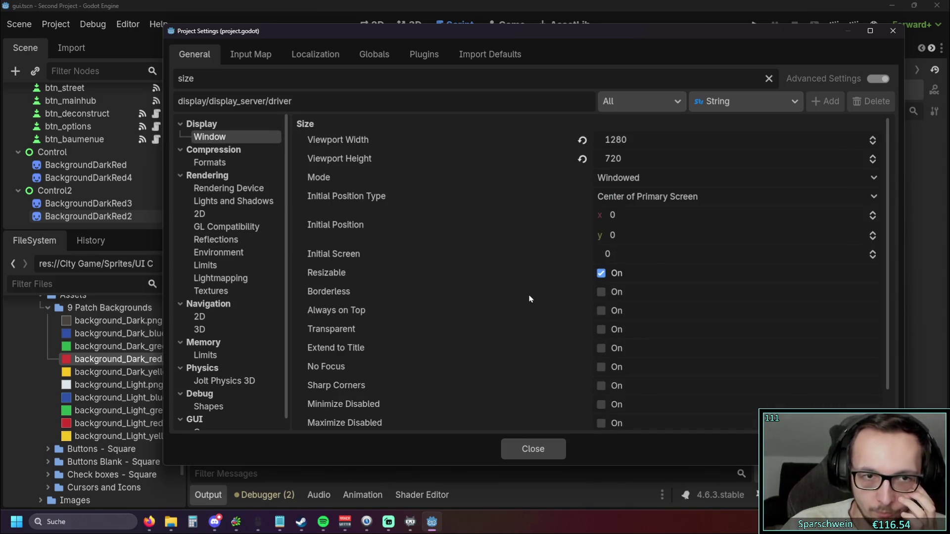
scroll(503, 242, "down", 2)
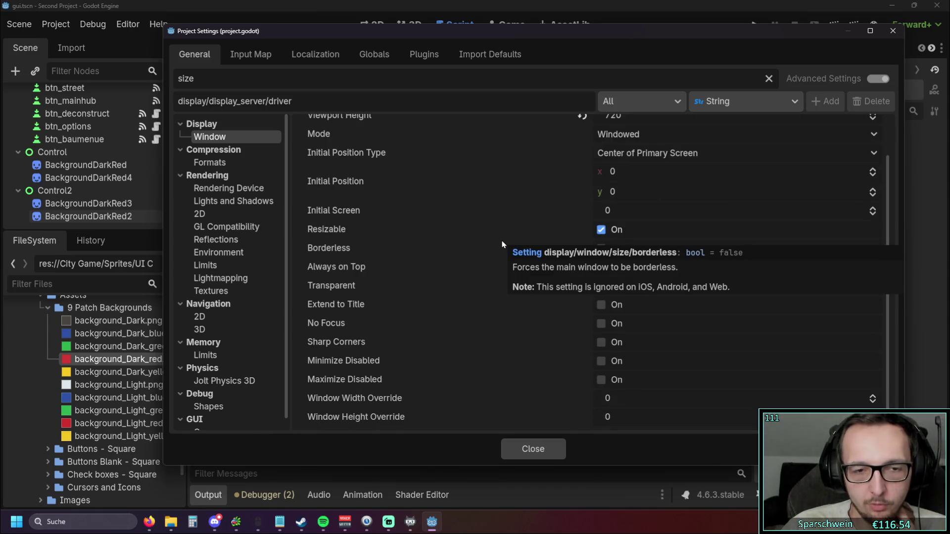
left_click(213, 163)
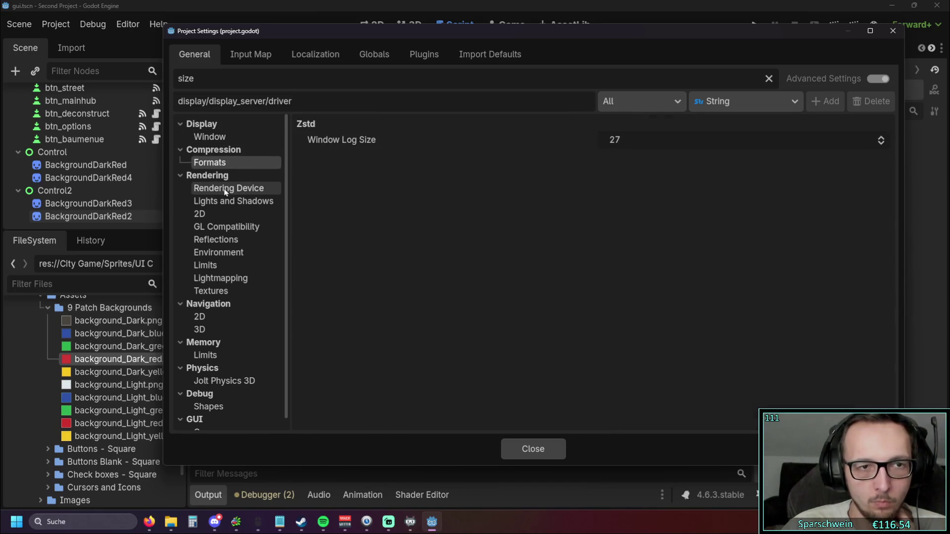
left_click(224, 189)
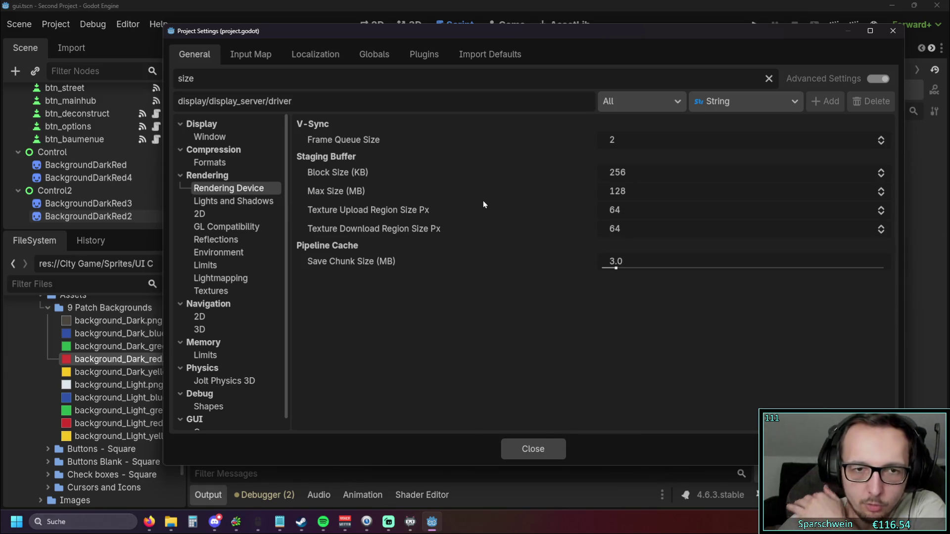
left_click(222, 202)
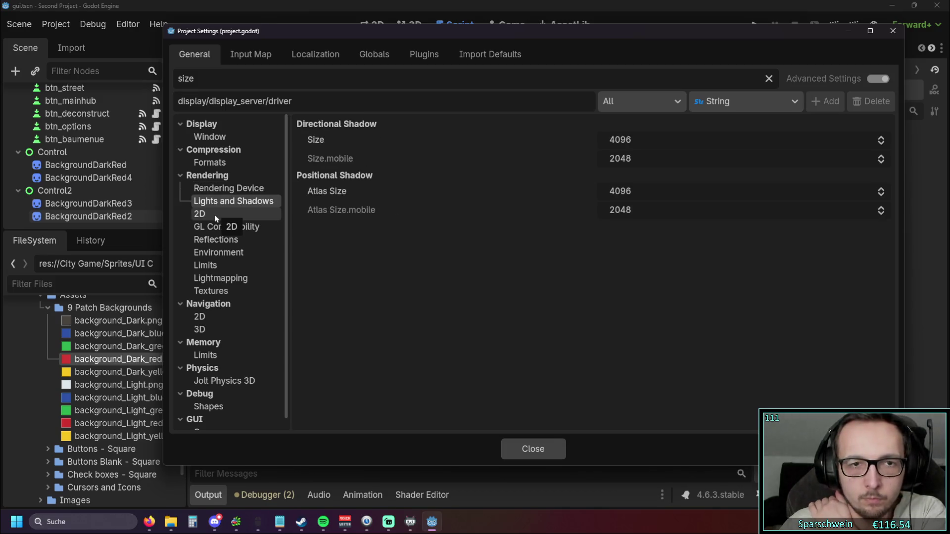
left_click(216, 217)
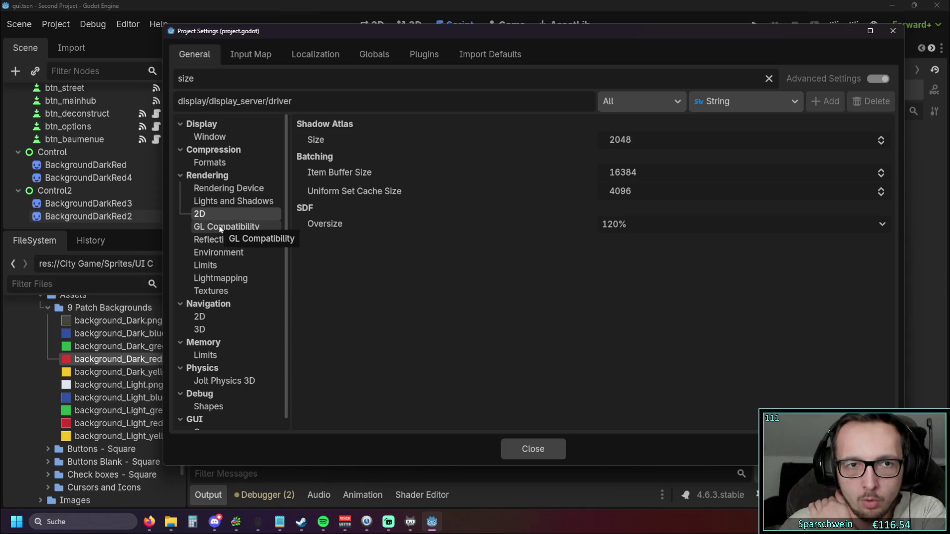
left_click(220, 228)
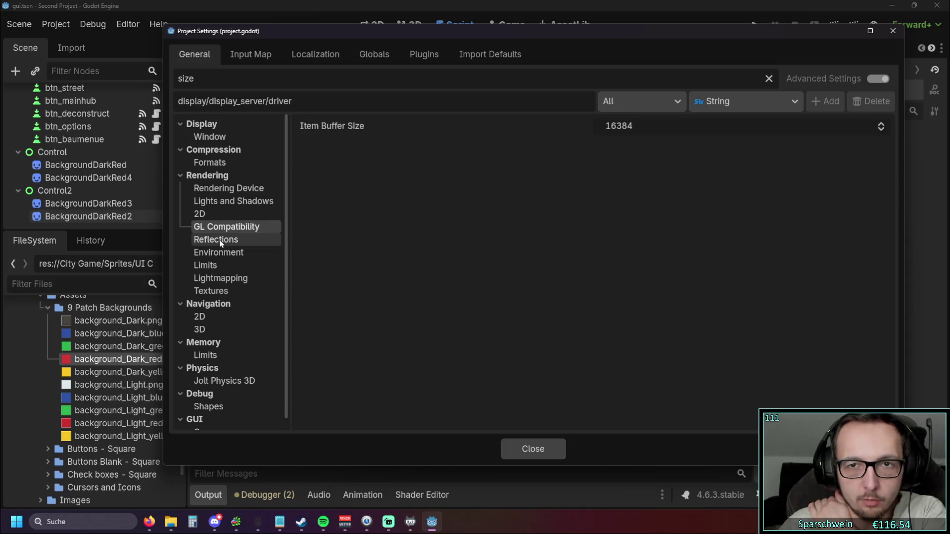
left_click(220, 240)
left_click(221, 253)
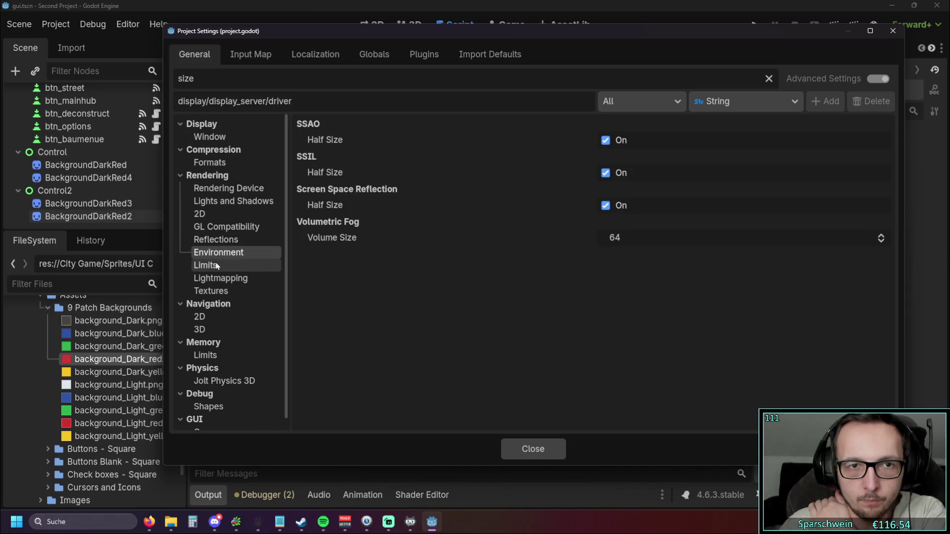
left_click(218, 266)
left_click(220, 280)
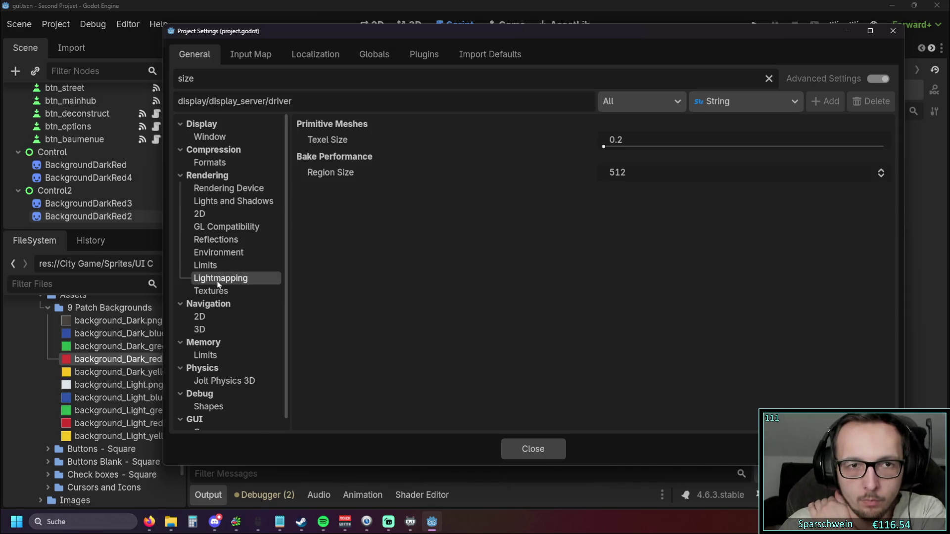
left_click(220, 292)
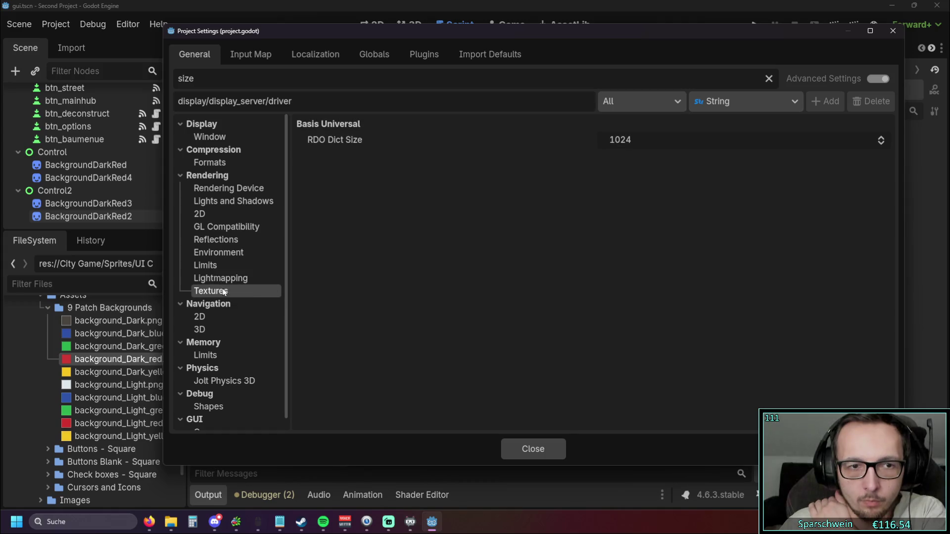
left_click(212, 317)
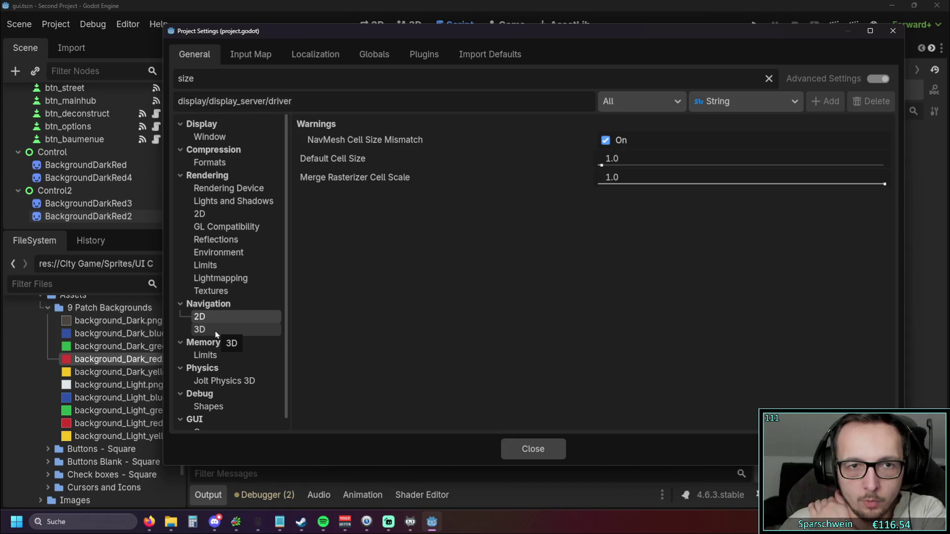
mouse_move(350, 165)
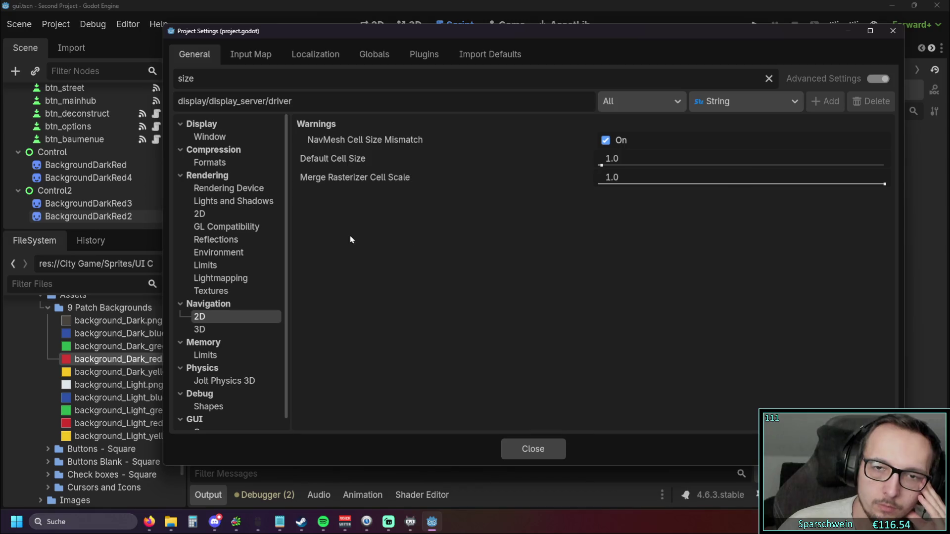
left_click(602, 166)
left_click_drag(602, 166, 608, 168)
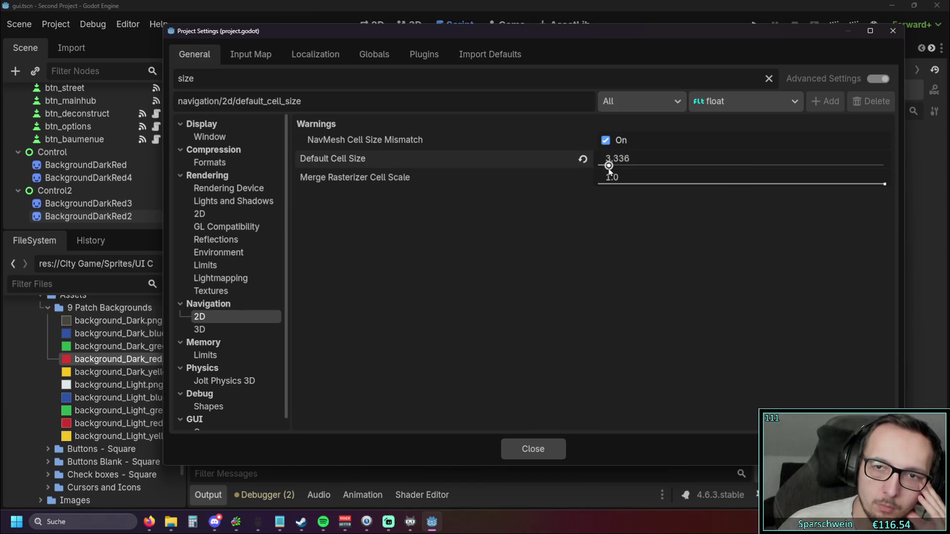
left_click(582, 162)
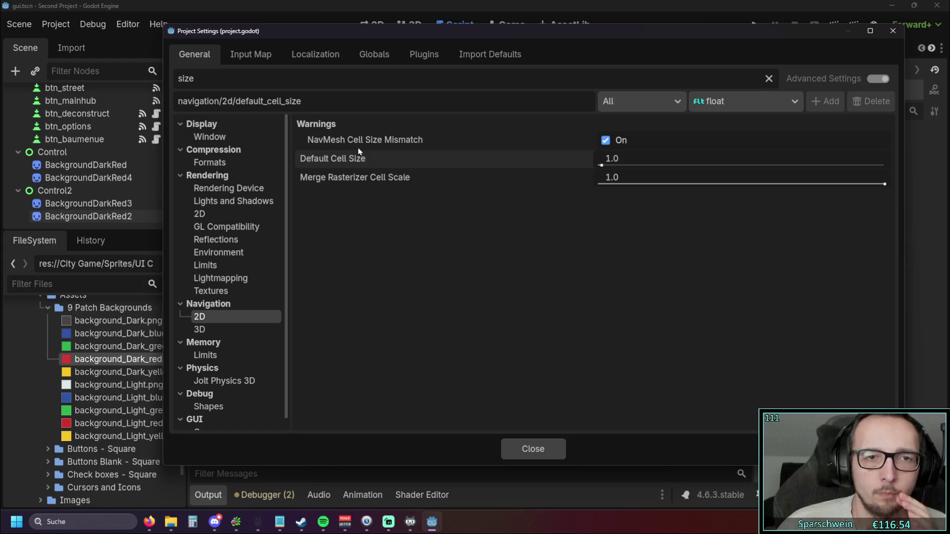
left_click(200, 329)
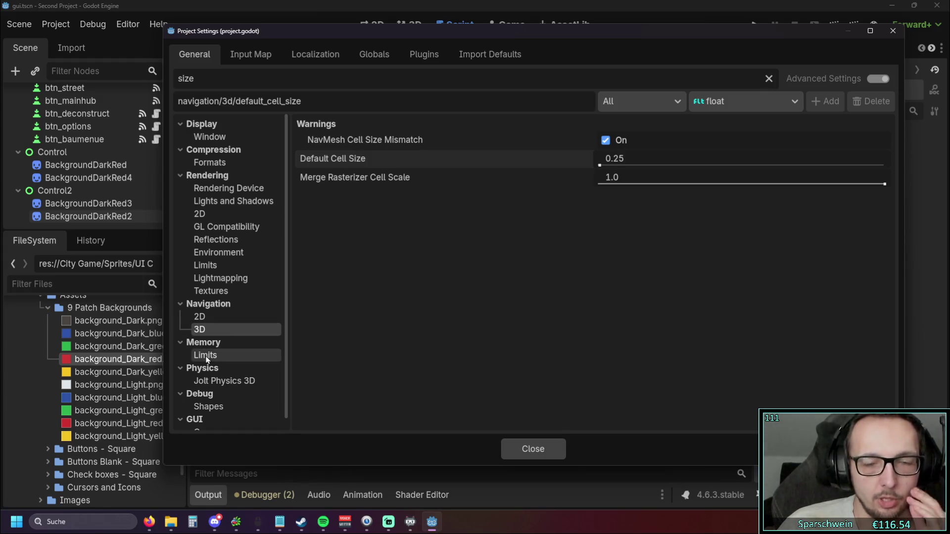
left_click(208, 354)
left_click(205, 330)
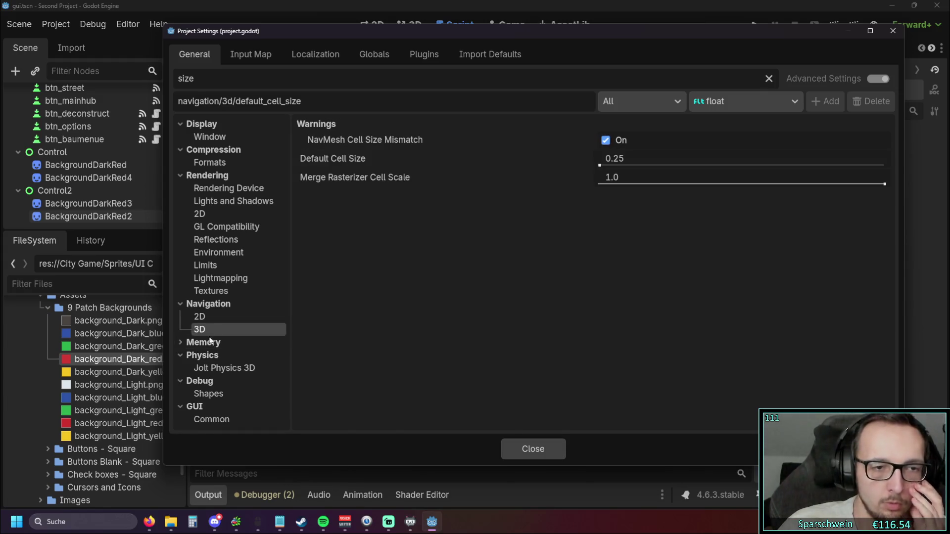
left_click(212, 353)
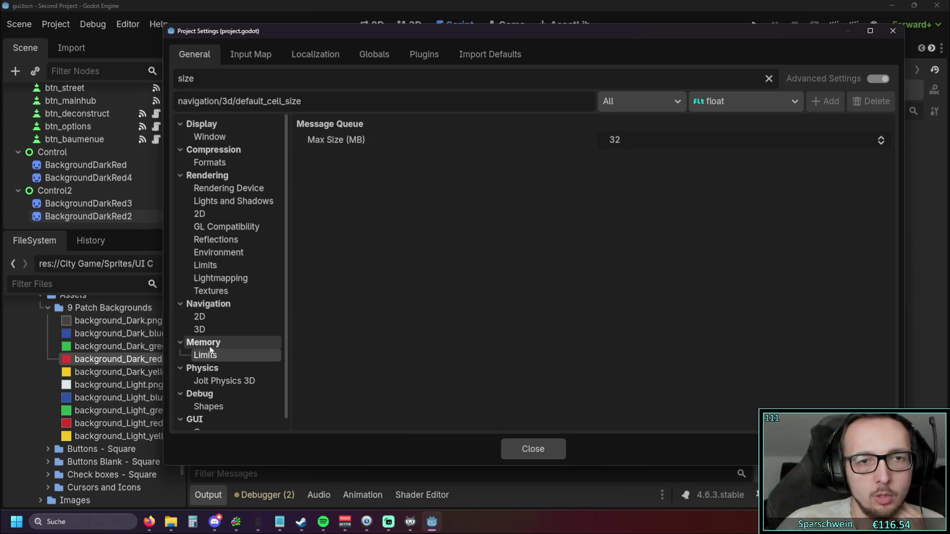
scroll(222, 348, "down", 1)
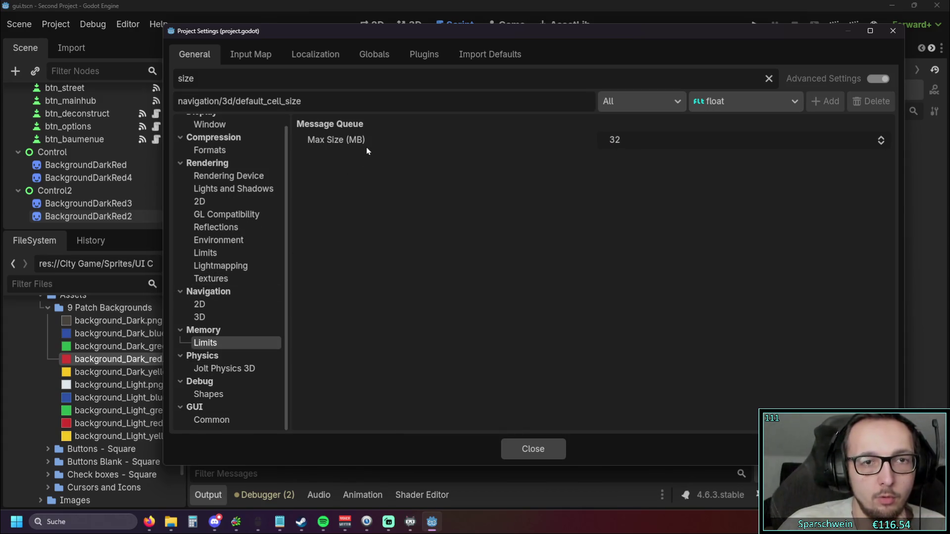
mouse_move(371, 143)
left_click(241, 368)
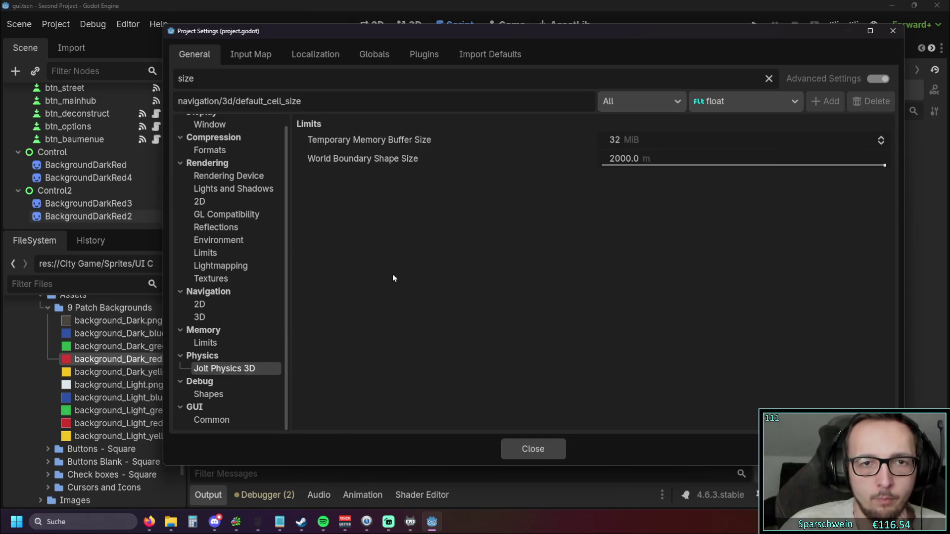
left_click(208, 394)
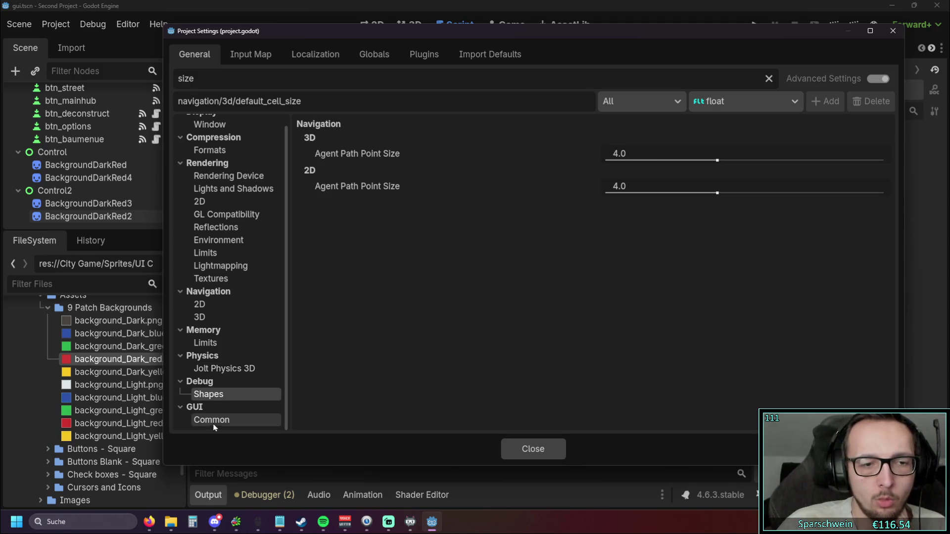
left_click(214, 424)
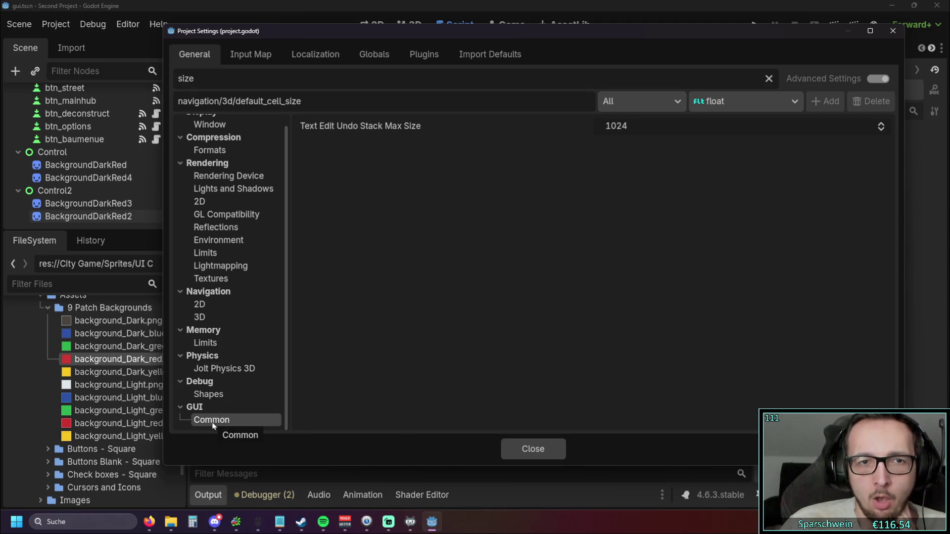
left_click(229, 278)
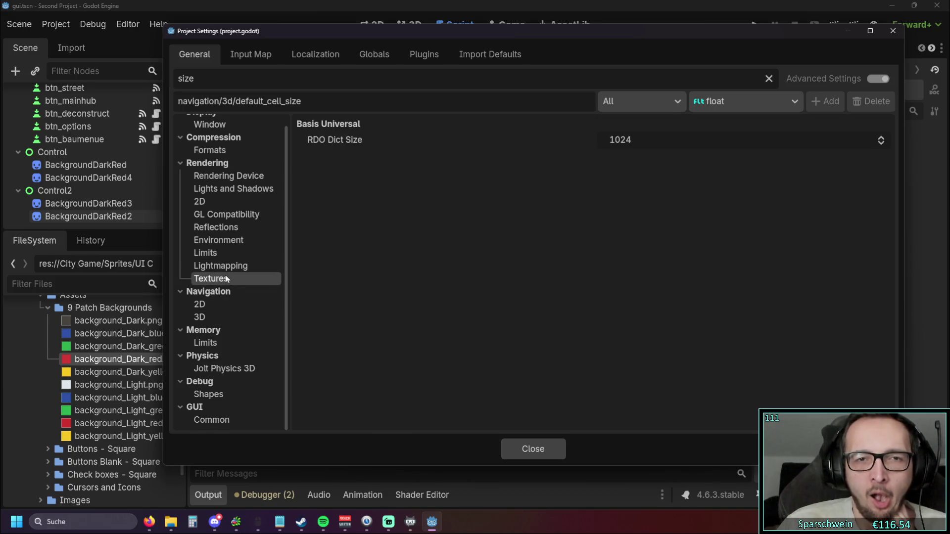
scroll(229, 280, "up", 1)
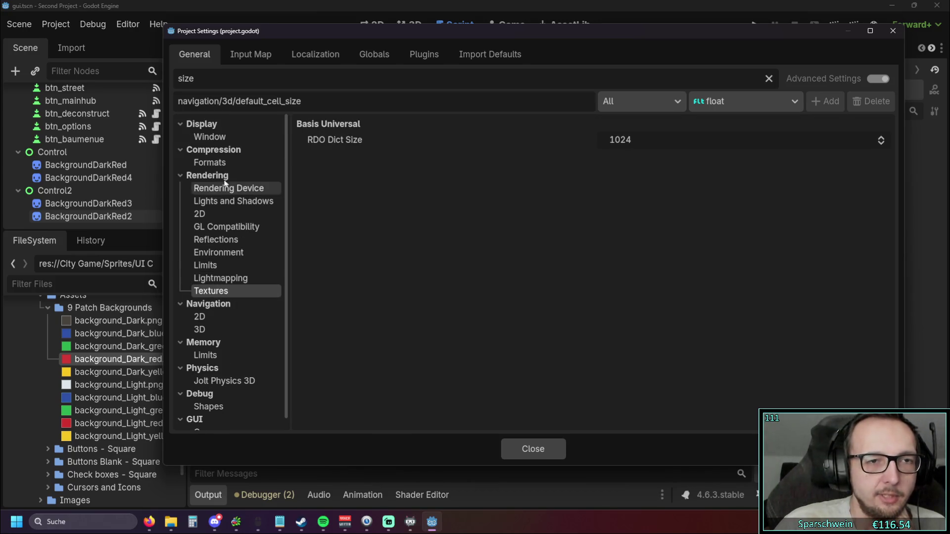
left_click(213, 161)
left_click(225, 139)
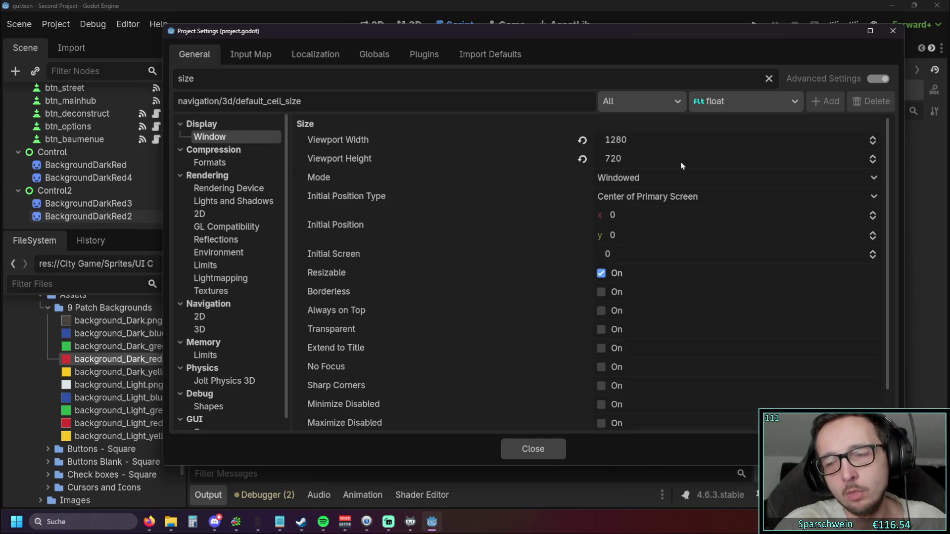
Step: Switch briefly to the web browser, then close the Project Settings window
key("alt+Tab")
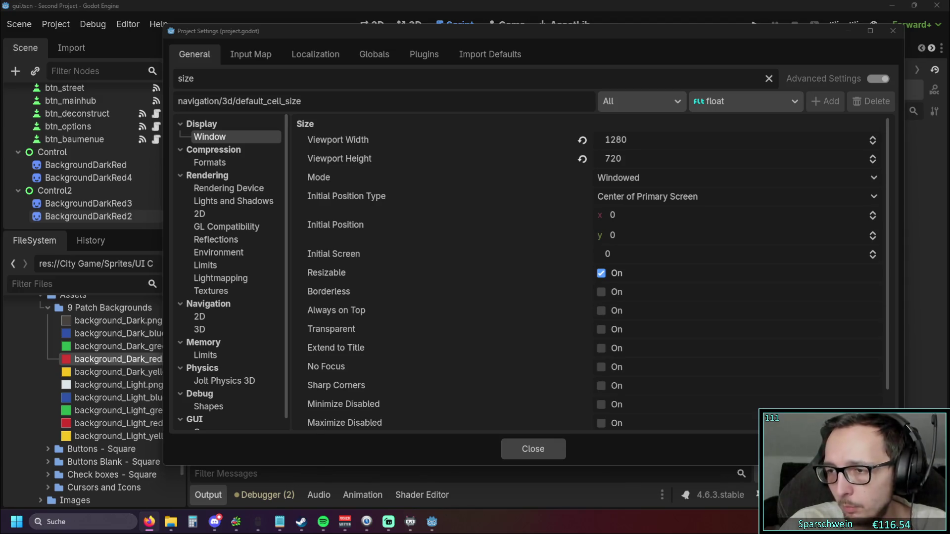
left_click(892, 31)
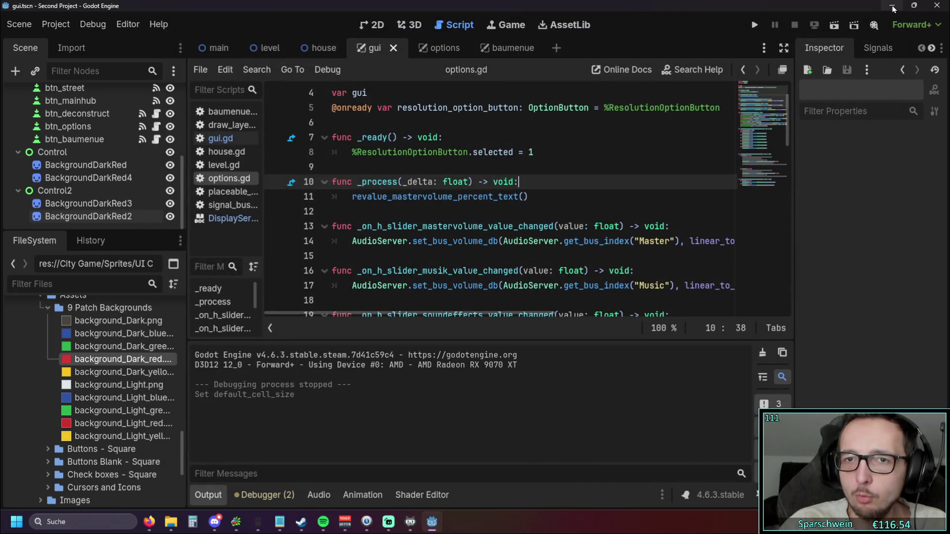
scroll(479, 190, "up", 2)
scroll(479, 190, "down", 9)
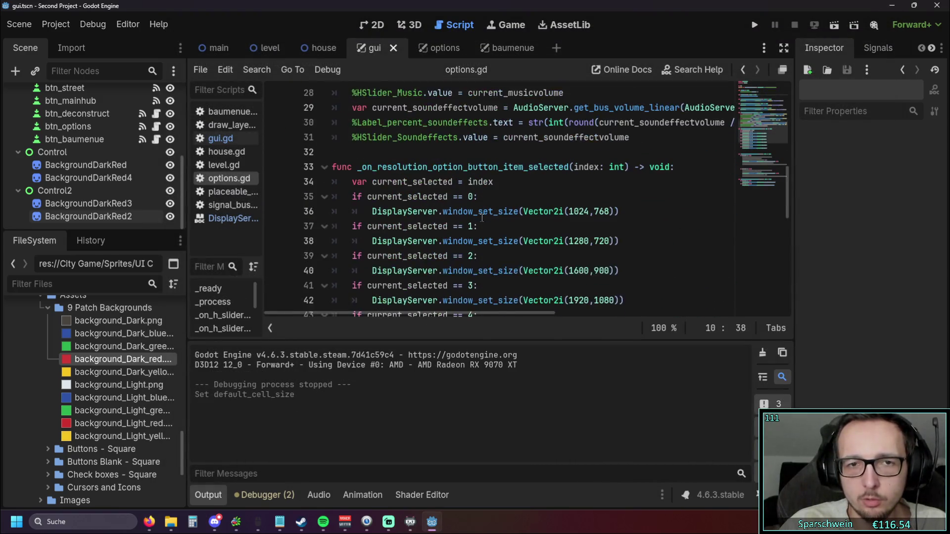
scroll(482, 218, "down", 10)
scroll(485, 219, "up", 1)
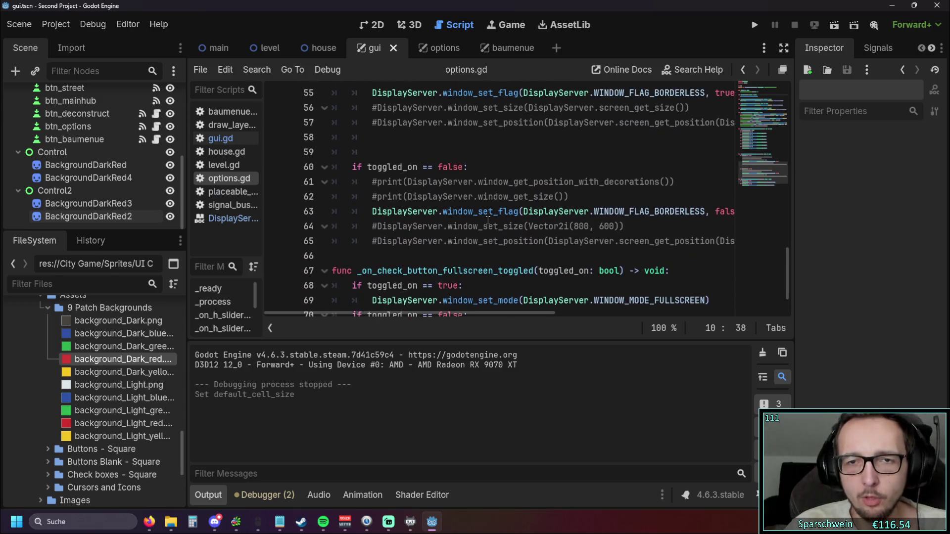
scroll(484, 215, "down", 1)
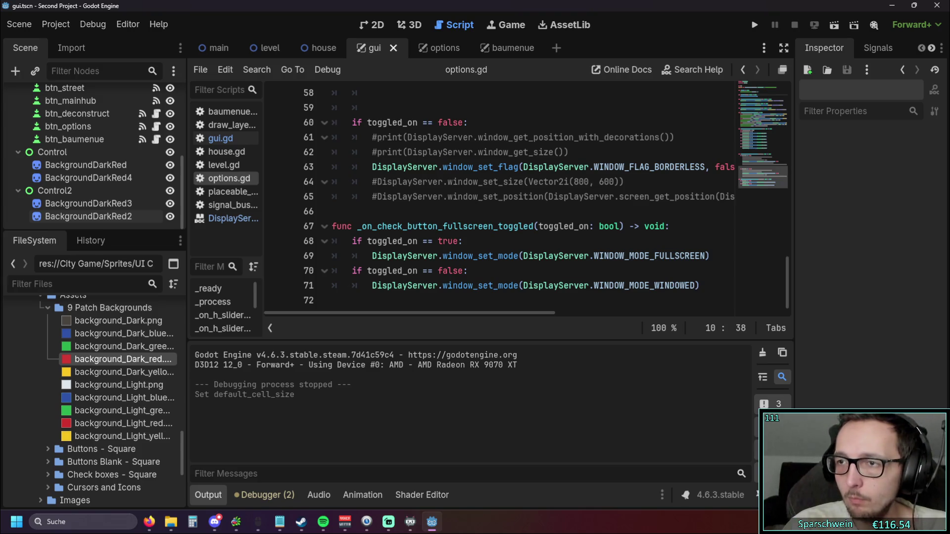
key("alt+Tab")
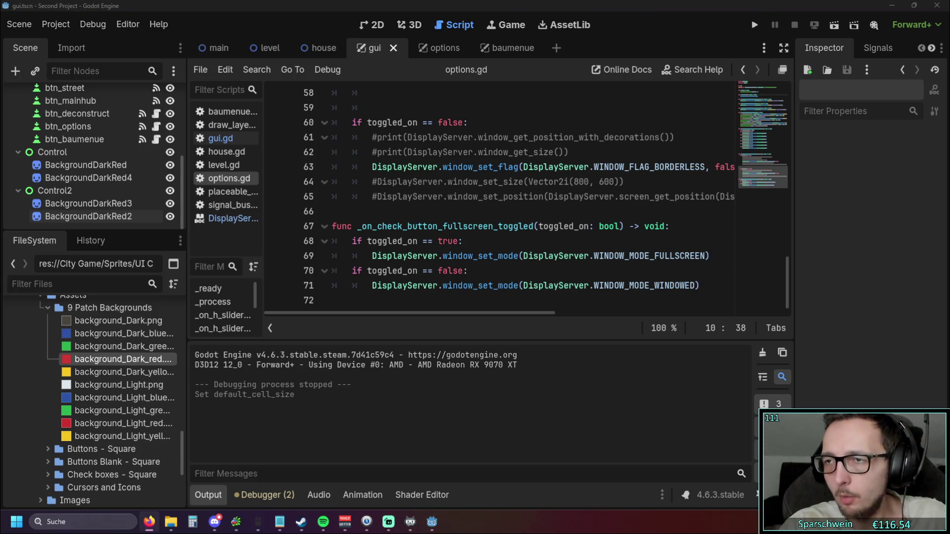
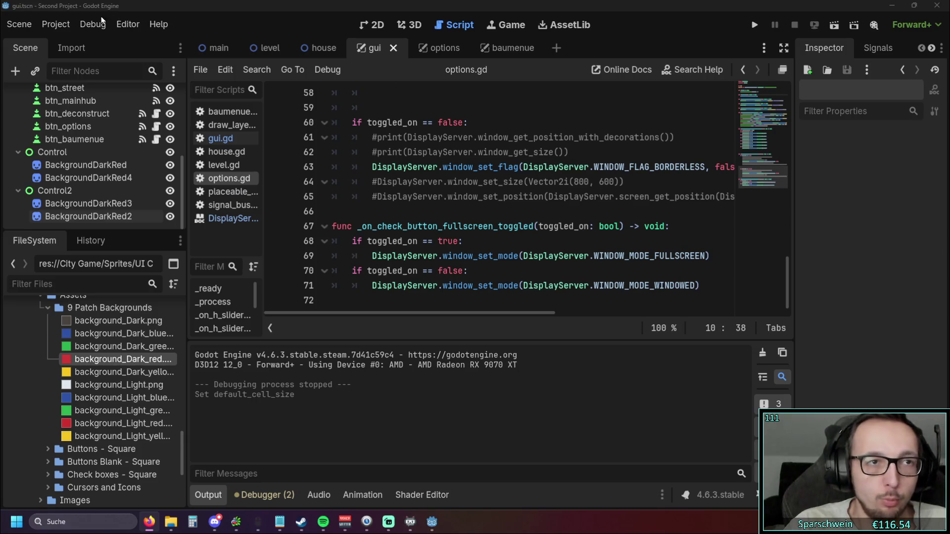
Step: Open Project Settings and look over the Display window size options
left_click(56, 24)
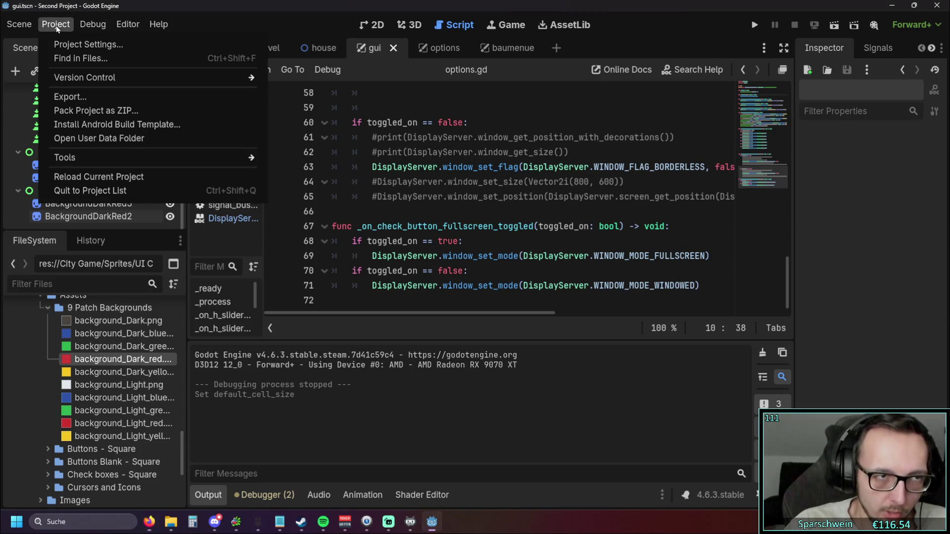
left_click(86, 46)
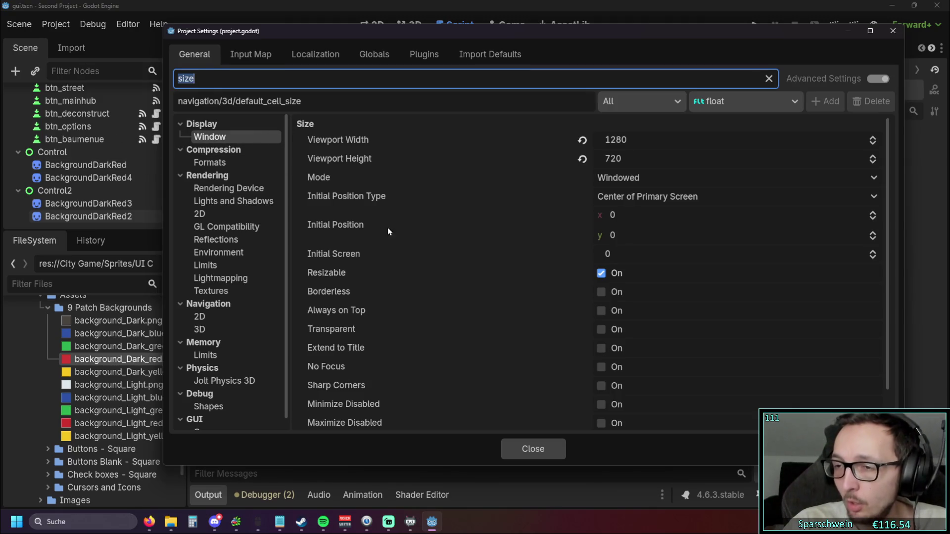
mouse_move(401, 202)
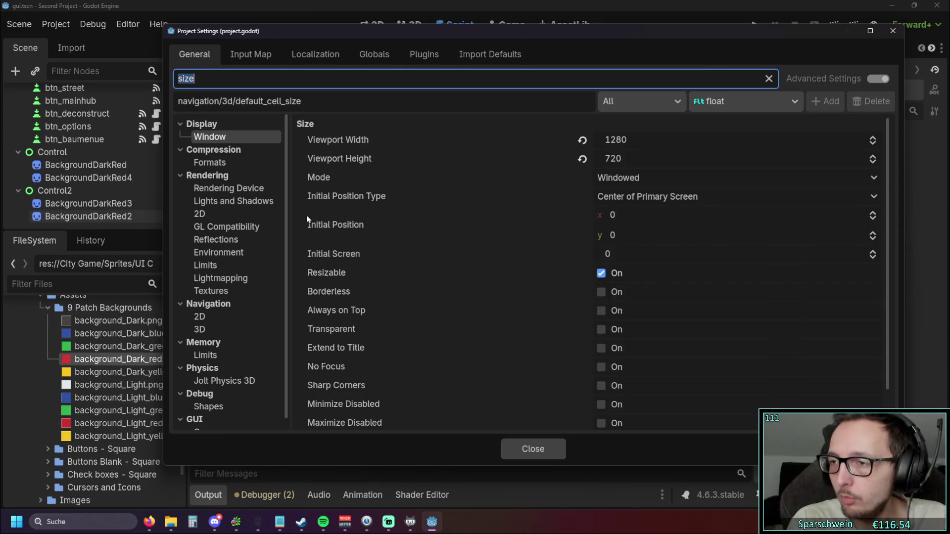
mouse_move(307, 220)
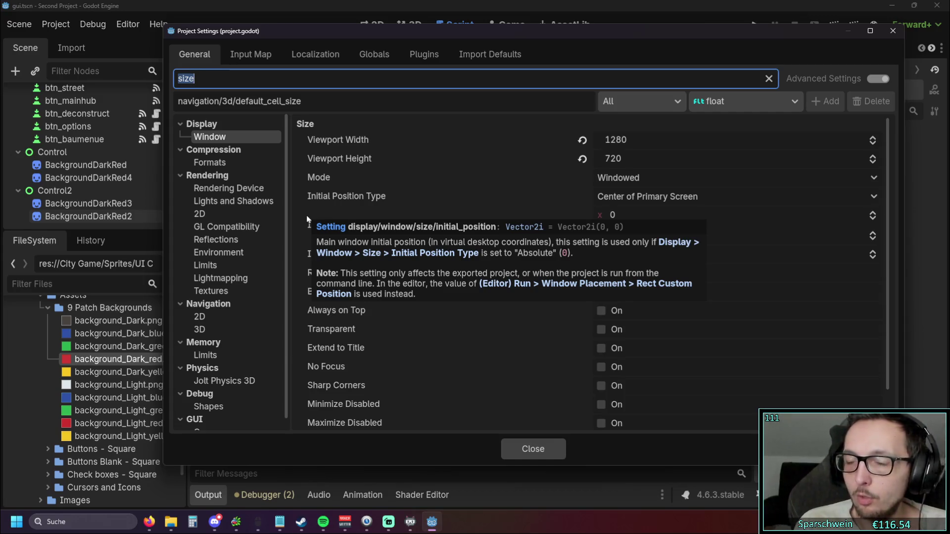
scroll(506, 203, "down", 2)
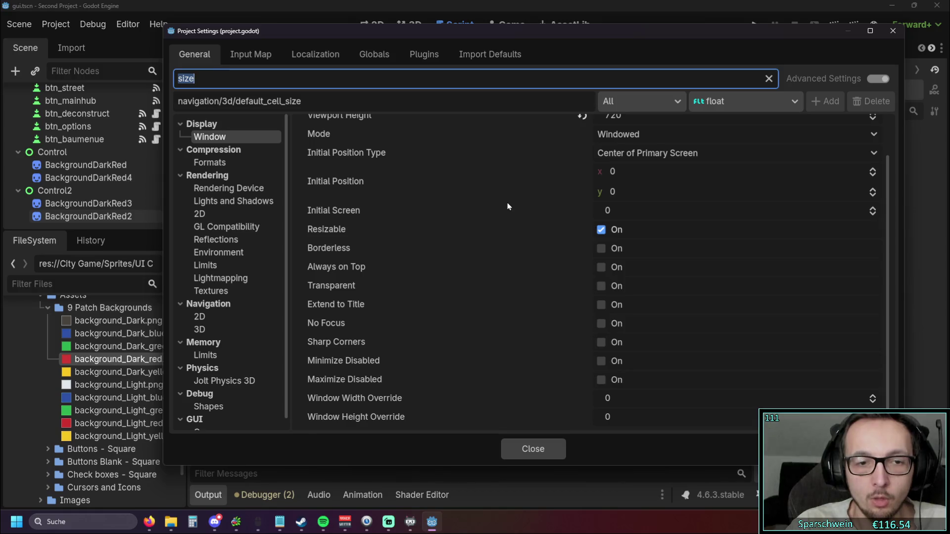
scroll(472, 216, "up", 2)
Step: Turn on Advanced Settings and clear the 'size' filter to list every setting
left_click(812, 89)
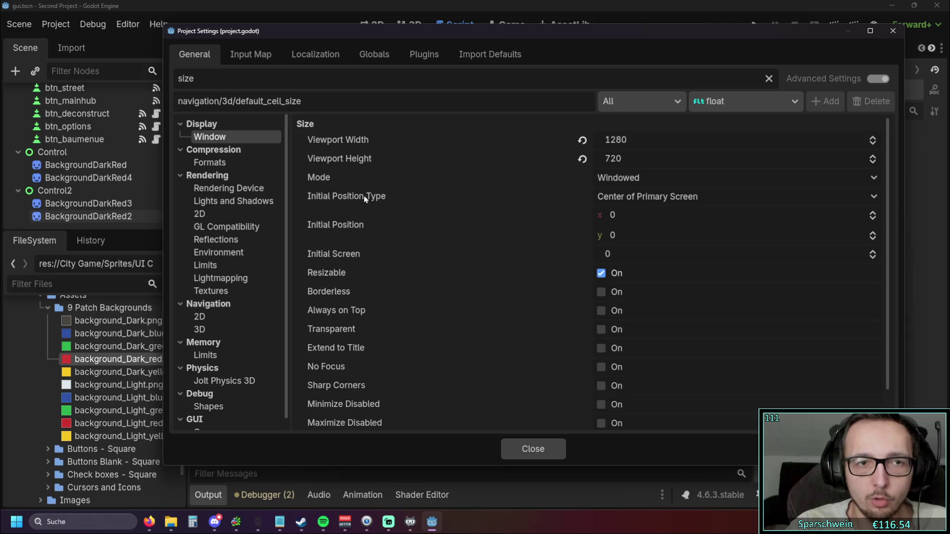
scroll(379, 200, "down", 2)
scroll(381, 207, "up", 2)
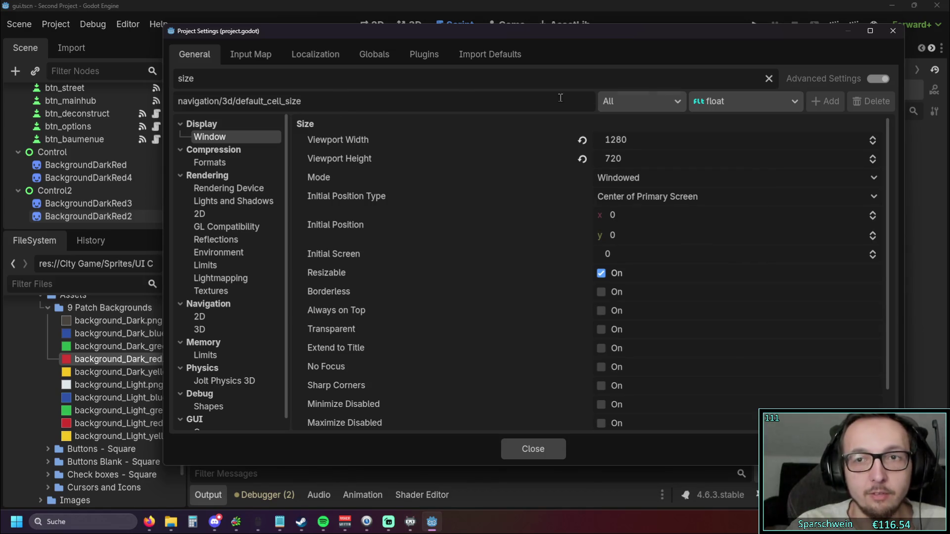
left_click(769, 78)
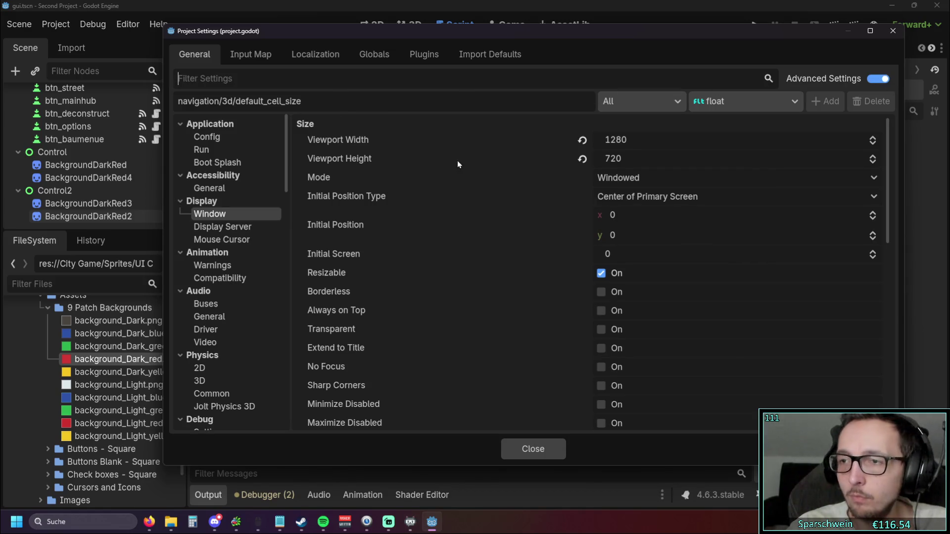
Step: Try viewport and canvas_items stretch modes, then return stretch mode to disabled
mouse_move(457, 160)
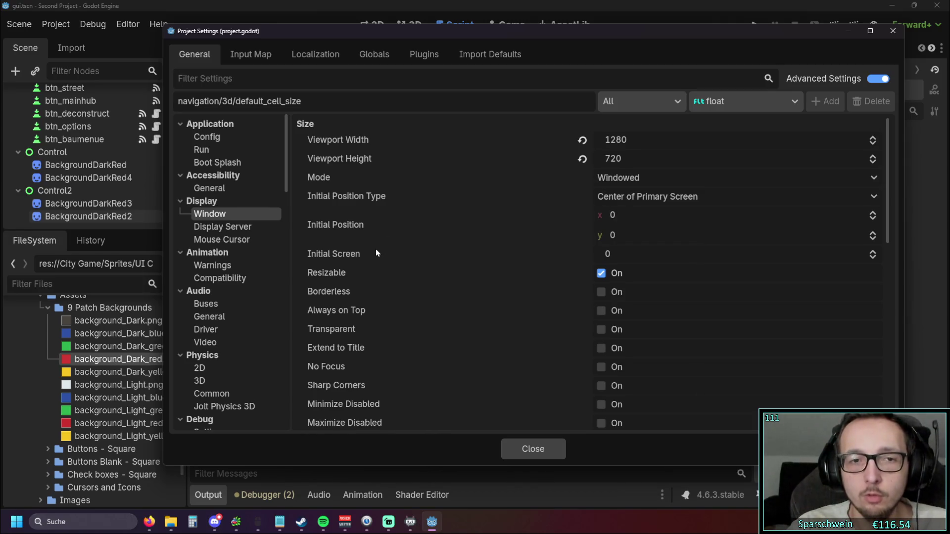
scroll(374, 257, "down", 8)
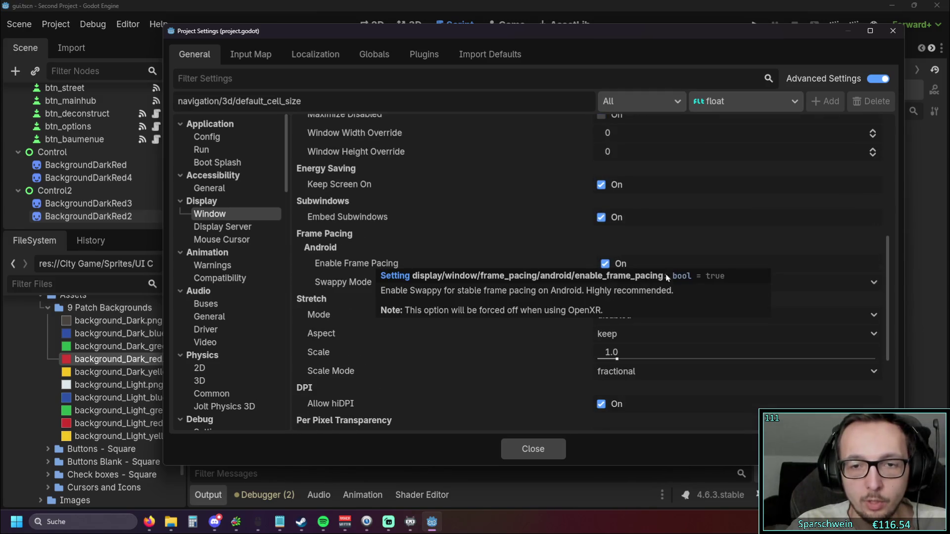
left_click(663, 320)
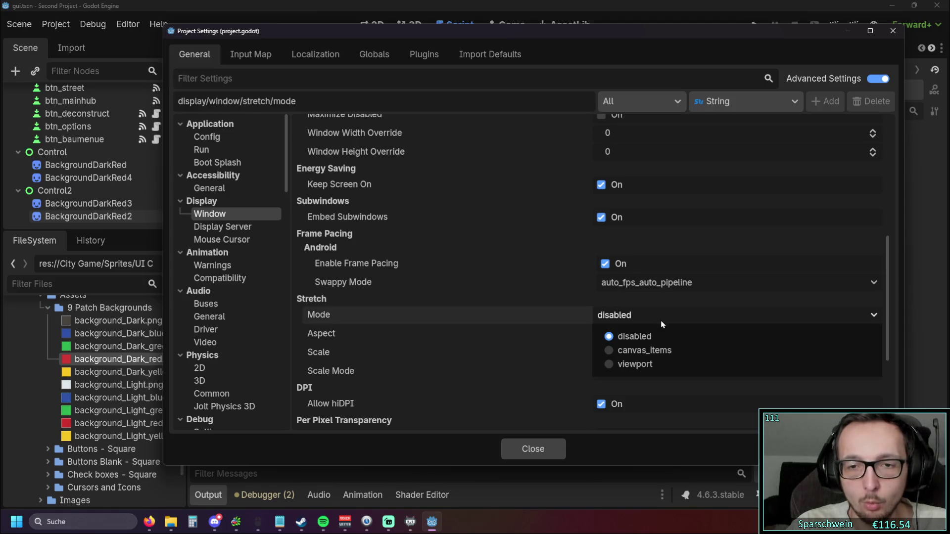
left_click(640, 365)
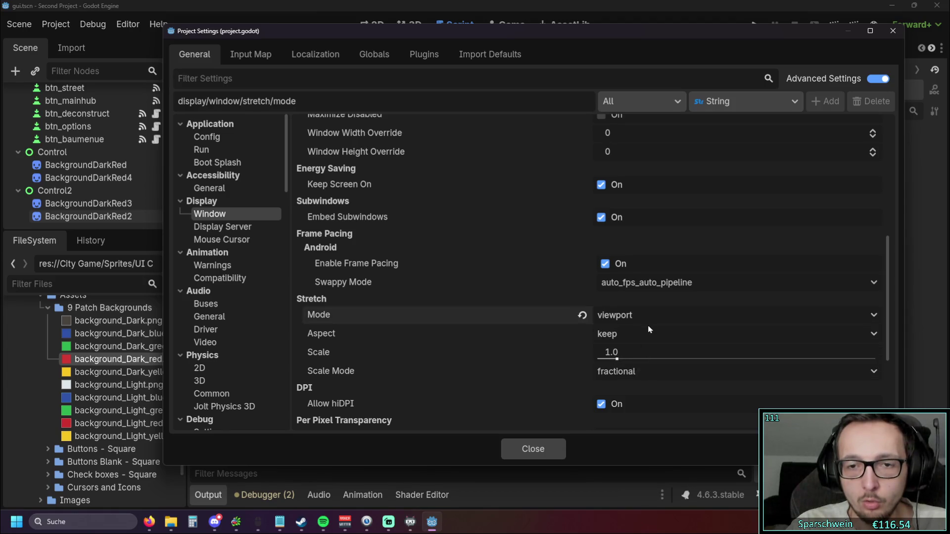
left_click(649, 316)
left_click(649, 350)
left_click(643, 316)
left_click(638, 337)
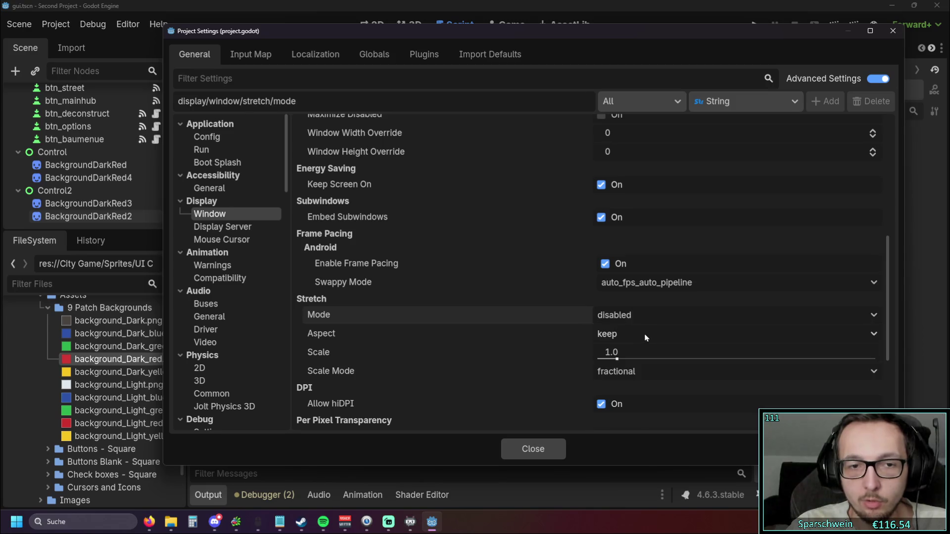
Step: Cycle stretch aspect through ignore, keep_width, keep_height and expand, then reset it to keep
left_click(645, 336)
left_click(636, 355)
left_click(641, 335)
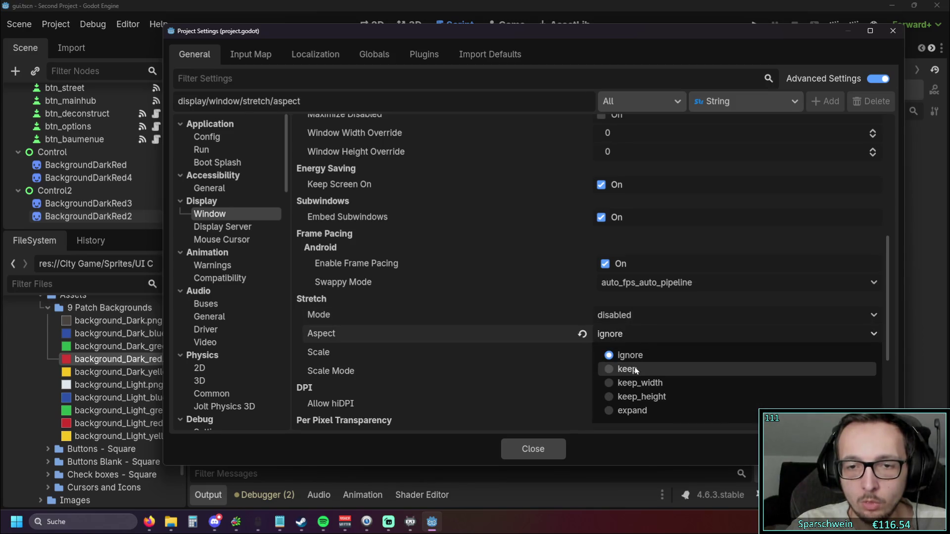
left_click(648, 383)
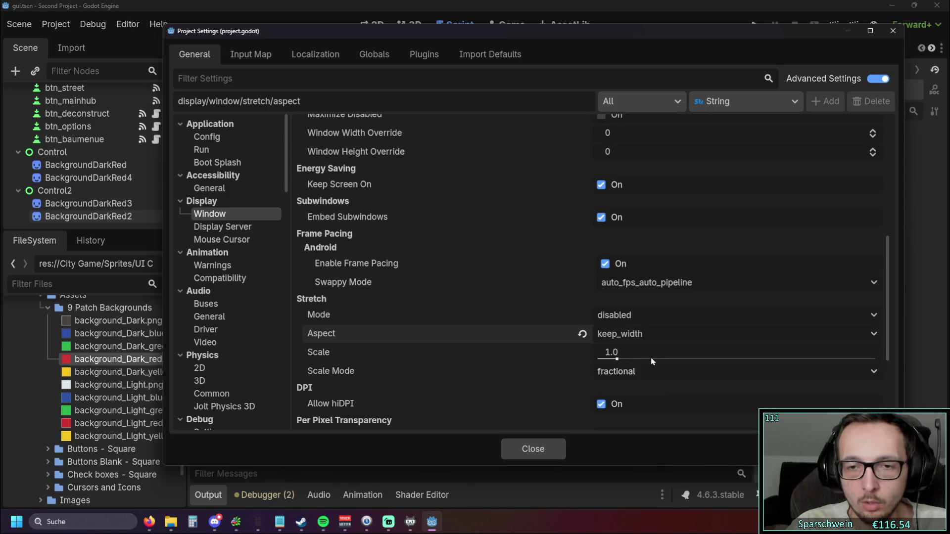
left_click(643, 334)
left_click(643, 396)
left_click(652, 341)
left_click(638, 408)
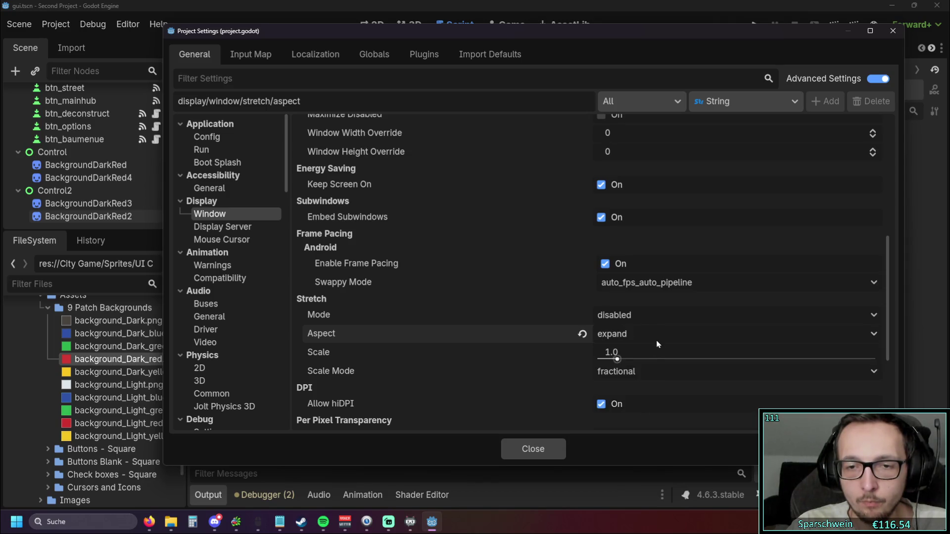
left_click(656, 342)
left_click(646, 355)
mouse_move(617, 357)
left_mouse_down()
mouse_move(876, 359)
mouse_move(598, 359)
mouse_move(675, 358)
left_mouse_up()
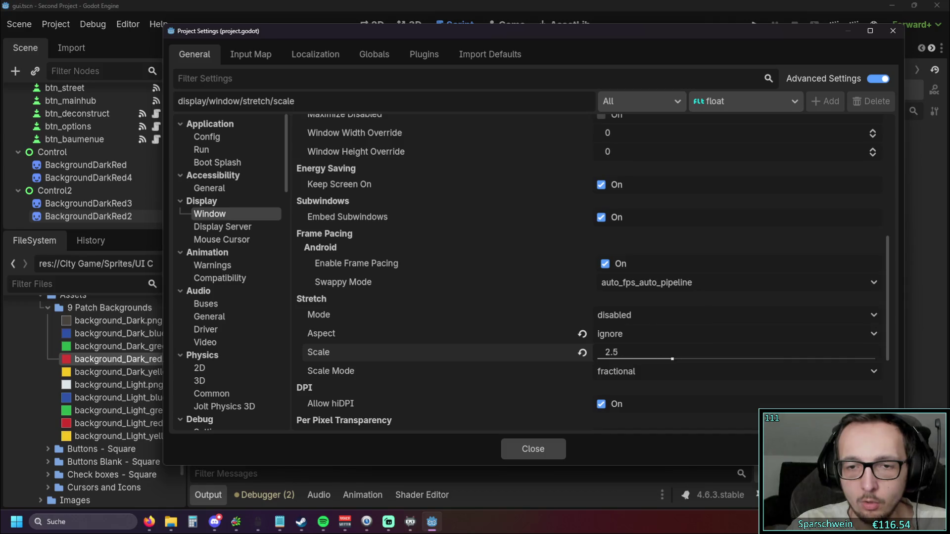
left_click(583, 335)
Step: Keep fractional scale mode, set stretch scale to 6.0, and close Project Settings
left_click(616, 372)
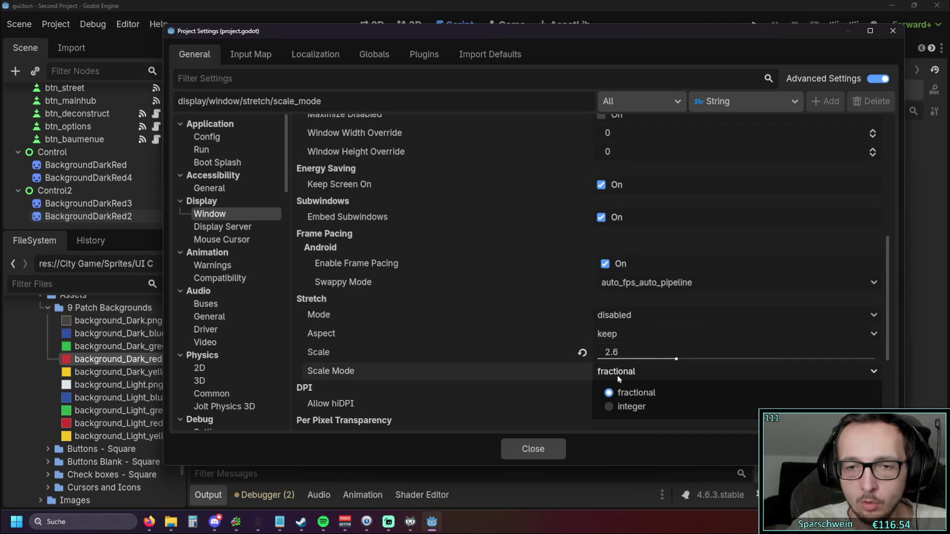
left_click(624, 379)
left_click(675, 359)
mouse_move(675, 360)
left_mouse_down()
mouse_move(601, 359)
mouse_move(665, 361)
left_mouse_up()
left_click(629, 354)
type("6")
key("Return")
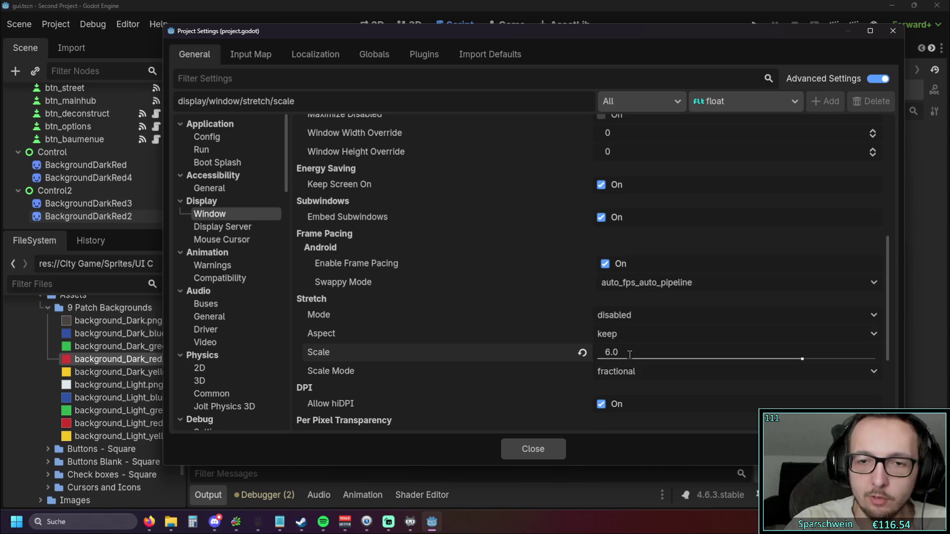
left_click(544, 440)
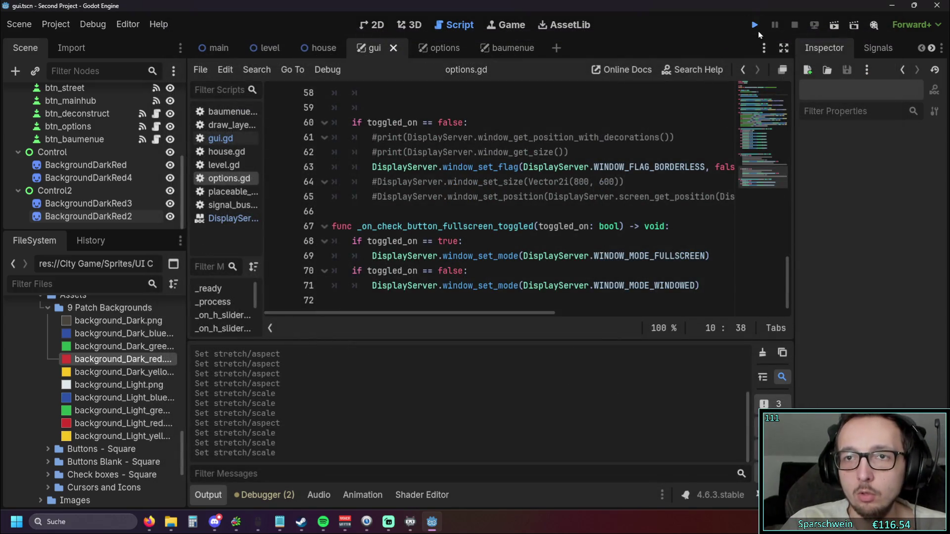
Step: Run the game to preview the 6.0 interface scale, then close the game window
left_click(758, 29)
mouse_move(158, 257)
left_mouse_down()
mouse_move(472, 258)
mouse_move(108, 263)
left_mouse_up()
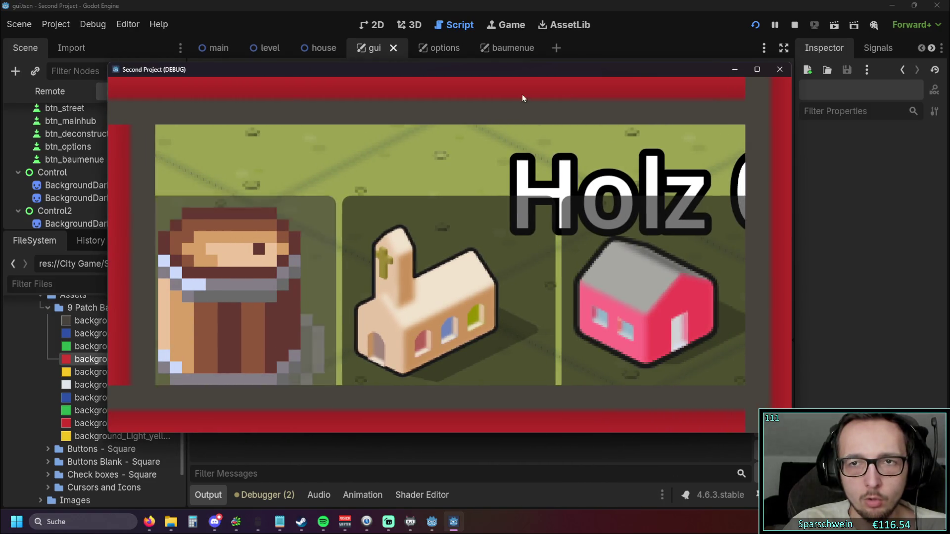
left_click(780, 69)
left_click(14, 23)
mouse_move(127, 24)
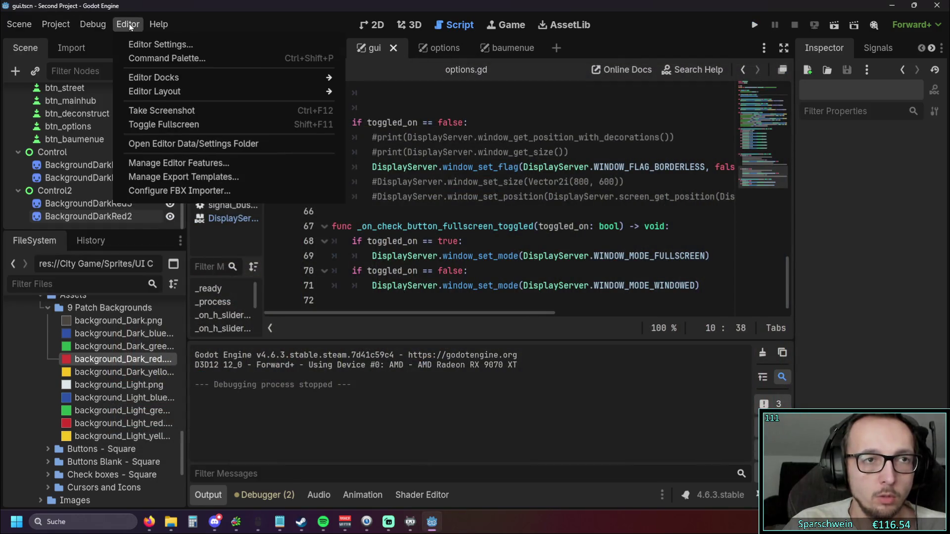
left_click(57, 44)
scroll(645, 266, "down", 5)
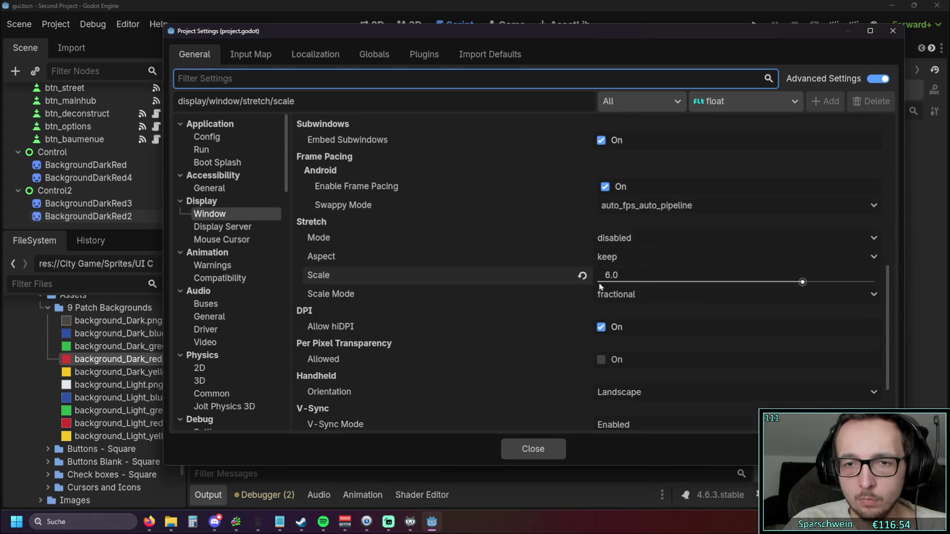
mouse_move(496, 286)
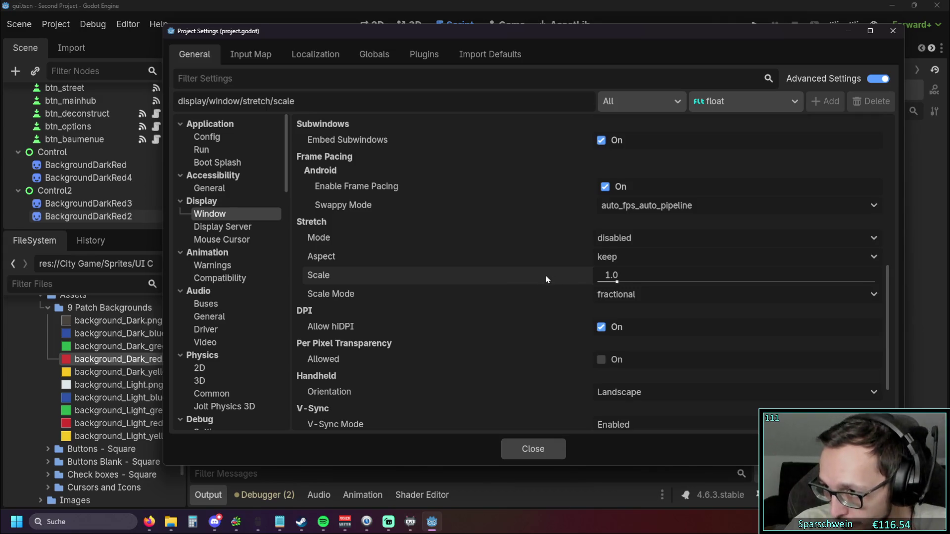
scroll(488, 271, "down", 4)
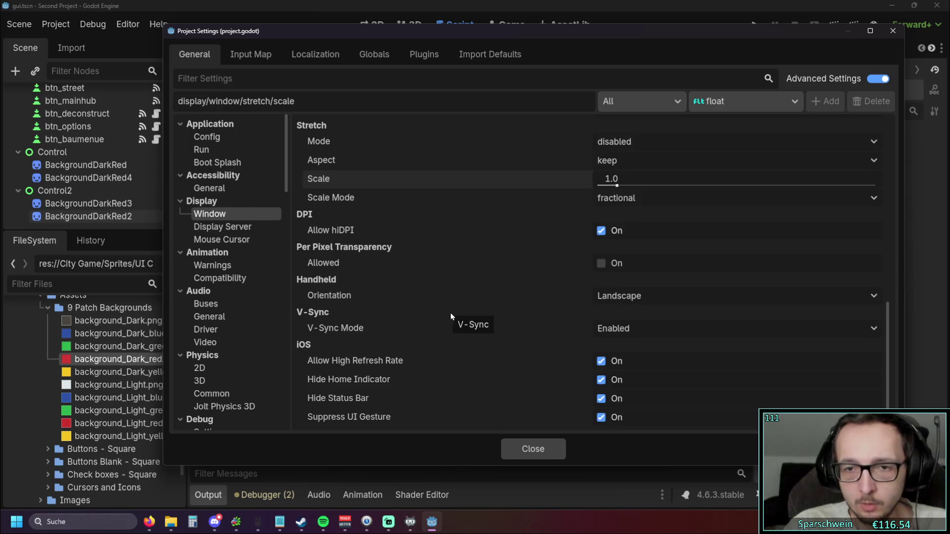
left_click(670, 329)
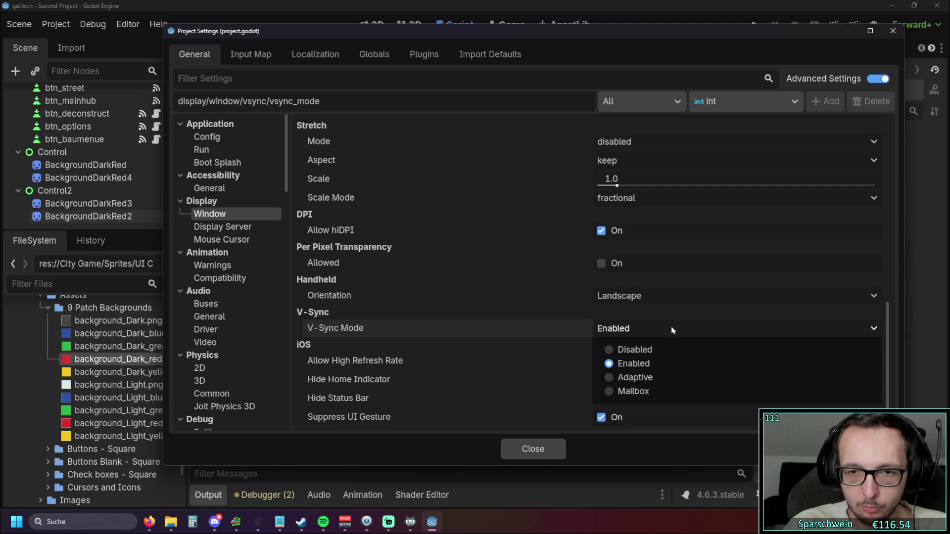
left_click(671, 330)
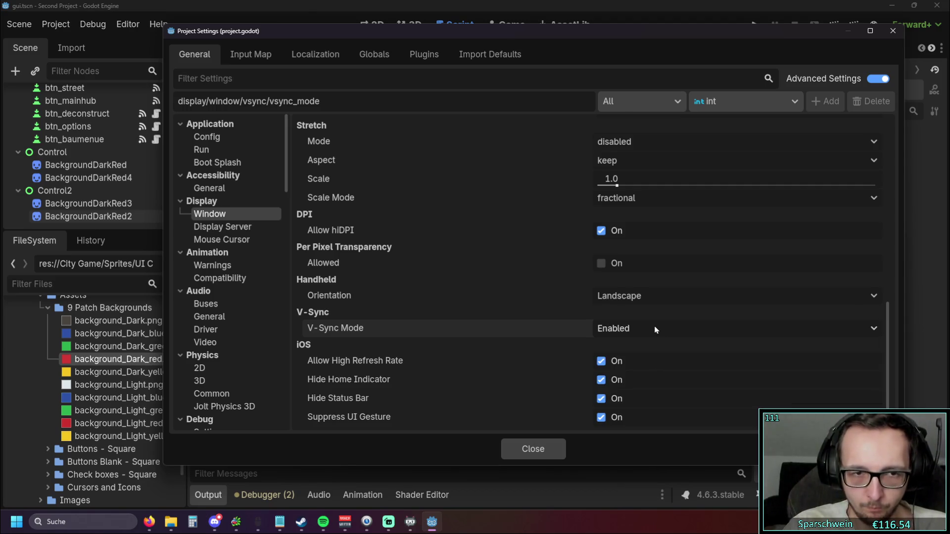
scroll(498, 306, "up", 4)
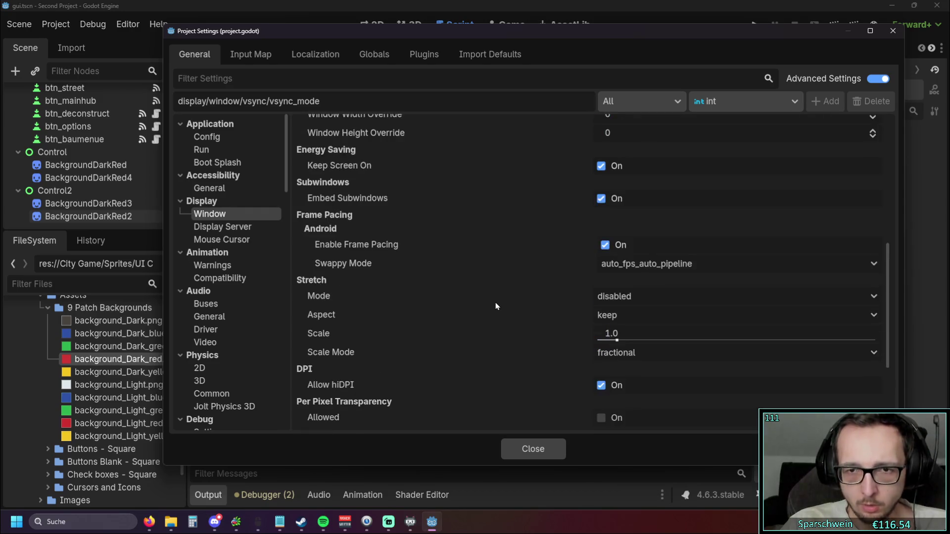
scroll(496, 306, "up", 3)
scroll(496, 306, "down", 6)
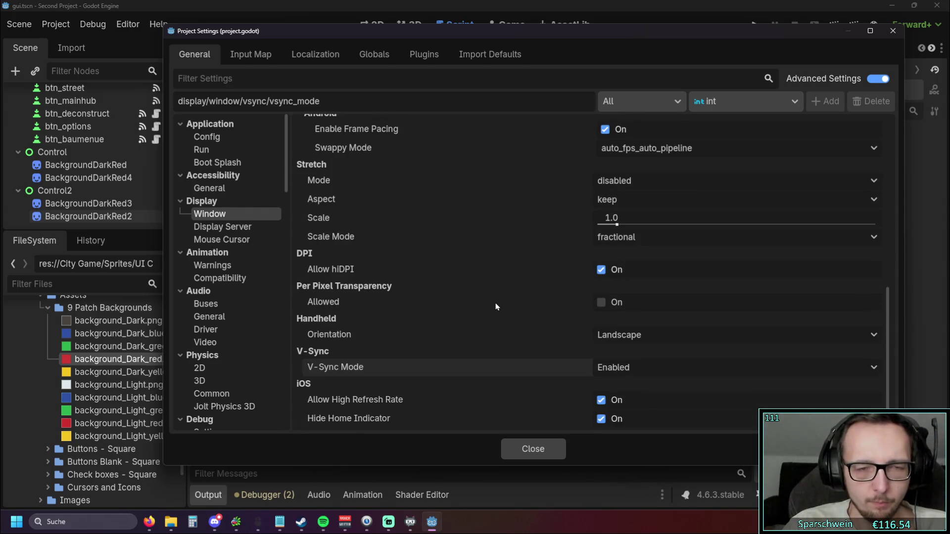
scroll(495, 303, "up", 10)
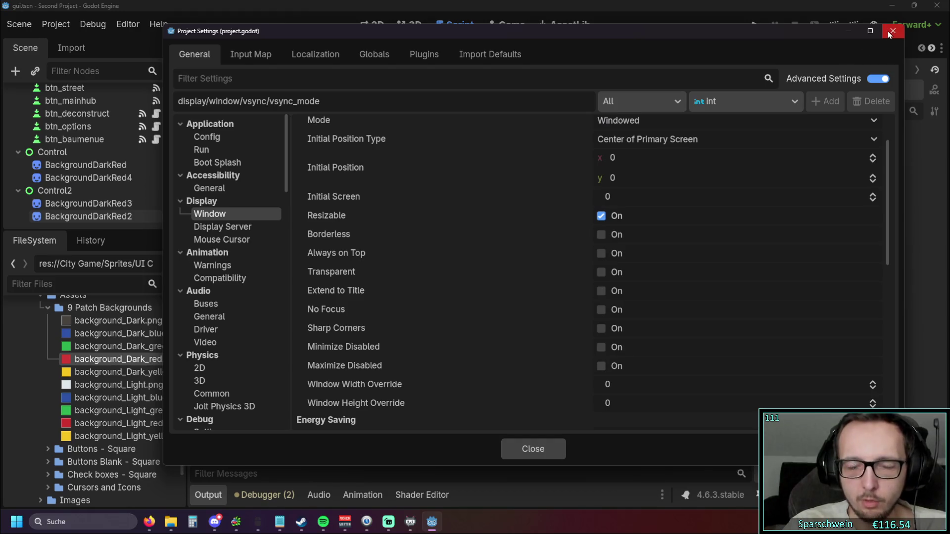
scroll(638, 239, "down", 10)
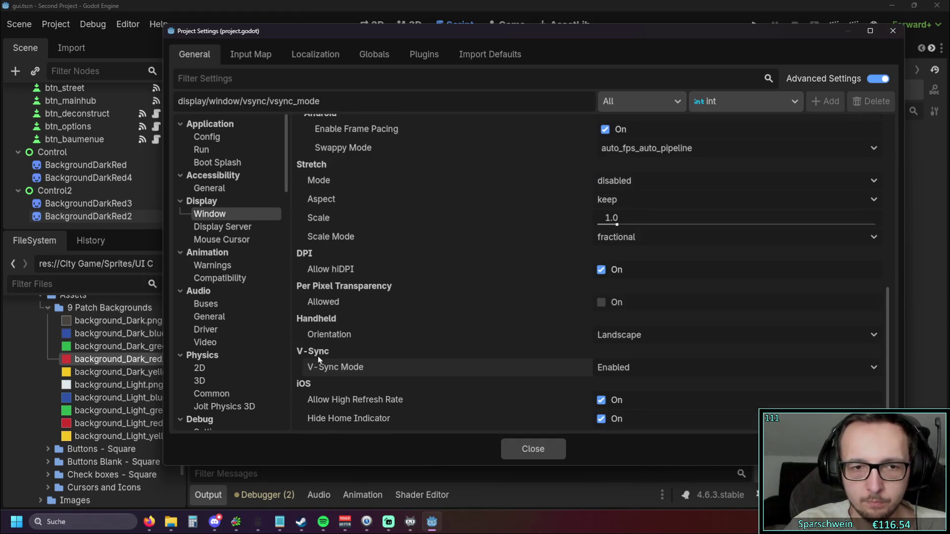
mouse_move(315, 367)
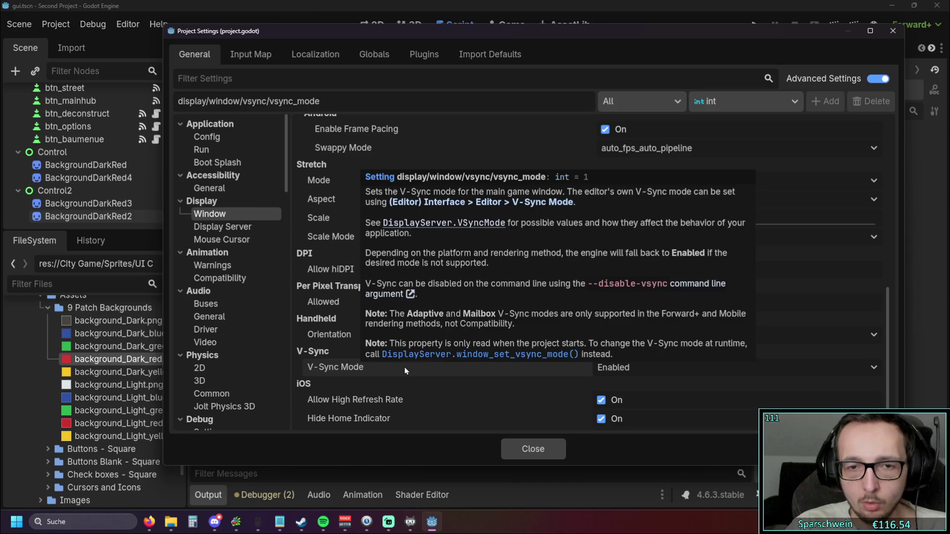
Step: Open the V-Sync Mode setting's documentation and read it after closing Project Settings
right_click(355, 369)
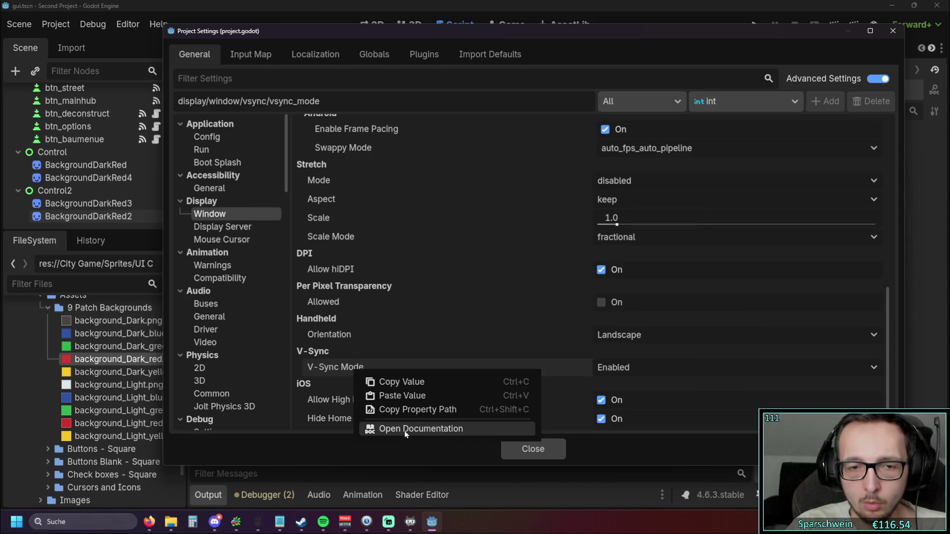
left_click(425, 429)
left_click(892, 30)
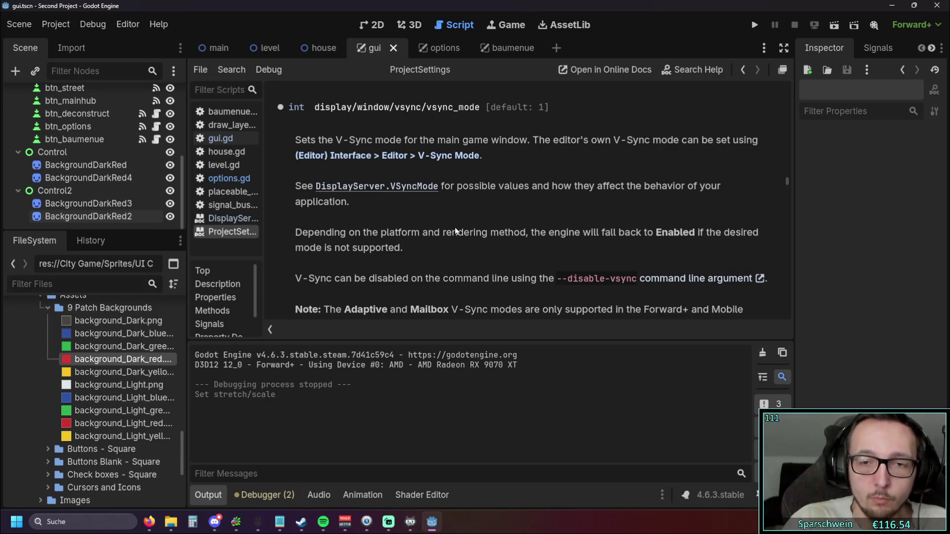
scroll(455, 167, "down", 3)
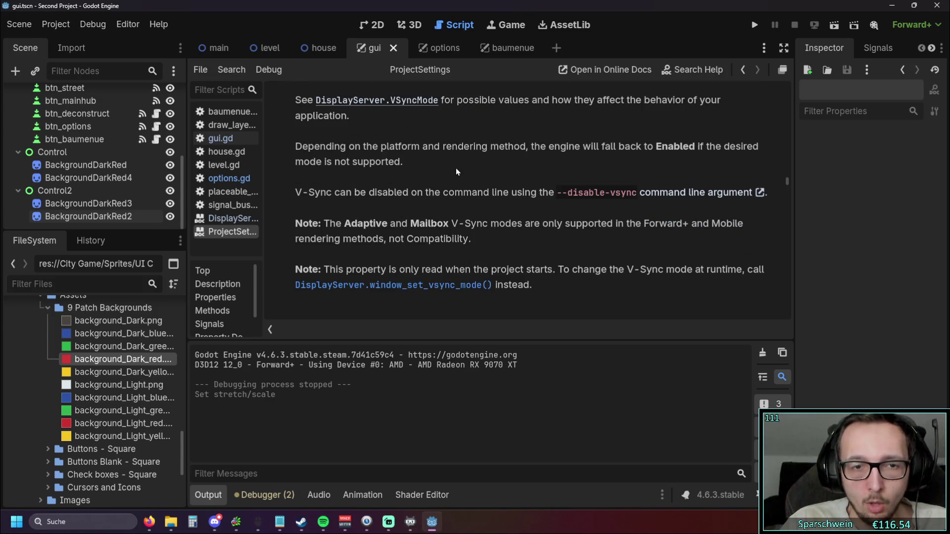
scroll(456, 168, "down", 3)
scroll(479, 177, "up", 1)
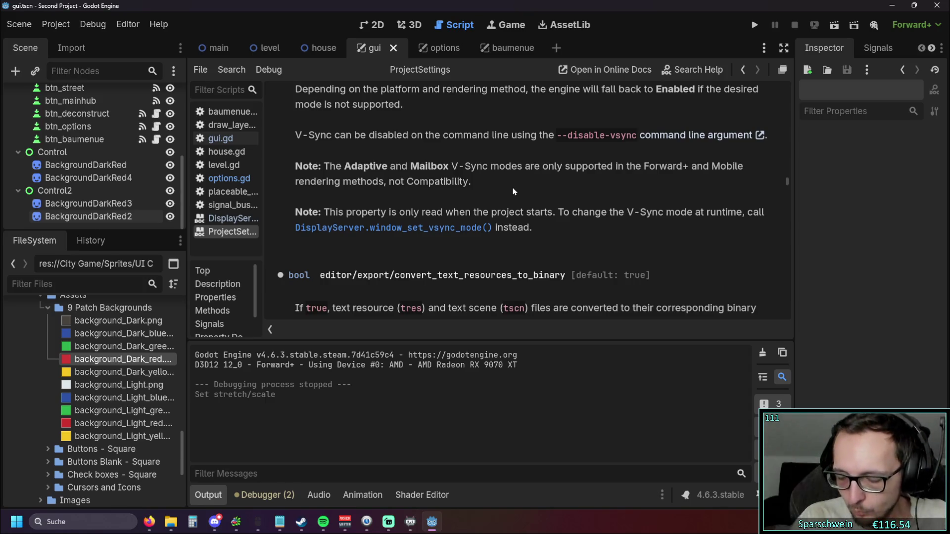
scroll(469, 187, "down", 3)
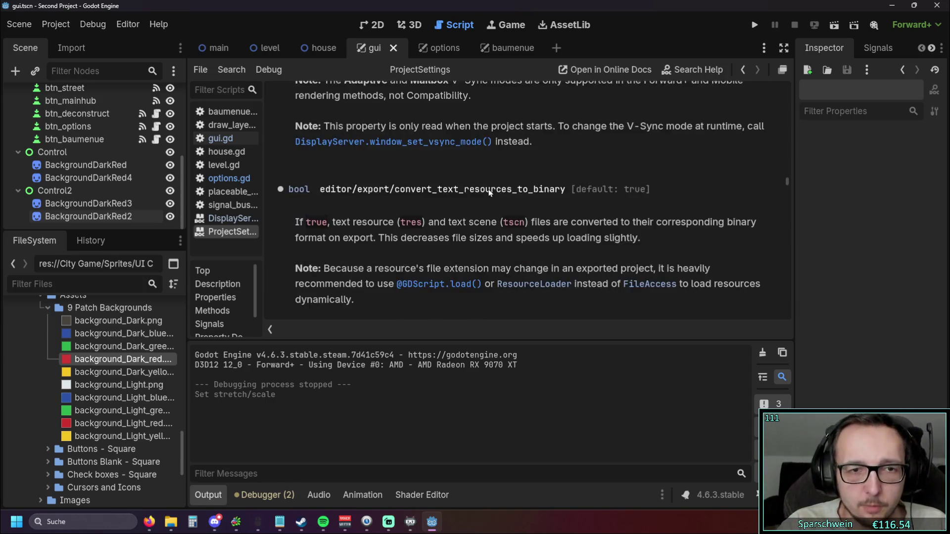
scroll(489, 190, "up", 5)
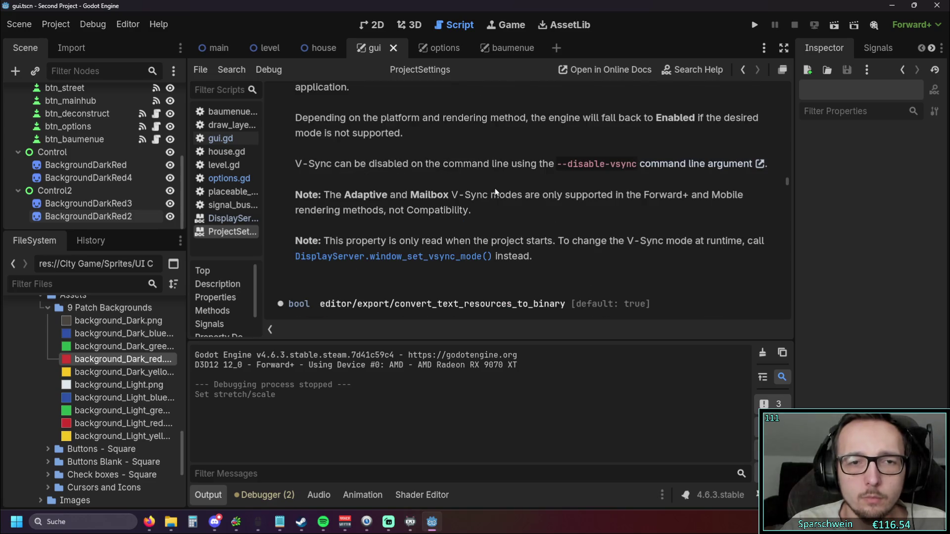
scroll(495, 190, "up", 1)
scroll(495, 196, "up", 1)
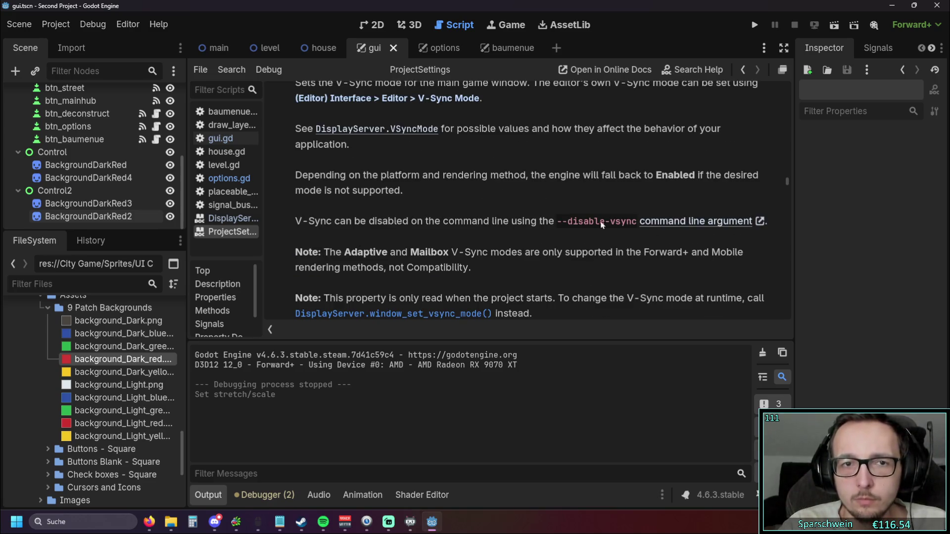
scroll(420, 178, "up", 1)
Step: Read the DisplayServer.VSyncMode enum documentation, then return to gui.gd
left_click(386, 157)
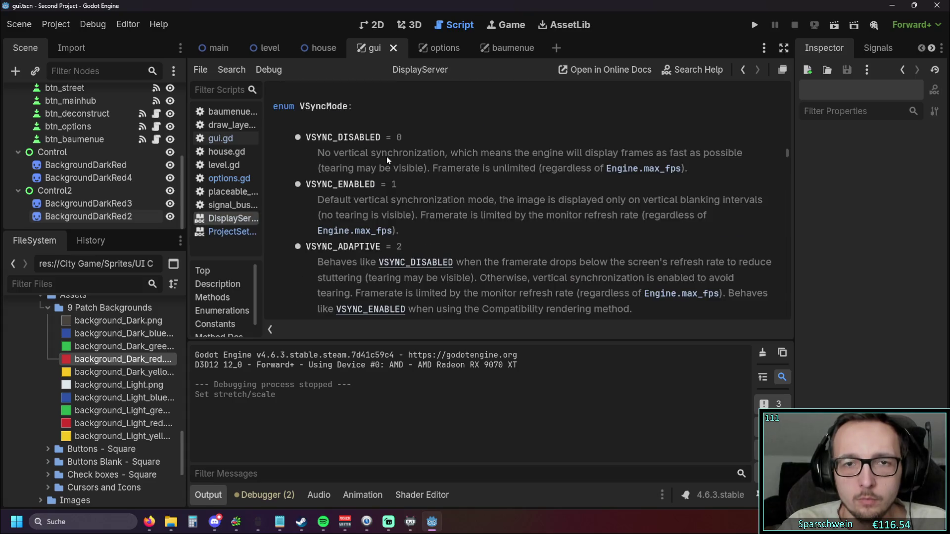
scroll(445, 191, "down", 1)
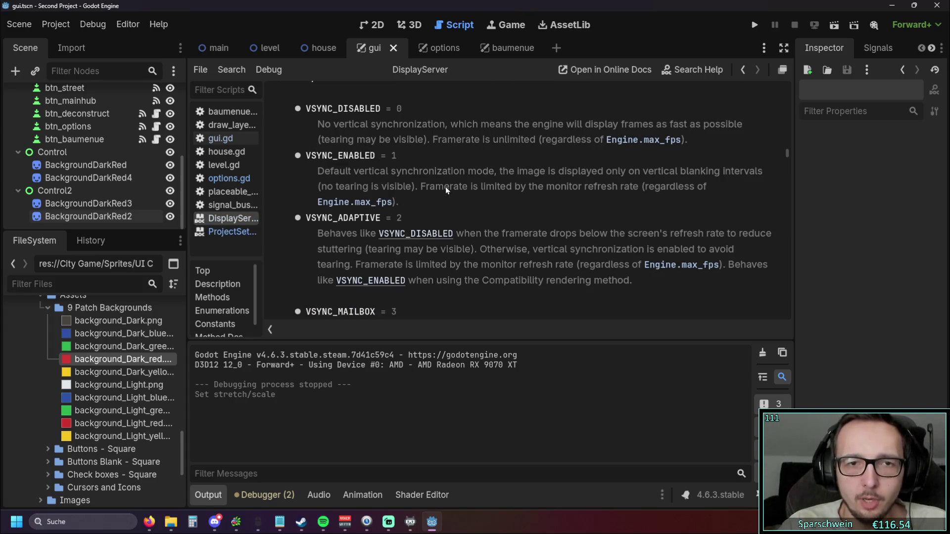
scroll(445, 191, "down", 1)
scroll(497, 179, "down", 2)
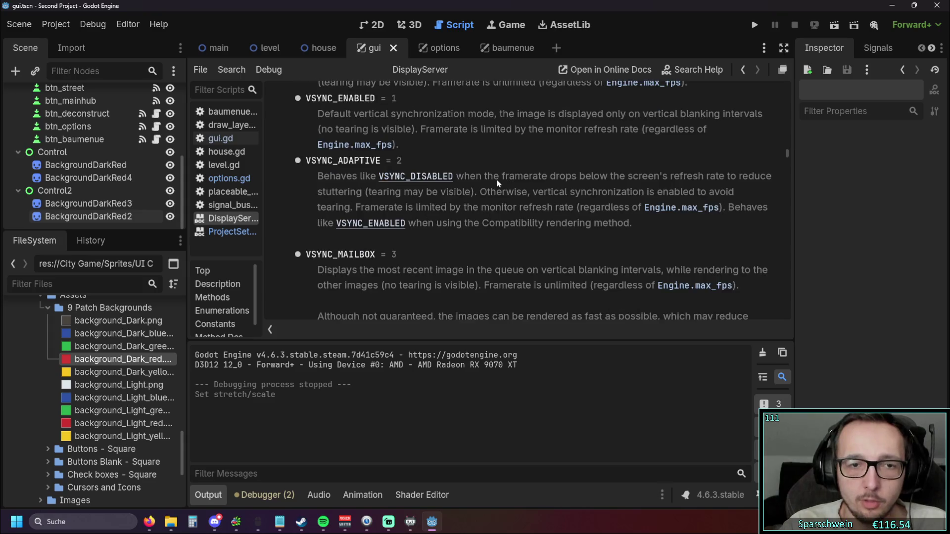
scroll(496, 179, "up", 6)
scroll(496, 188, "down", 1)
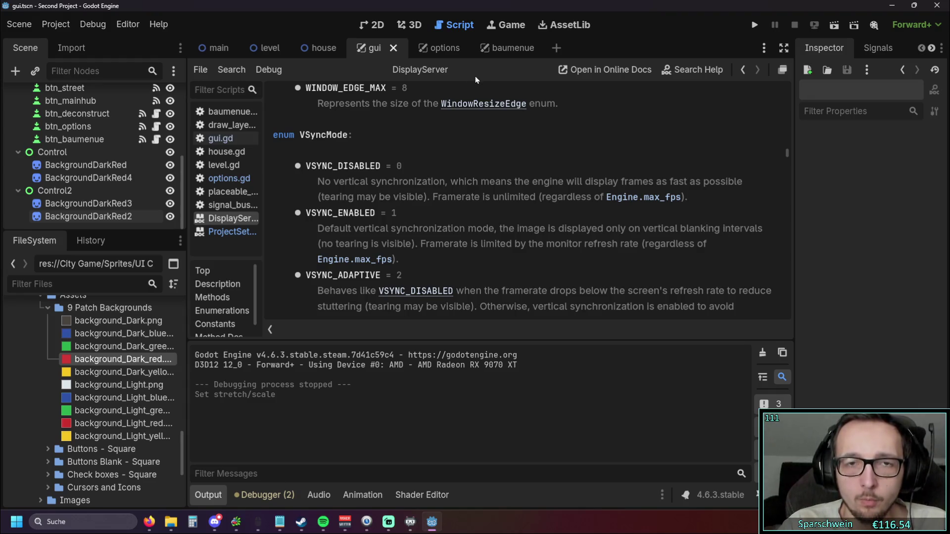
left_click(234, 143)
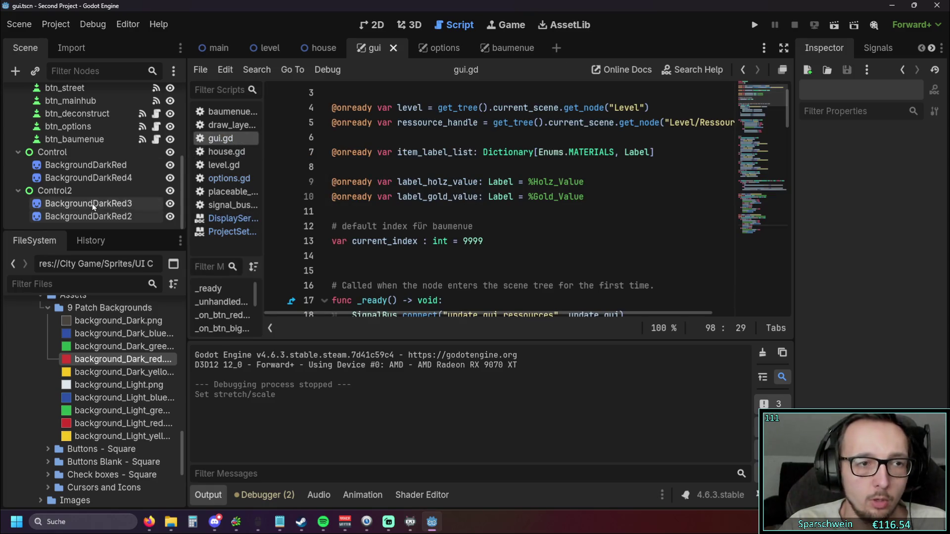
Step: In the options scene, rename node CheckButton_Boderless to CheckButton_VSync
scroll(87, 183, "up", 2)
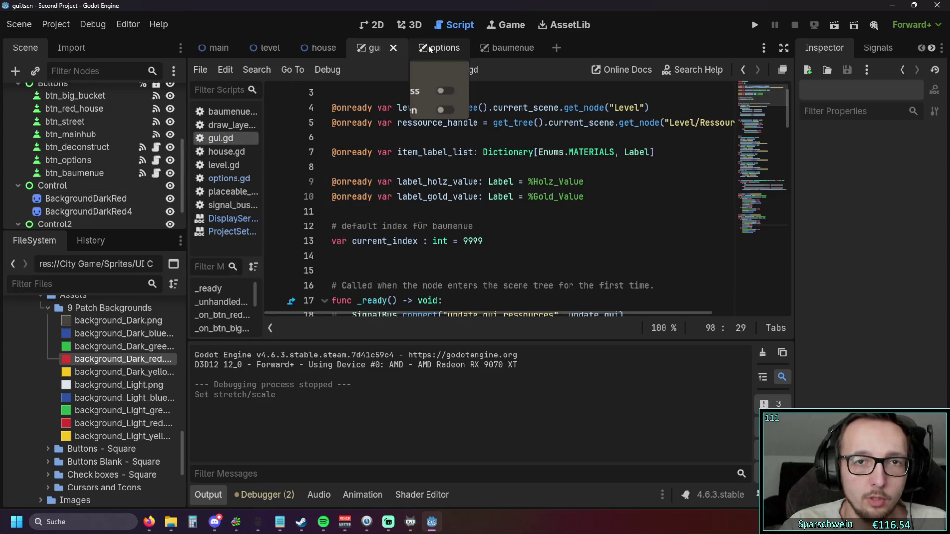
left_click(431, 47)
scroll(111, 170, "down", 1)
left_click(104, 183)
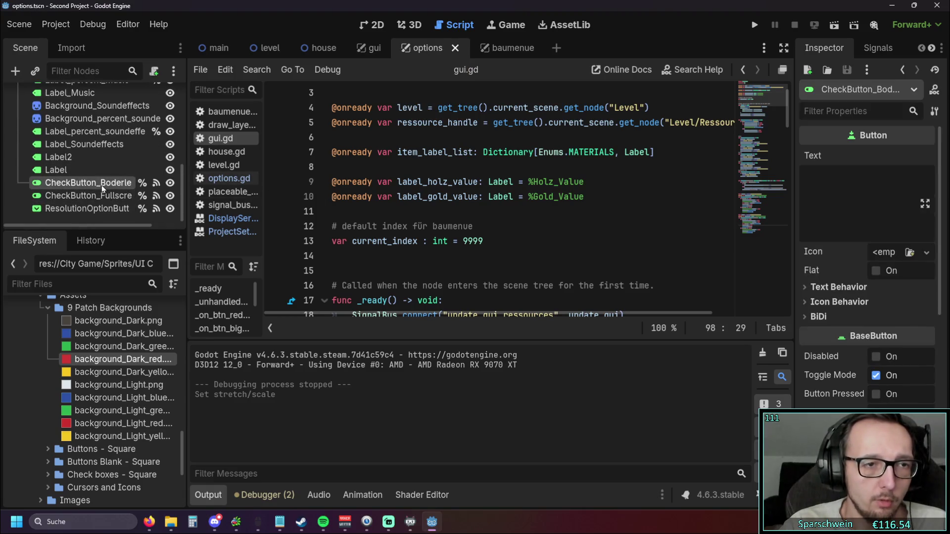
right_click(102, 185)
left_click(82, 183)
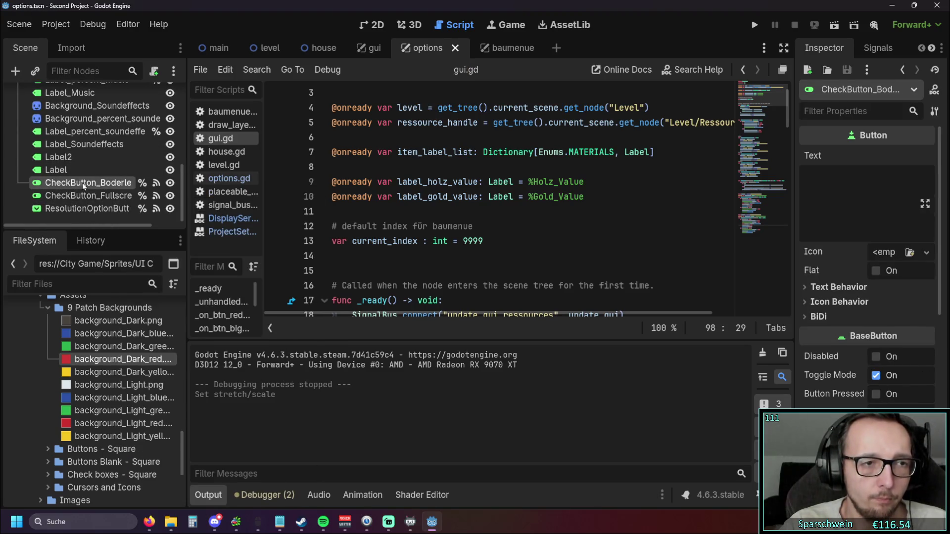
double_click(82, 183)
left_click_drag(90, 182, 181, 192)
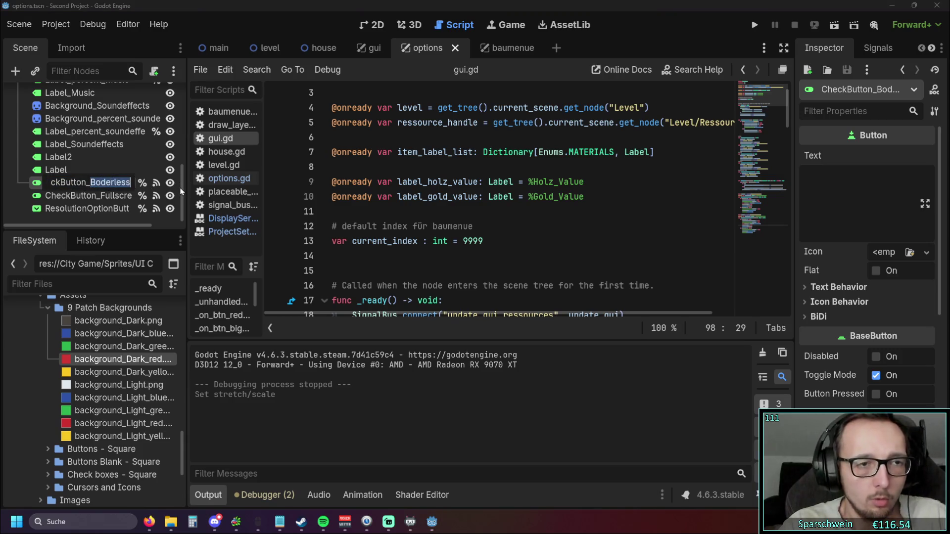
type("VSync")
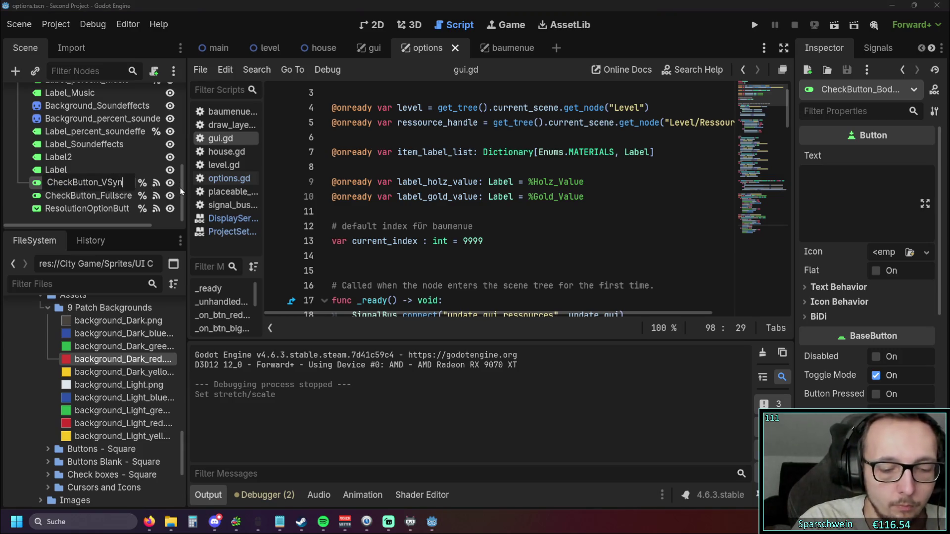
key("Return")
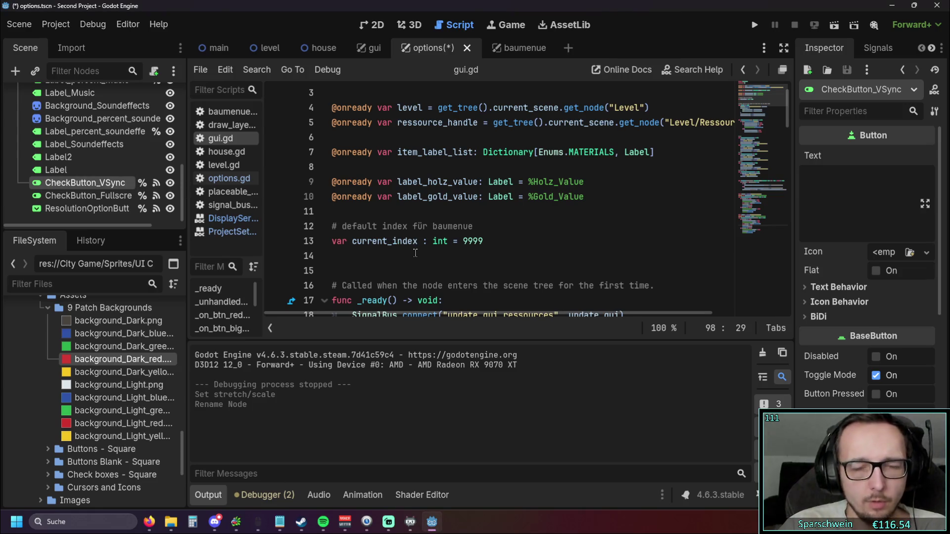
scroll(419, 247, "up", 1)
Step: Open the options.gd script from the script list
scroll(419, 247, "down", 5)
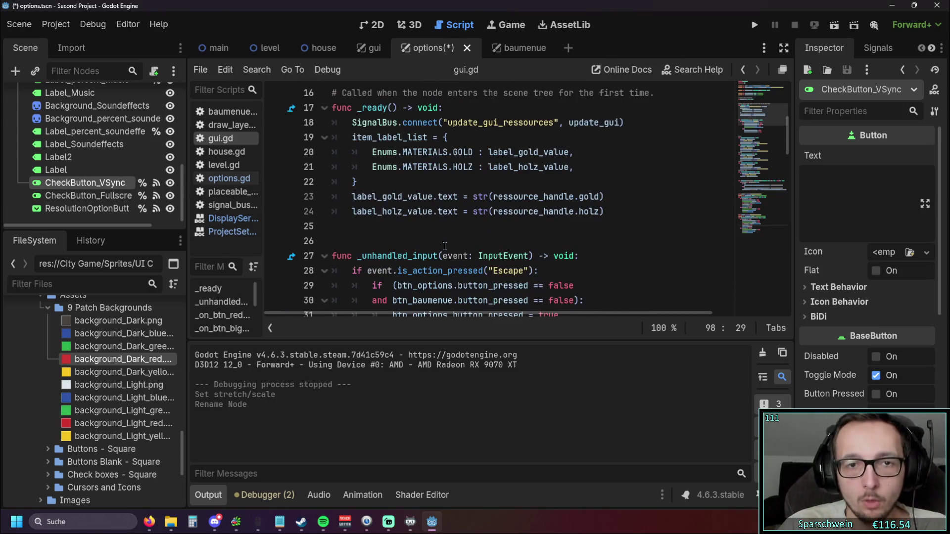
left_click_drag(263, 227, 423, 227)
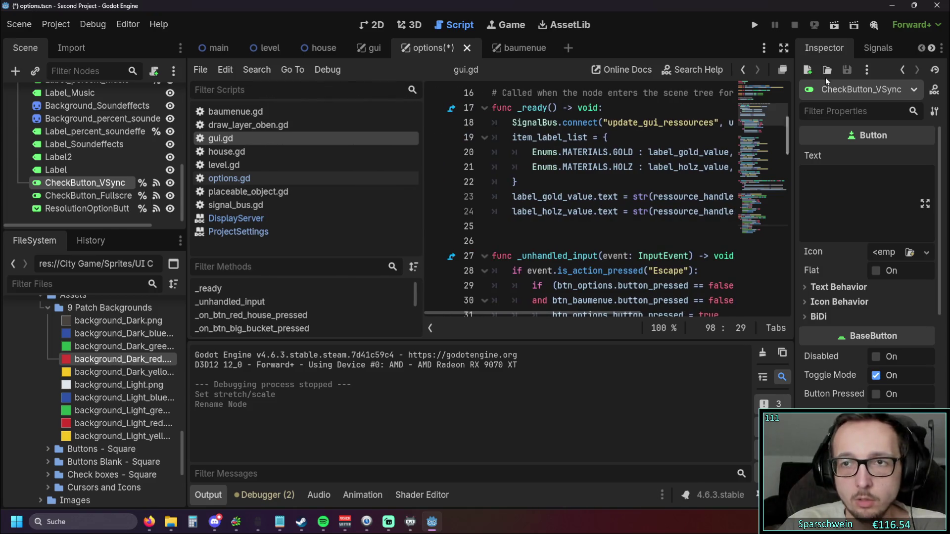
scroll(561, 209, "down", 7)
scroll(567, 209, "down", 5)
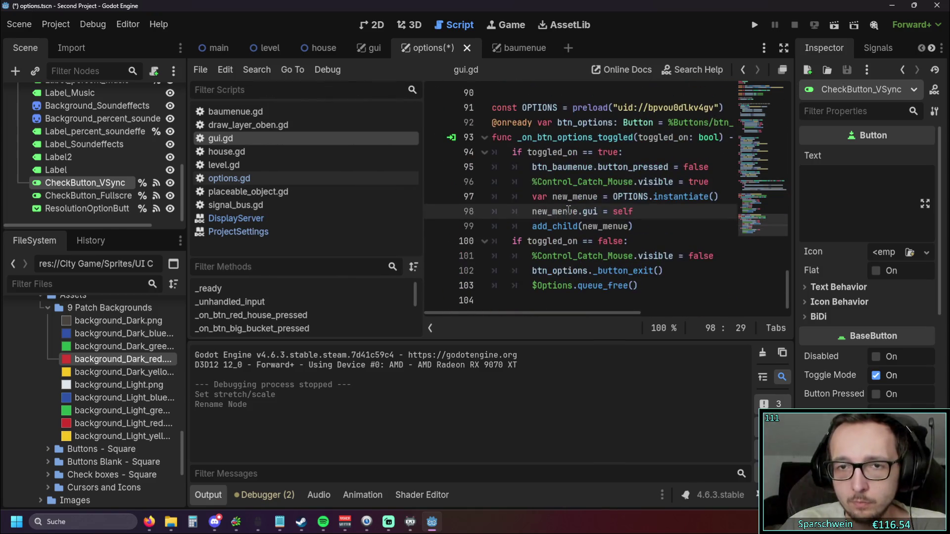
left_click(340, 185)
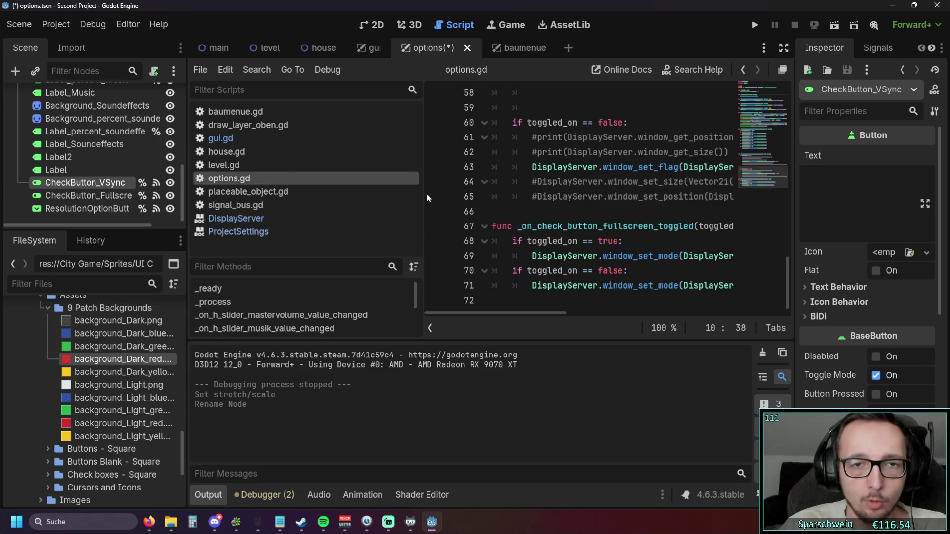
left_click_drag(424, 207, 263, 207)
scroll(499, 225, "up", 2)
scroll(499, 225, "up", 2)
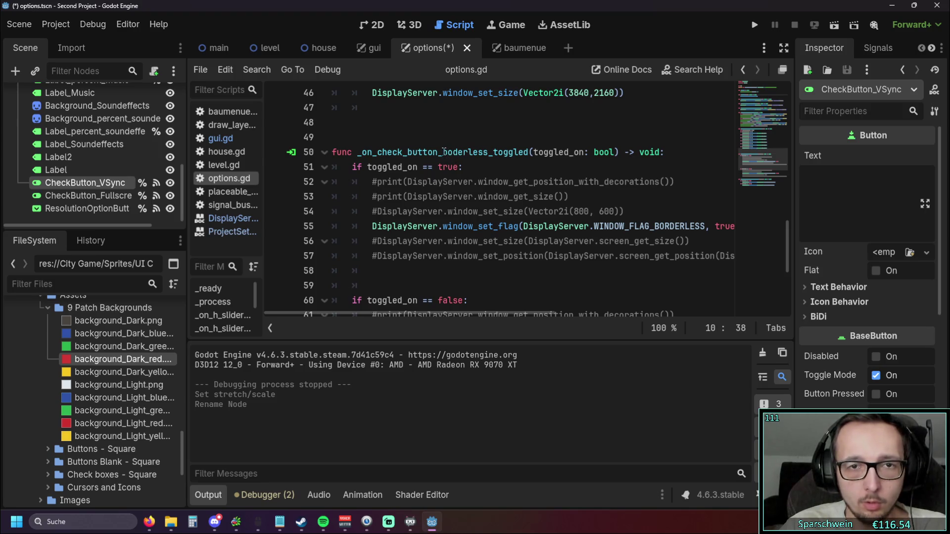
Step: Change 'boderless' to 'vsync' in the line 50 toggled handler name
left_click_drag(442, 152, 489, 152)
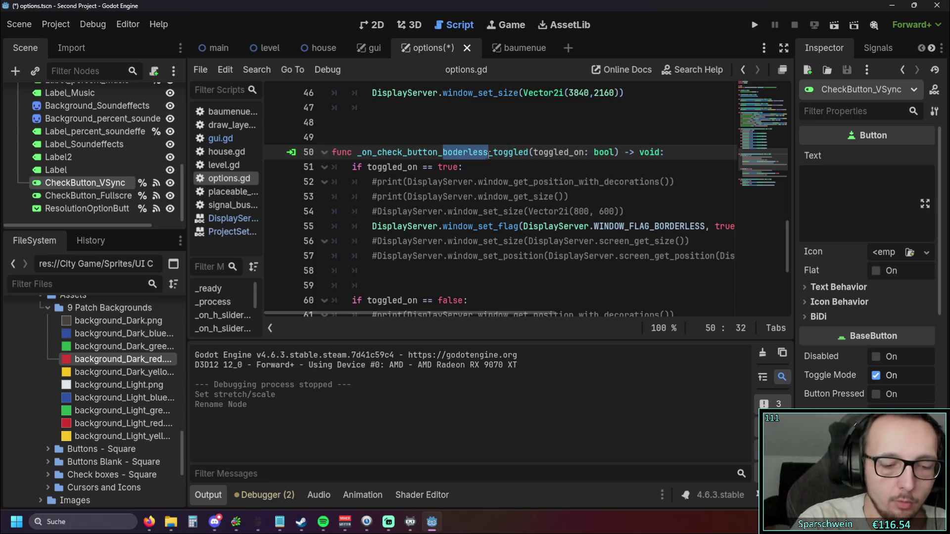
type("bsyn")
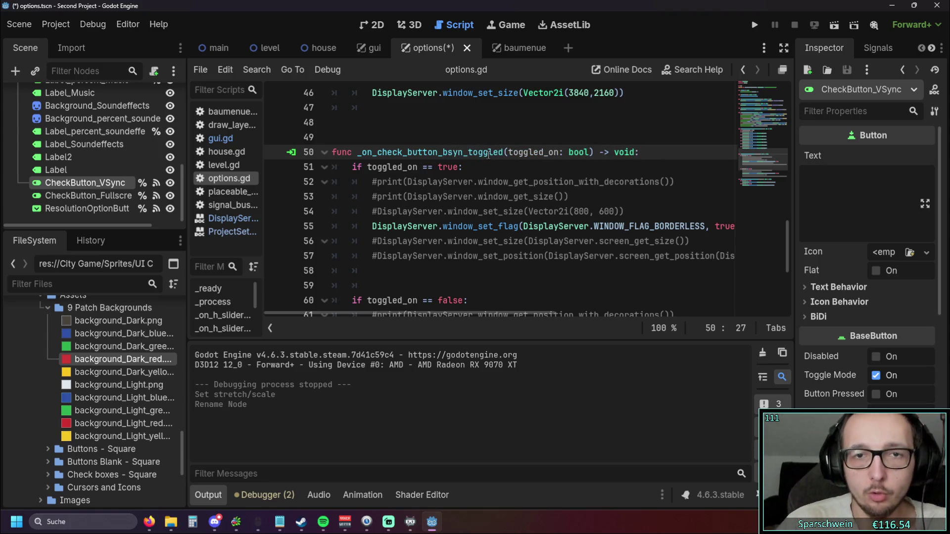
type("c")
key("BackSpace")
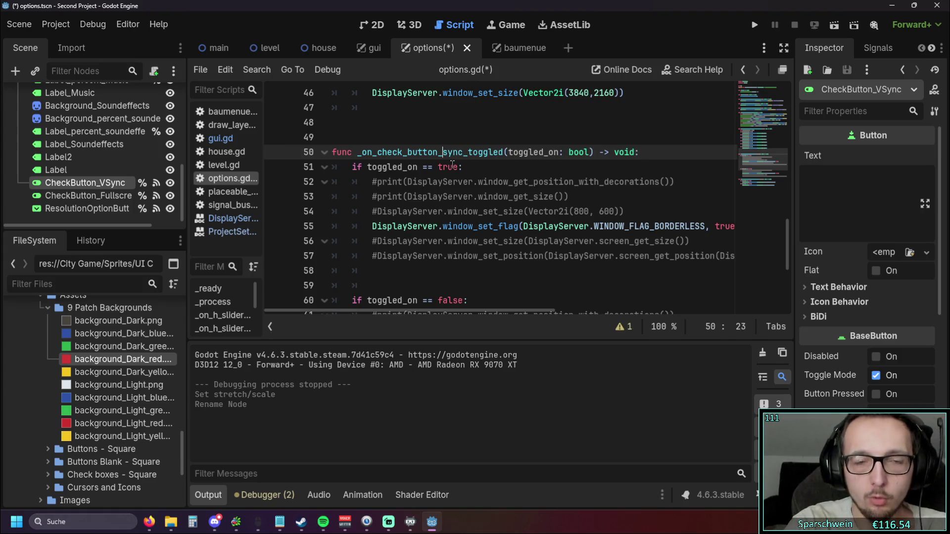
type("v")
left_click(471, 152)
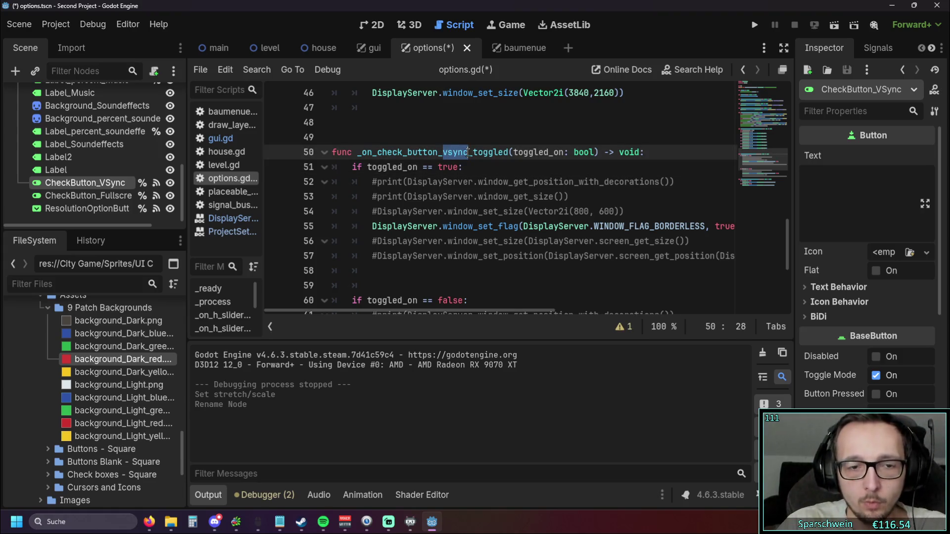
scroll(428, 181, "down", 3)
scroll(450, 189, "up", 2)
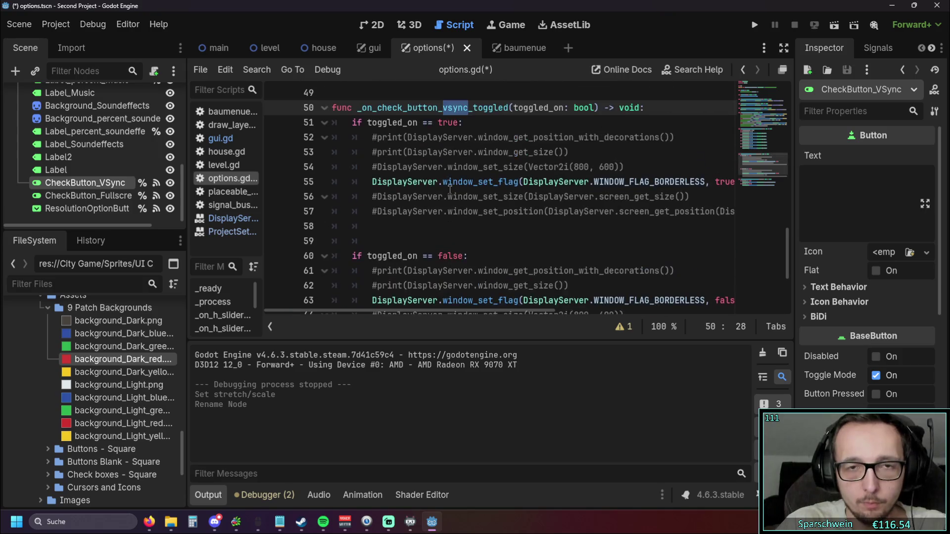
left_click(549, 213)
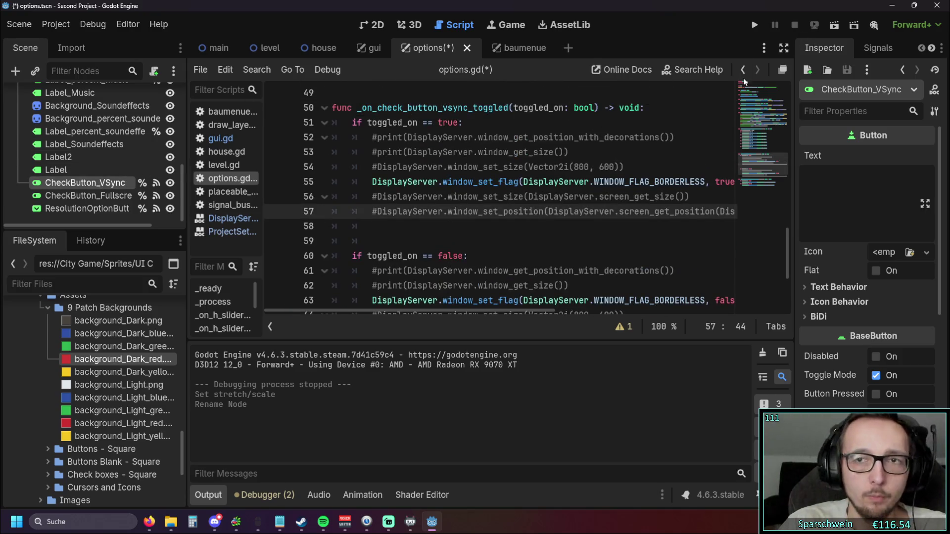
left_click(863, 48)
Step: Edit the toggled connection so its receiver method is _on_check_button_vsync_toggled
right_click(865, 163)
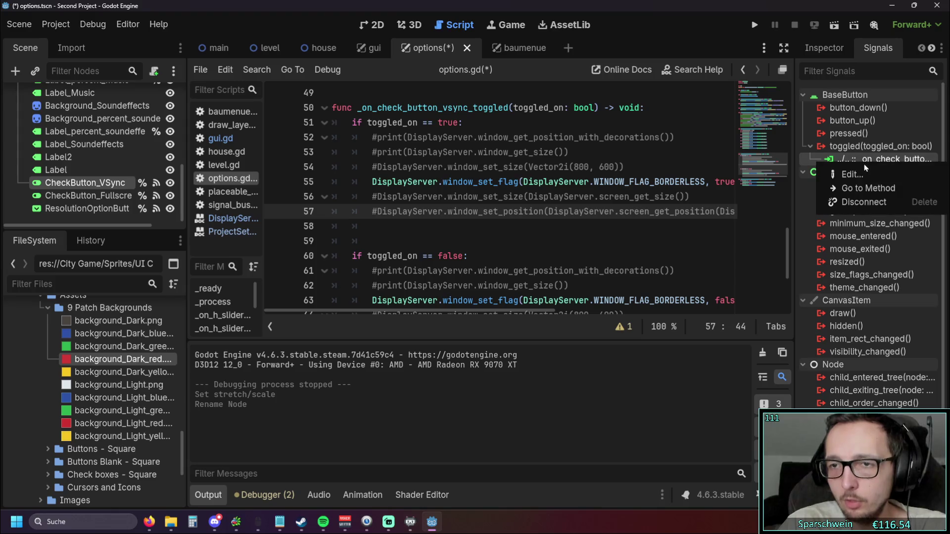
left_click(860, 175)
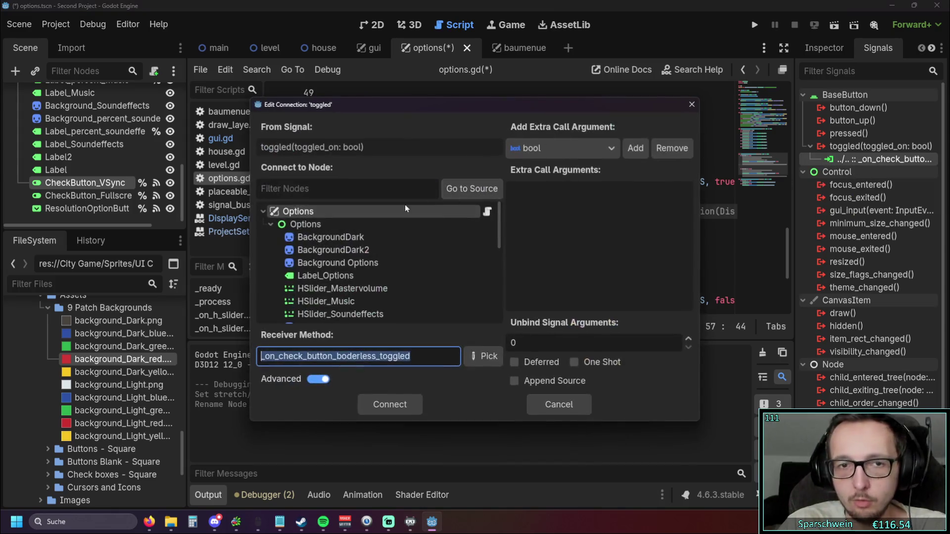
left_click(336, 357)
left_click(373, 357, "shift")
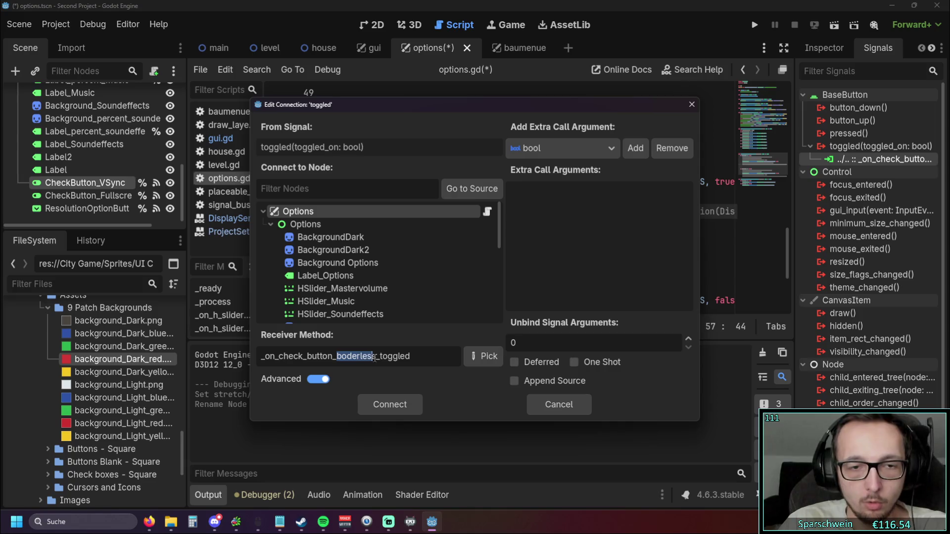
key("BackSpace")
type("vsync")
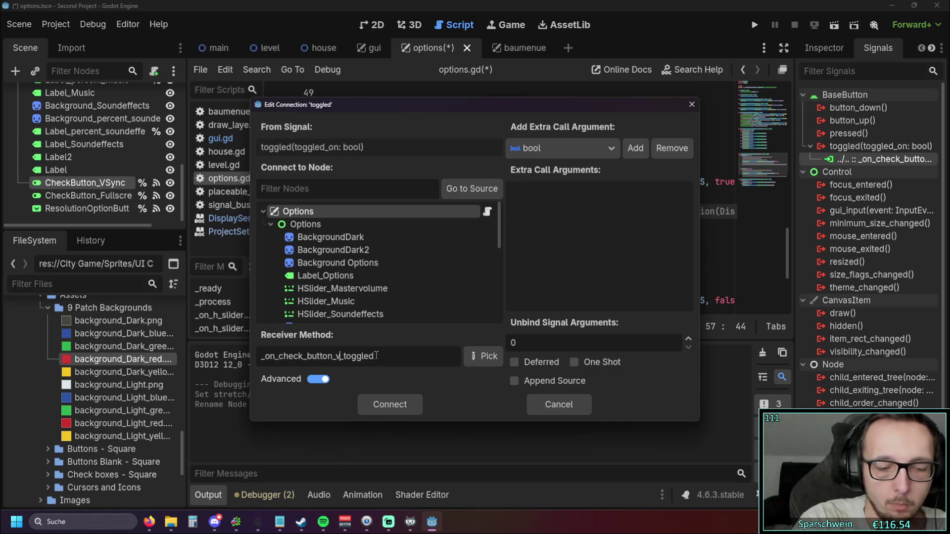
left_click(406, 399)
scroll(514, 259, "down", 3)
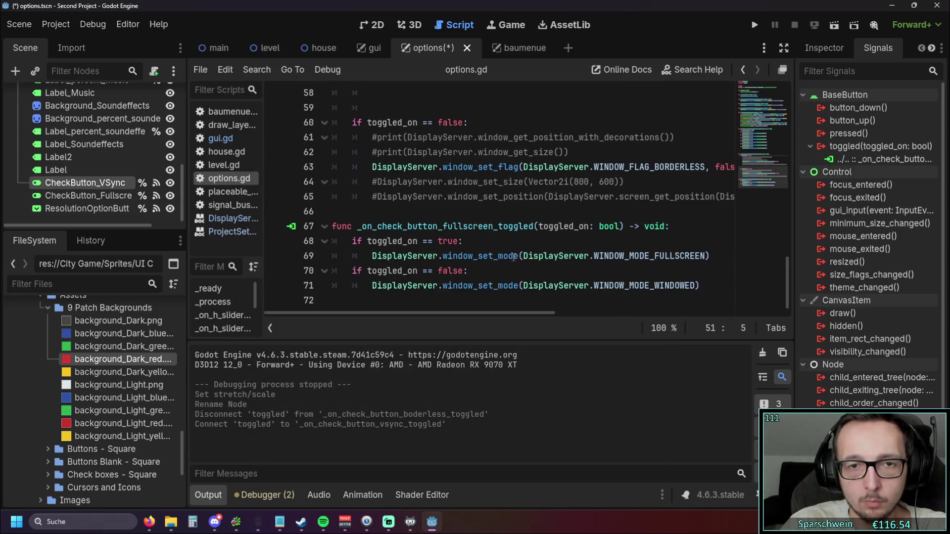
Step: Review the V-Sync handler code around lines 53–56
scroll(513, 257, "up", 7)
scroll(512, 253, "down", 3)
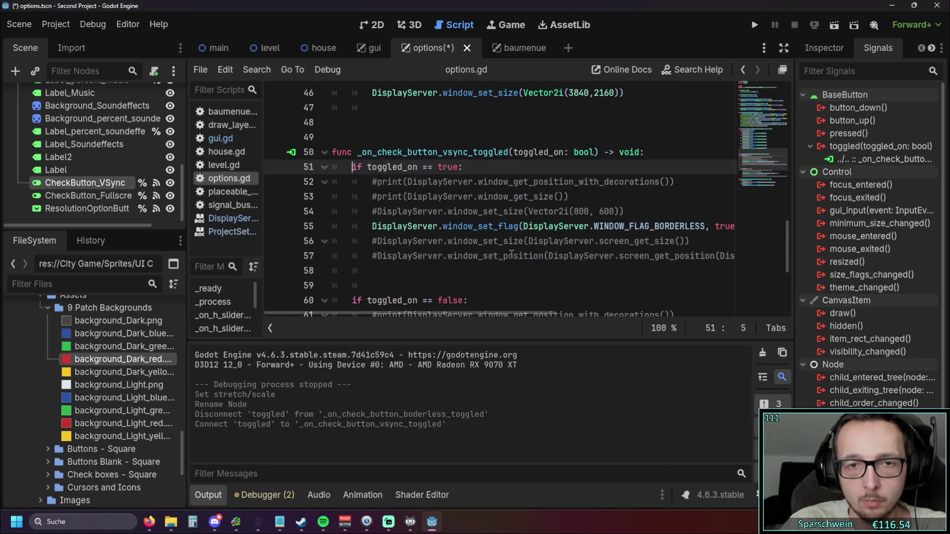
left_click(641, 191)
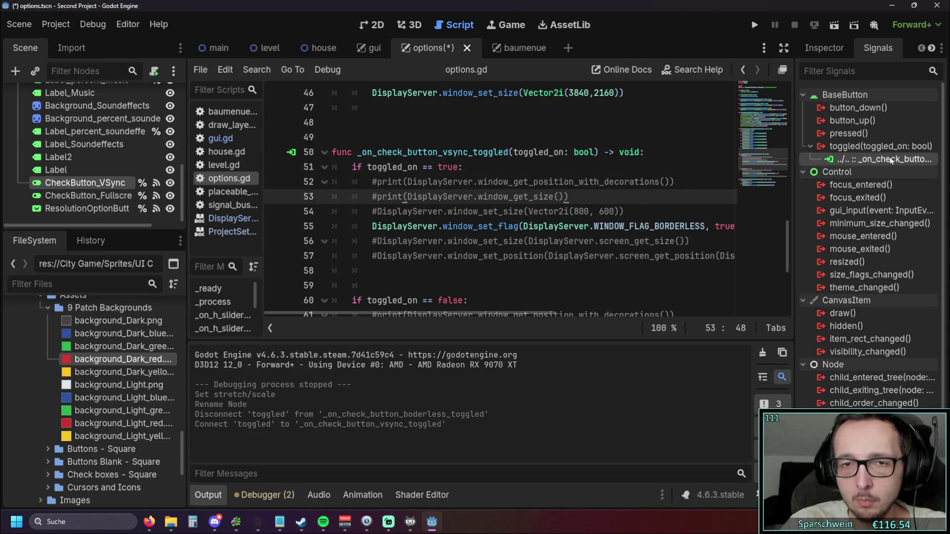
scroll(519, 192, "up", 15)
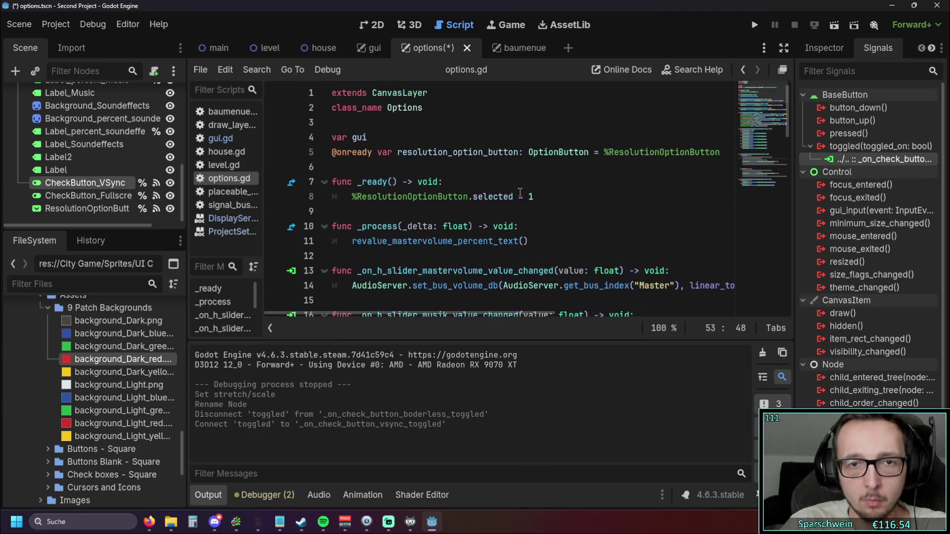
scroll(520, 192, "down", 16)
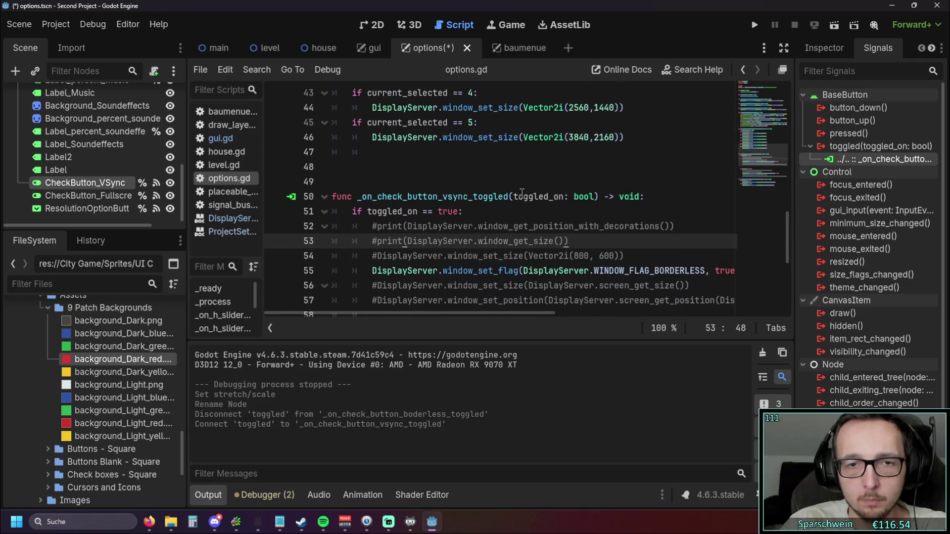
double_click(855, 159)
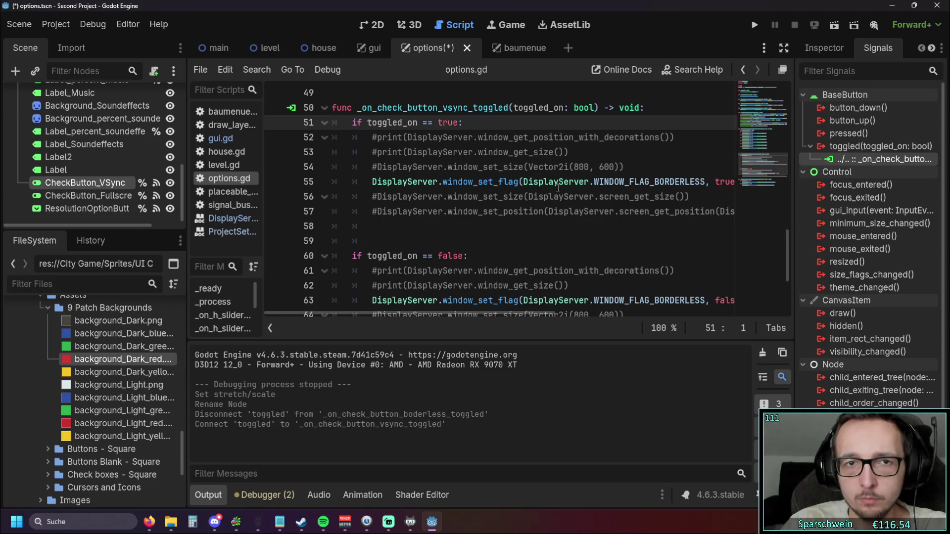
left_click(463, 196)
left_click(584, 152)
scroll(446, 192, "up", 1)
scroll(414, 191, "down", 1)
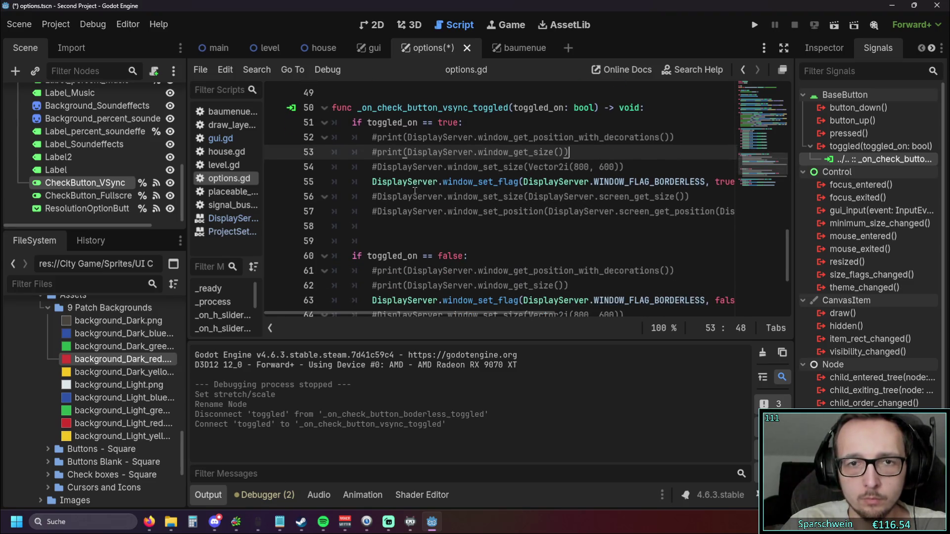
Step: Replace line 55's borderless window_set_flag call with DisplayServer.window_set_mode
mouse_move(397, 313)
left_mouse_down()
mouse_move(428, 312)
mouse_move(394, 316)
mouse_move(405, 317)
left_mouse_up()
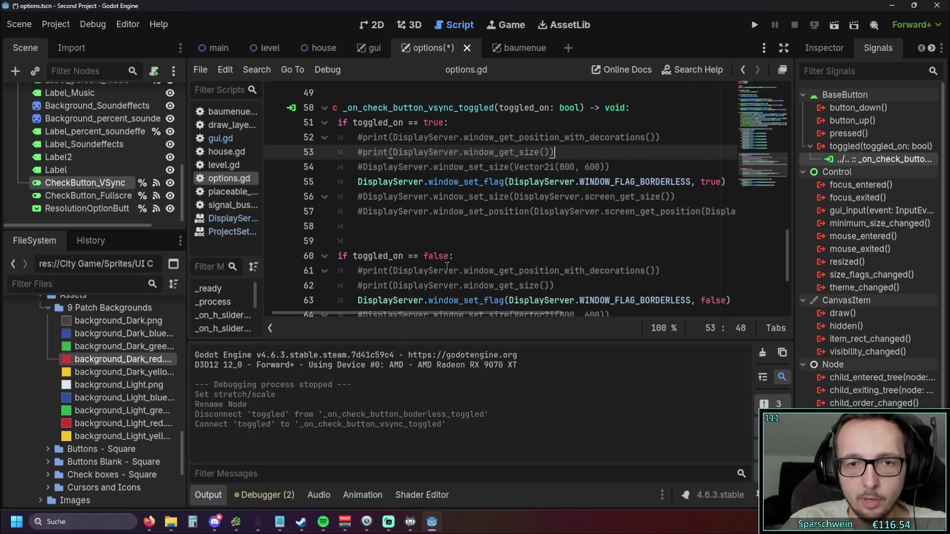
scroll(511, 239, "down", 3)
scroll(544, 244, "up", 3)
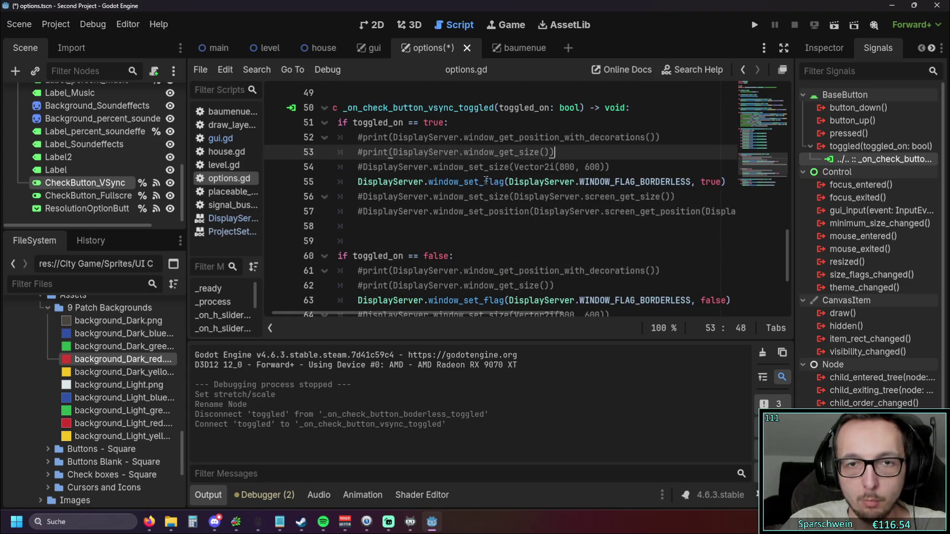
left_click_drag(486, 181, 756, 183)
key("BackSpace")
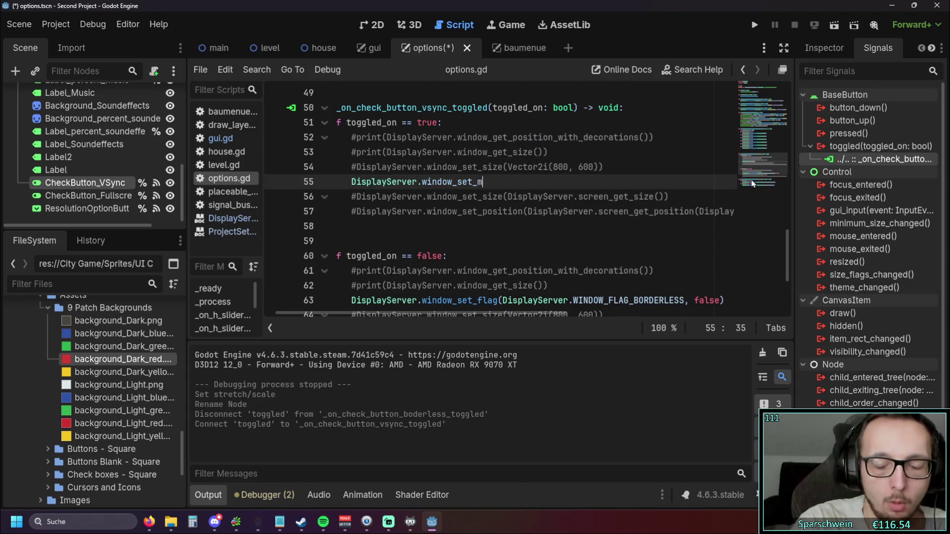
type("mode")
key("Return")
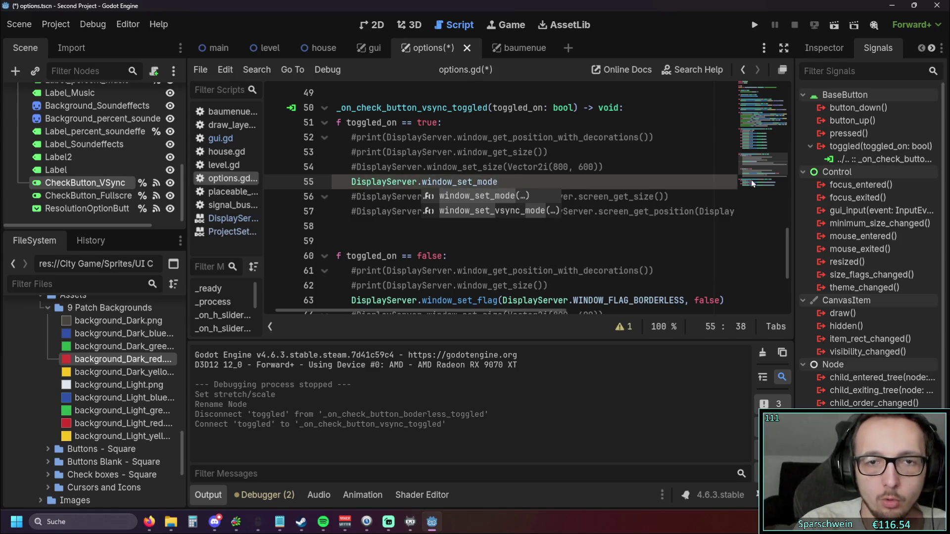